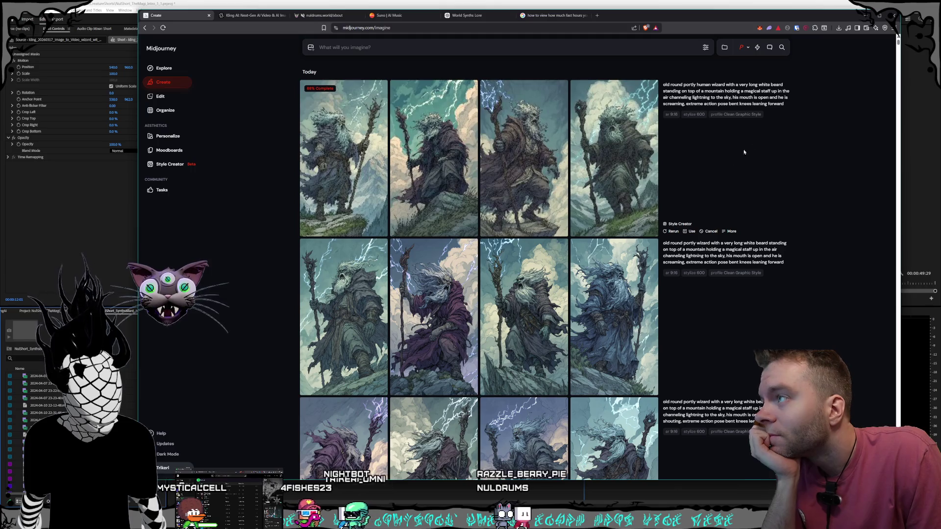
- Reuse the wizard prompt, append ', his robes are ornate and adorned with many magical trinkets', and submit
click(787, 104)
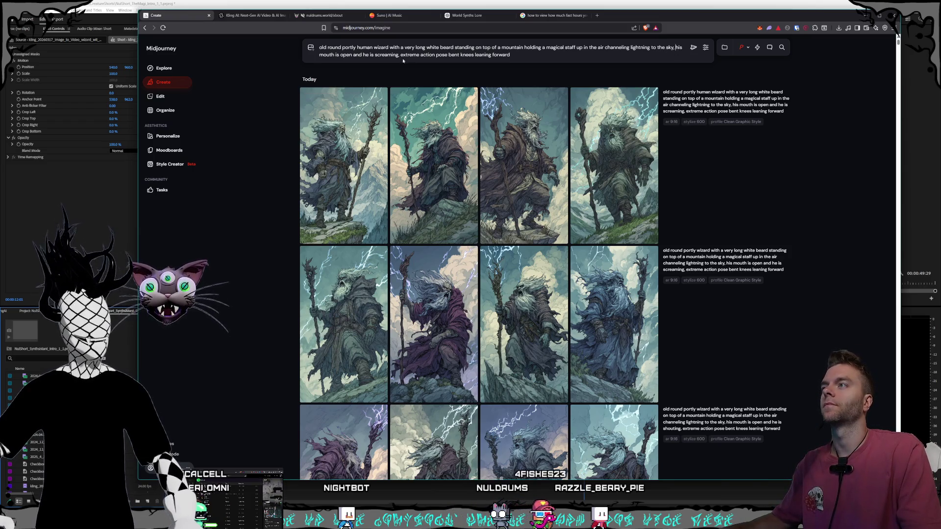
text(, his robes)
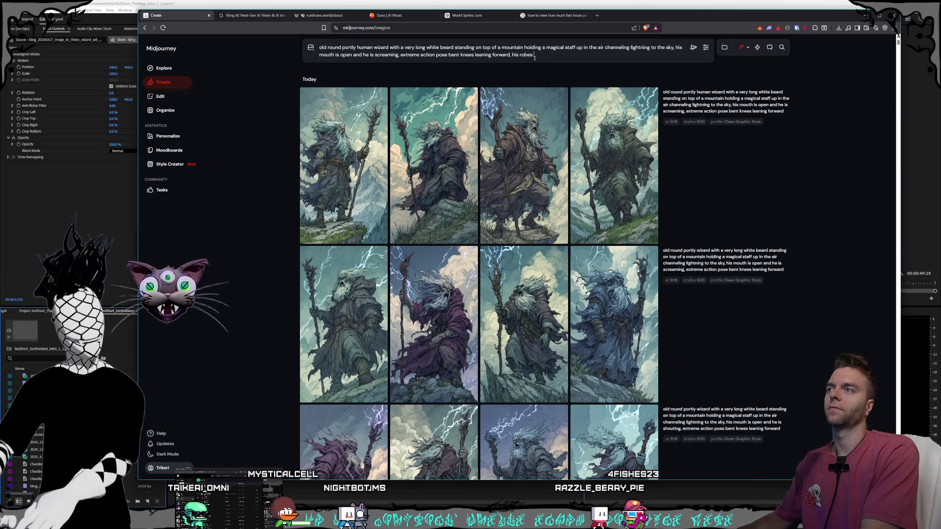
text( are ornate and)
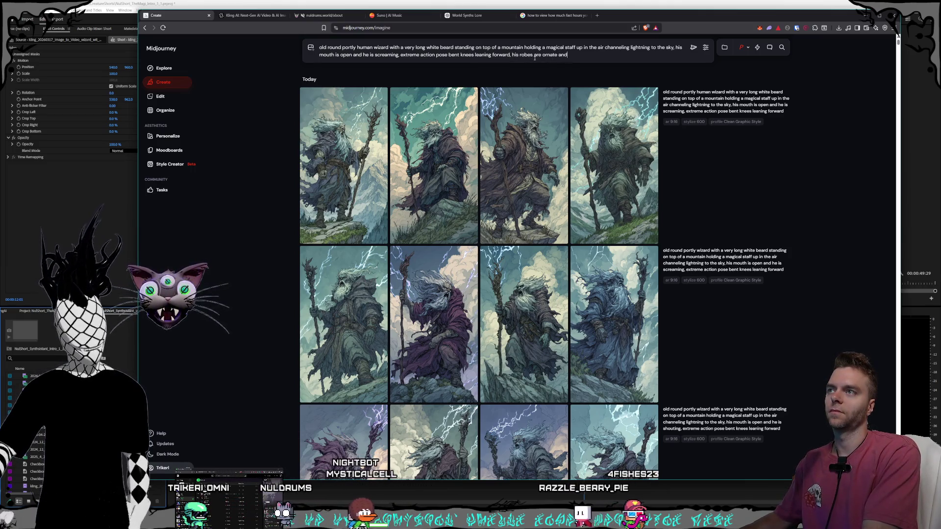
text( adorned with m)
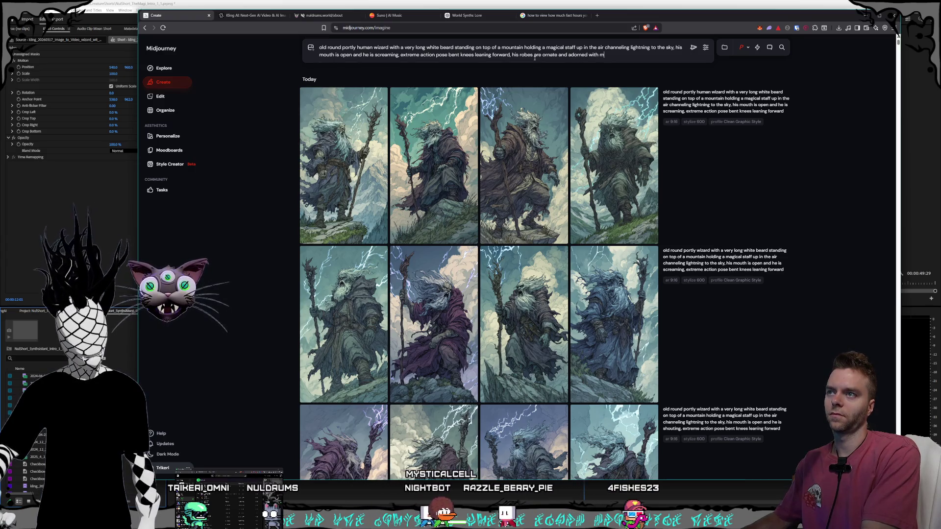
text(any magical trinkets)
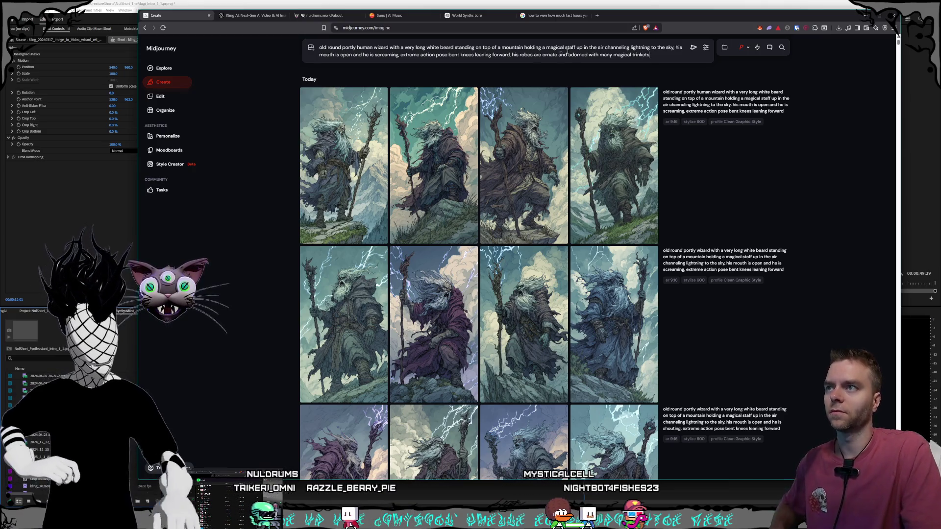
click(693, 49)
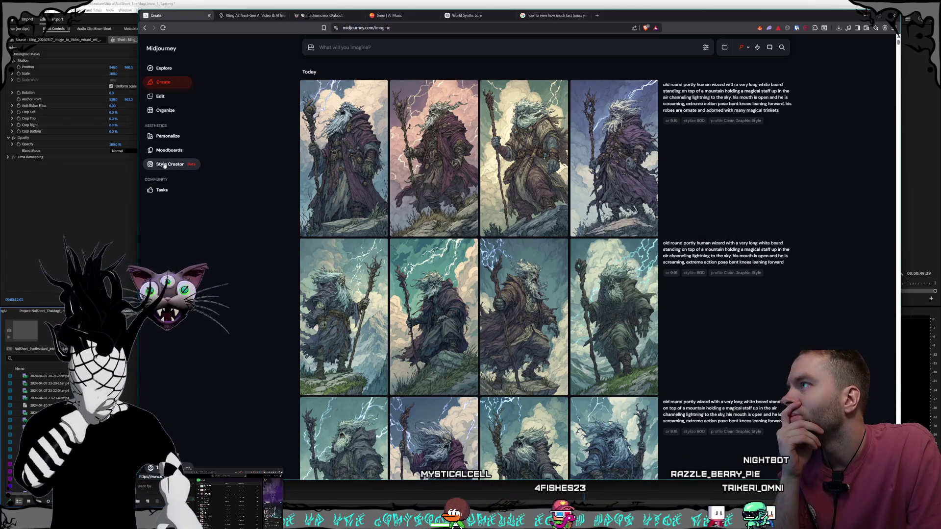
- Preview one new purple-robed wizard image, then go to the Style Creator page
click(323, 215)
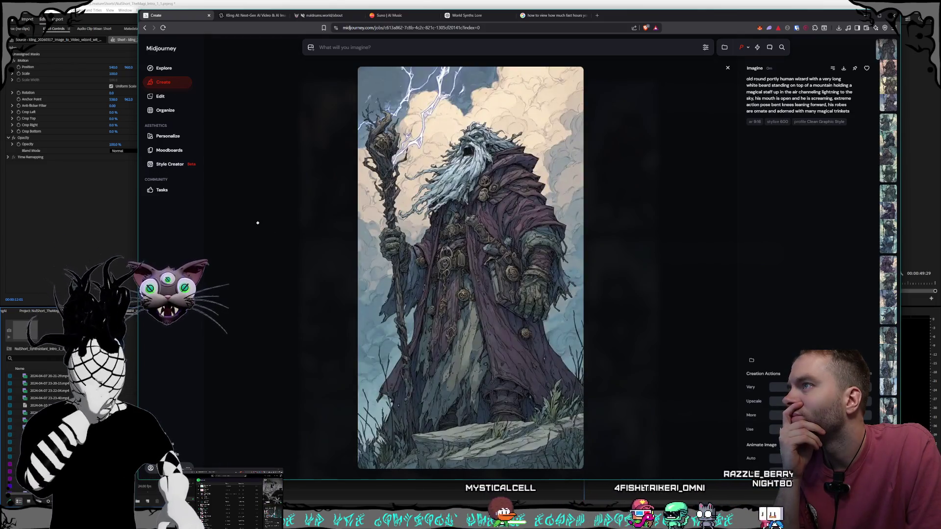
click(257, 226)
click(178, 165)
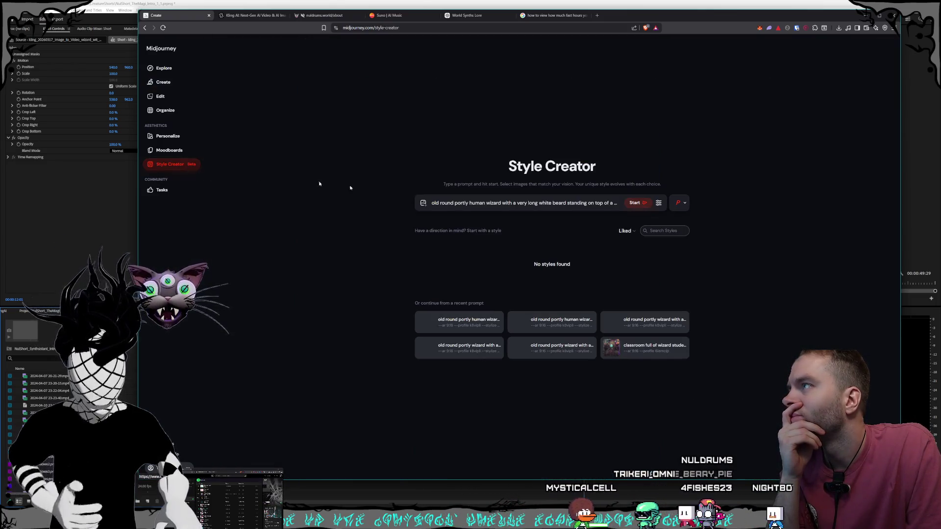
- Start a Style Creator session with the wizard prompt and browse the first candidate portrait styles
click(636, 202)
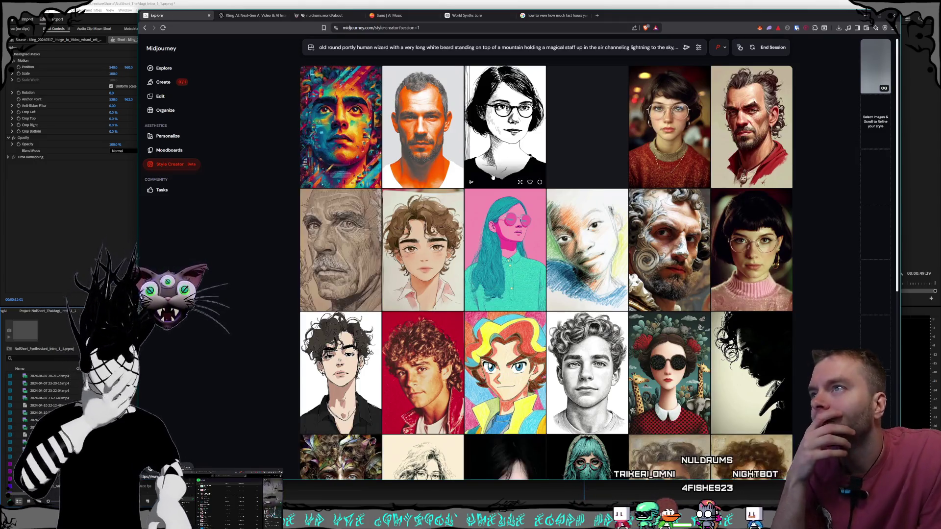
mouse_move(875, 291)
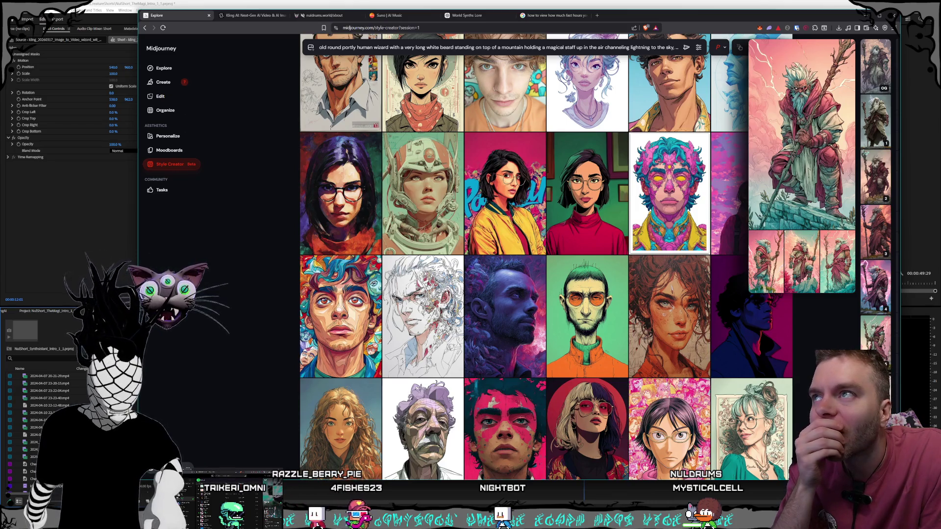
scroll(643, 261, up, 5)
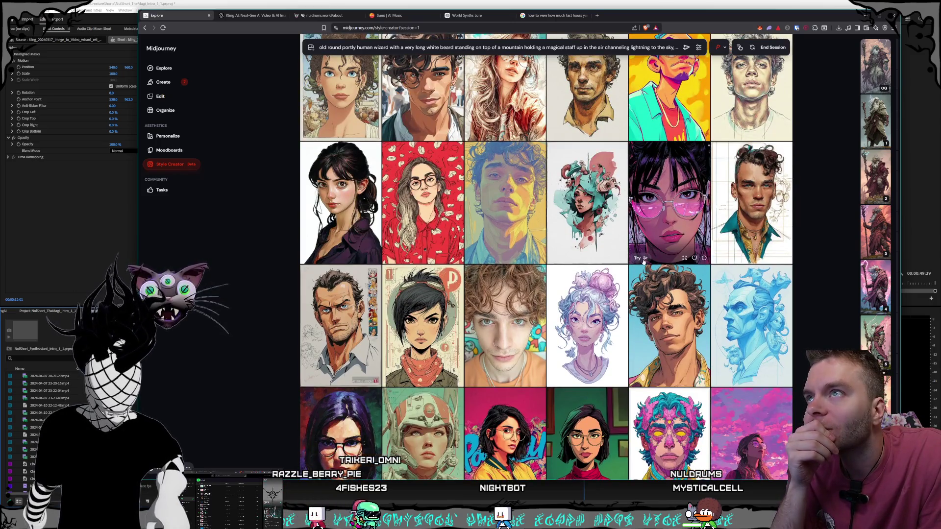
scroll(643, 261, down, 5)
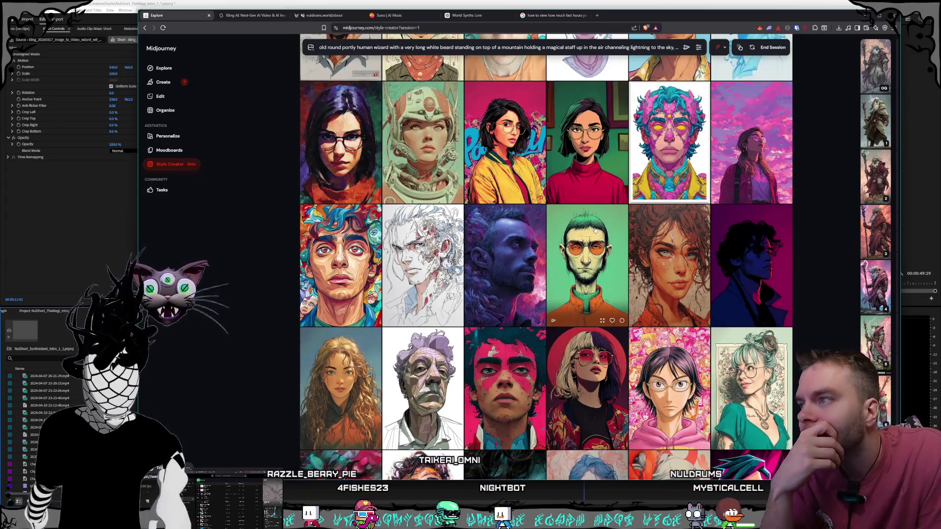
scroll(595, 229, down, 10)
scroll(617, 226, down, 5)
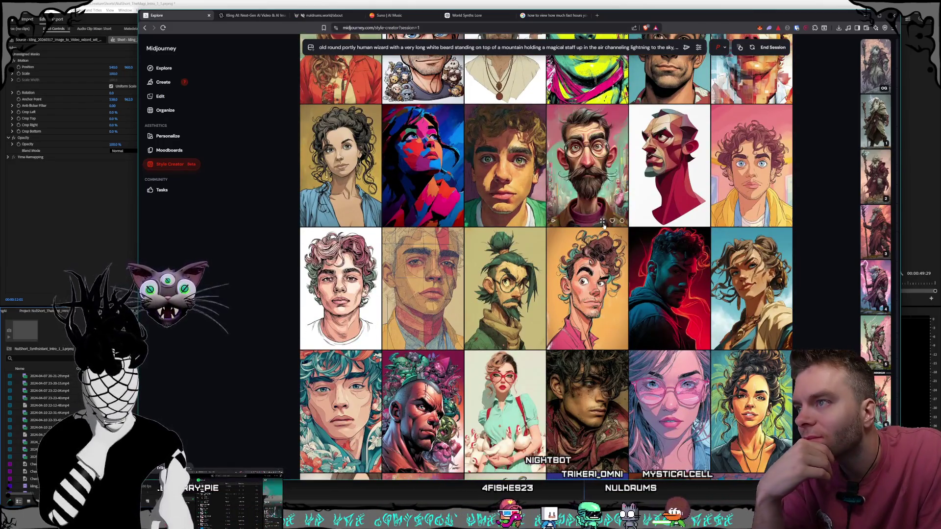
scroll(603, 225, down, 2)
scroll(602, 231, down, 6)
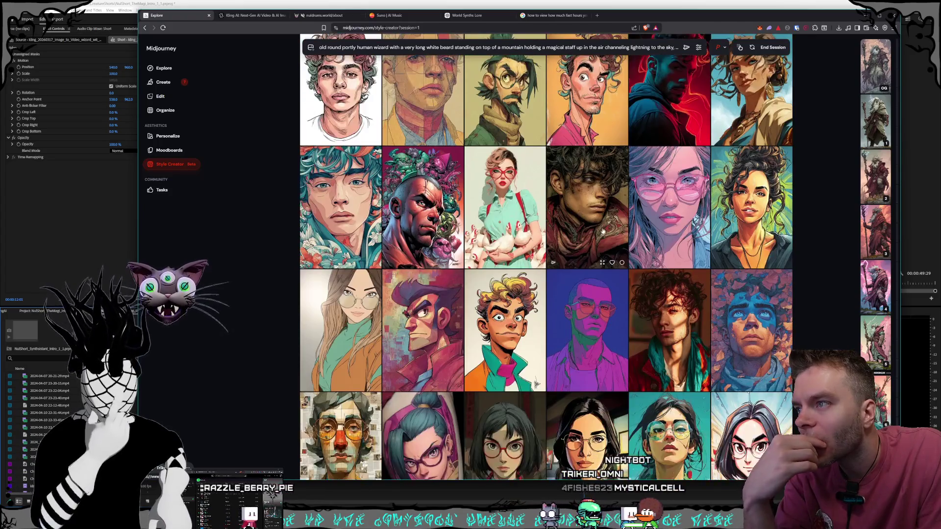
scroll(600, 223, down, 5)
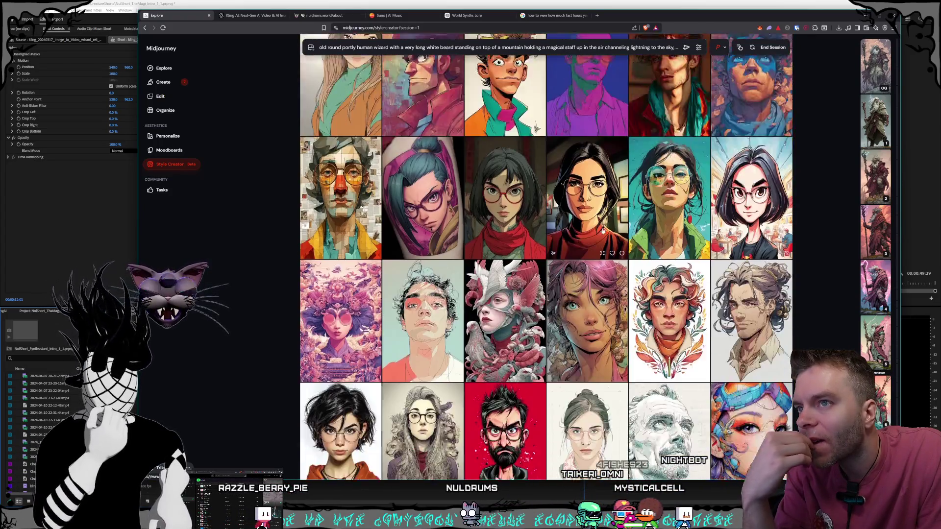
scroll(601, 230, down, 2)
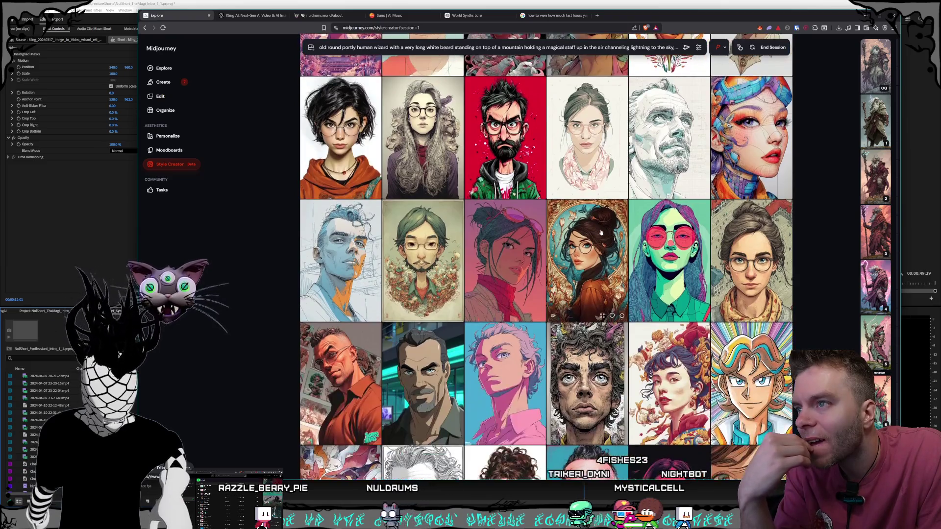
scroll(601, 233, down, 2)
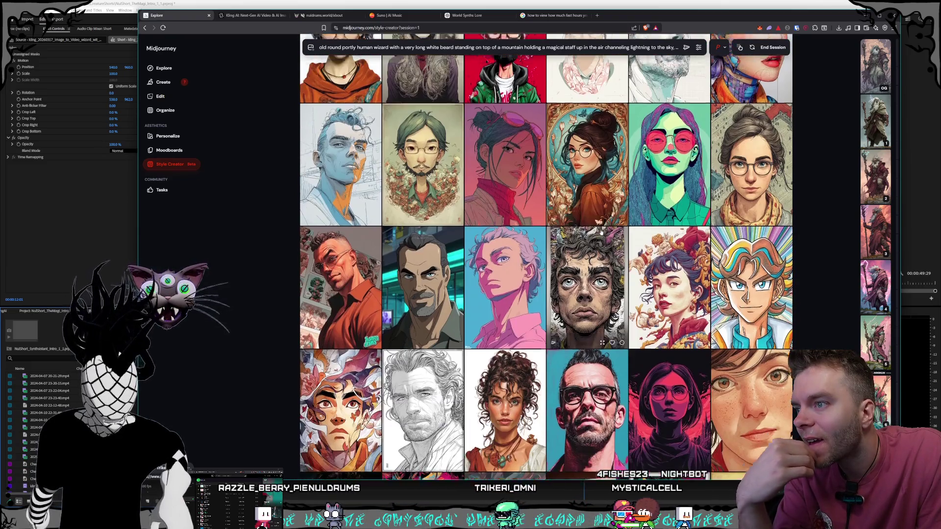
scroll(602, 233, down, 7)
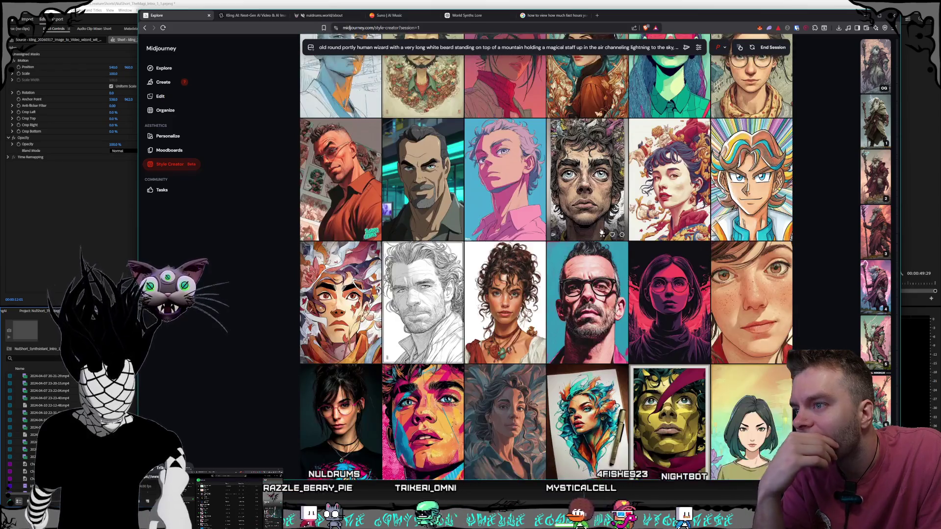
scroll(601, 232, down, 6)
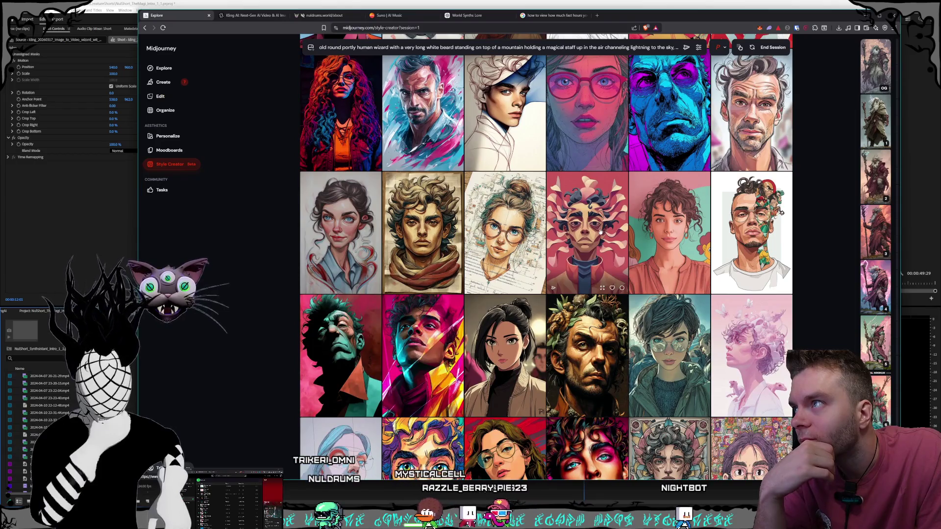
scroll(601, 232, down, 3)
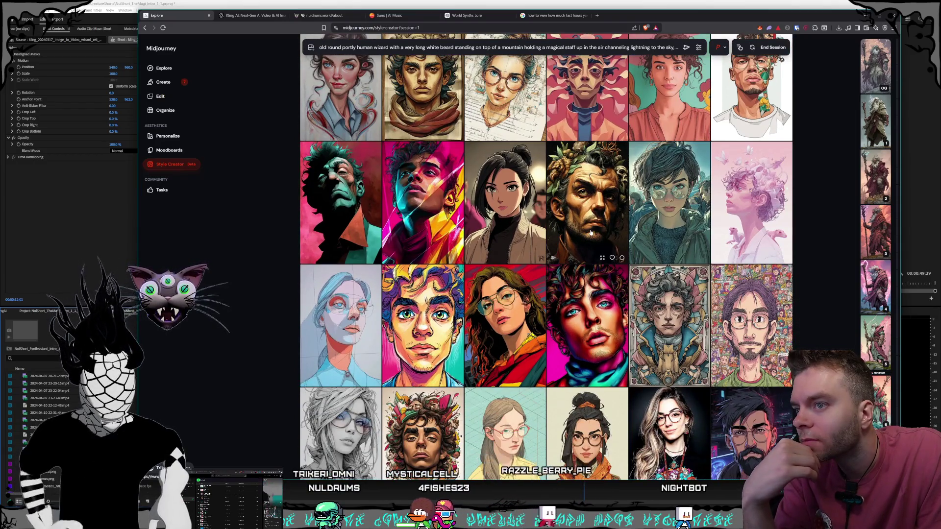
scroll(590, 233, down, 4)
- Scroll through the rest of the portrait style grid, then end the style session
scroll(591, 233, down, 5)
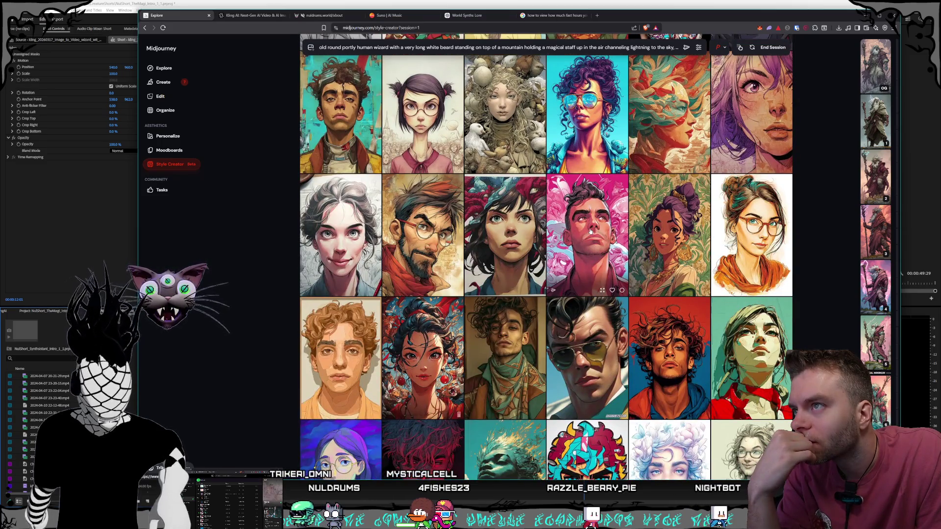
scroll(590, 231, down, 5)
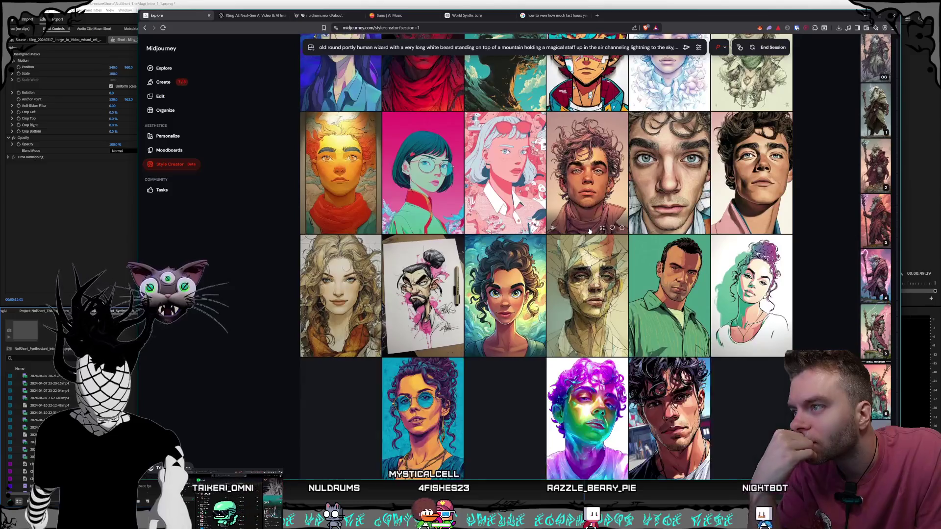
scroll(590, 232, up, 2)
scroll(589, 231, down, 5)
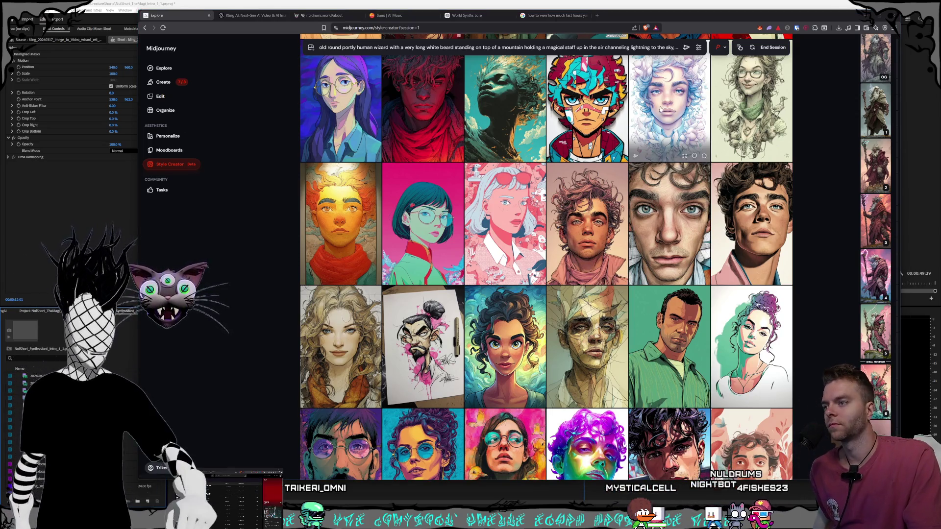
scroll(698, 181, down, 4)
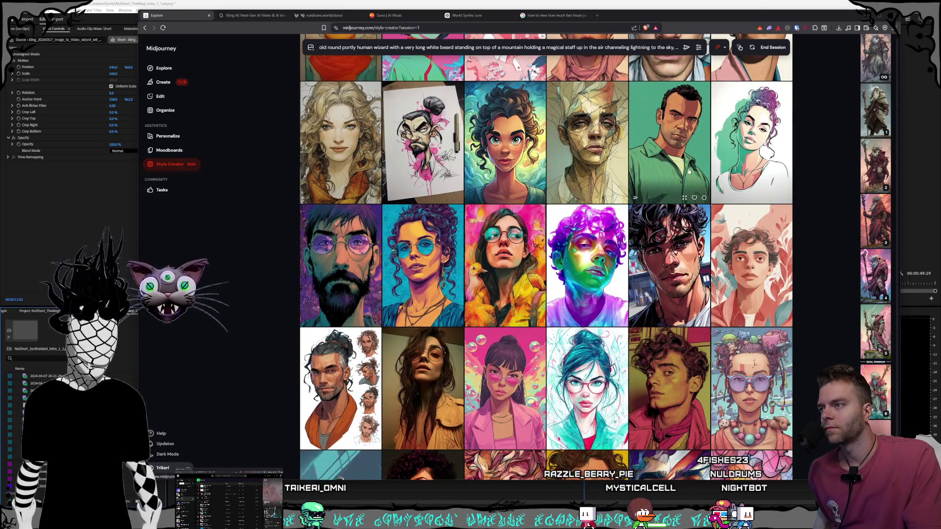
scroll(688, 172, down, 1)
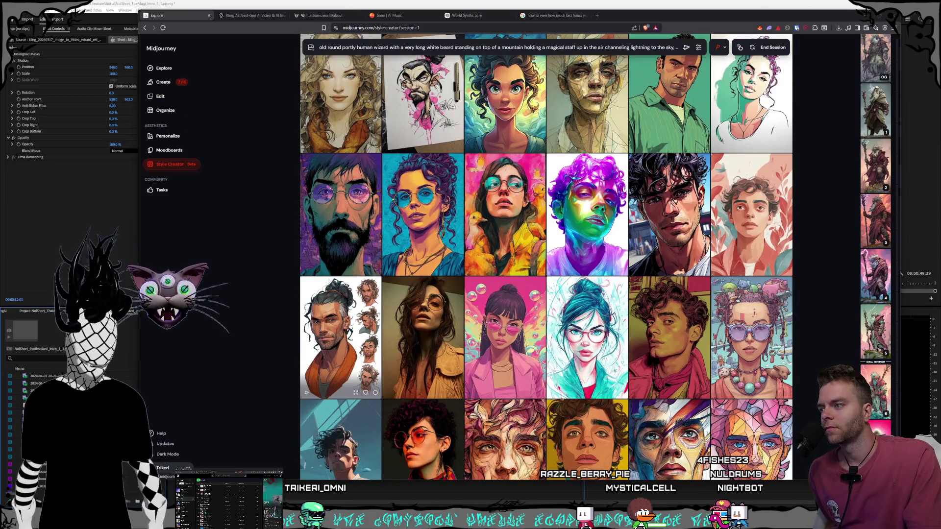
scroll(664, 221, down, 6)
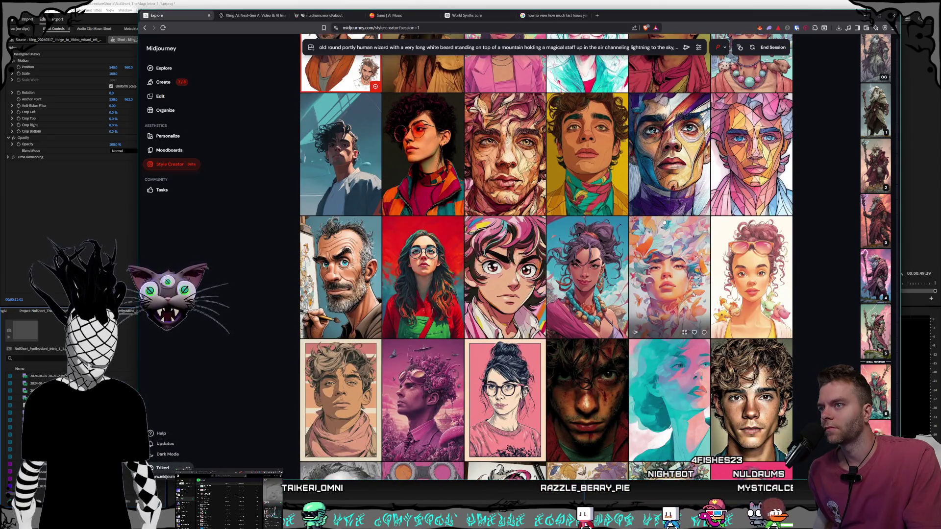
scroll(664, 222, up, 2)
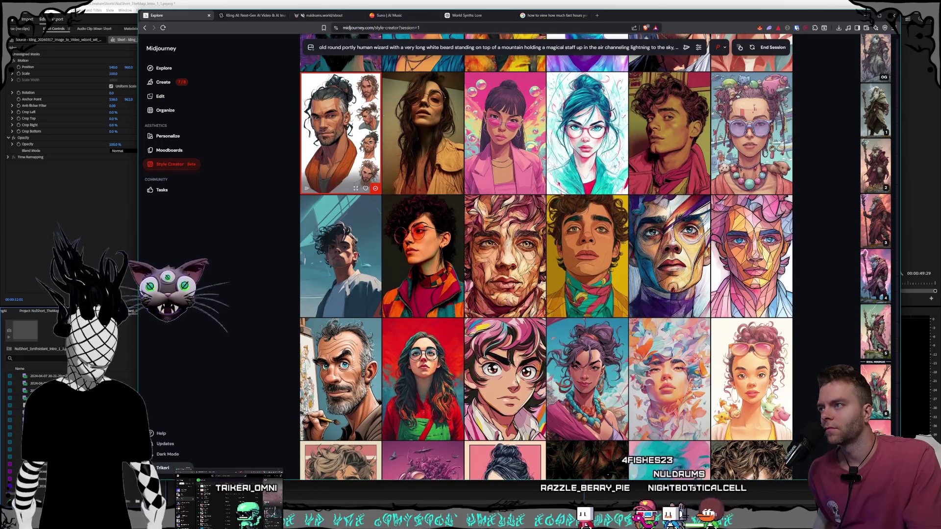
scroll(588, 235, down, 3)
scroll(592, 251, down, 12)
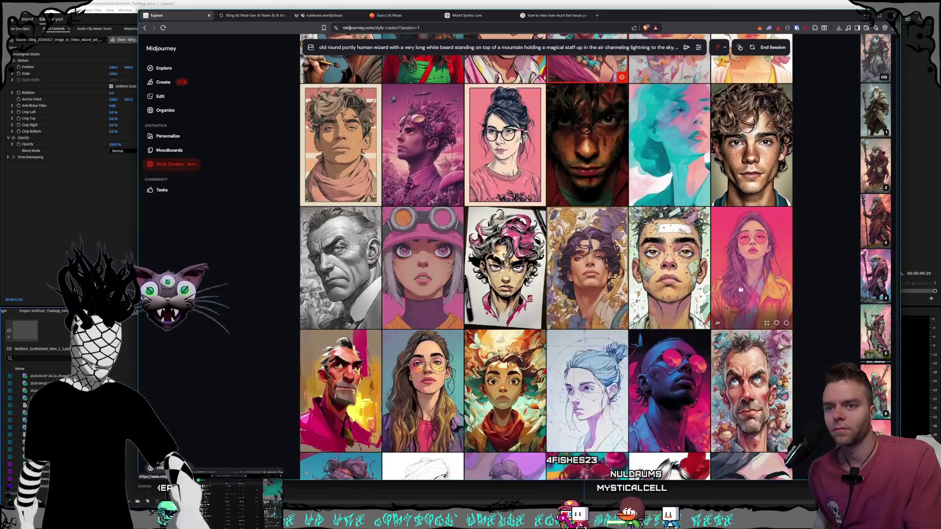
scroll(652, 259, up, 5)
scroll(652, 258, up, 7)
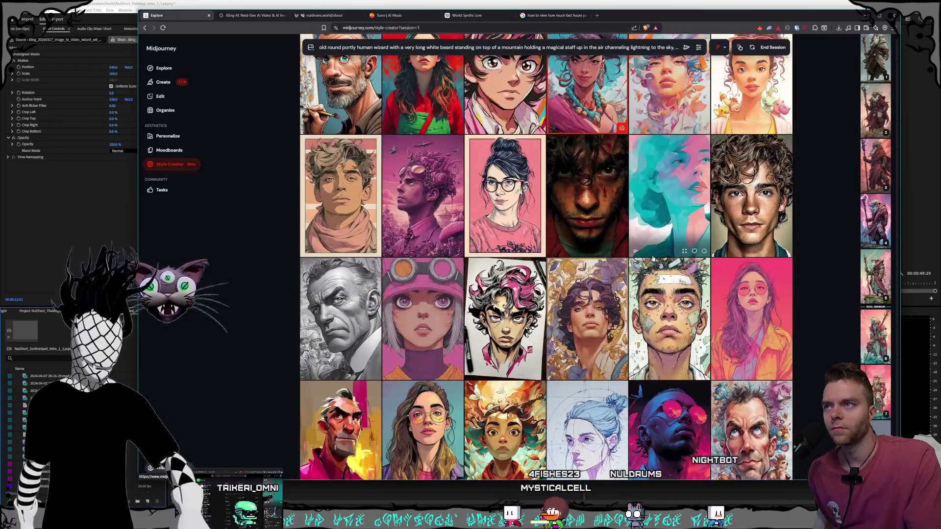
scroll(655, 259, down, 8)
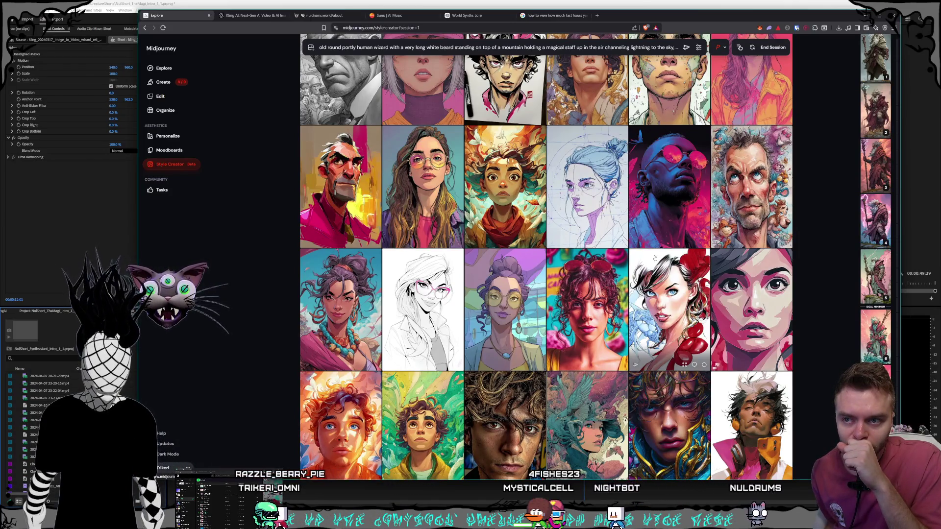
click(773, 47)
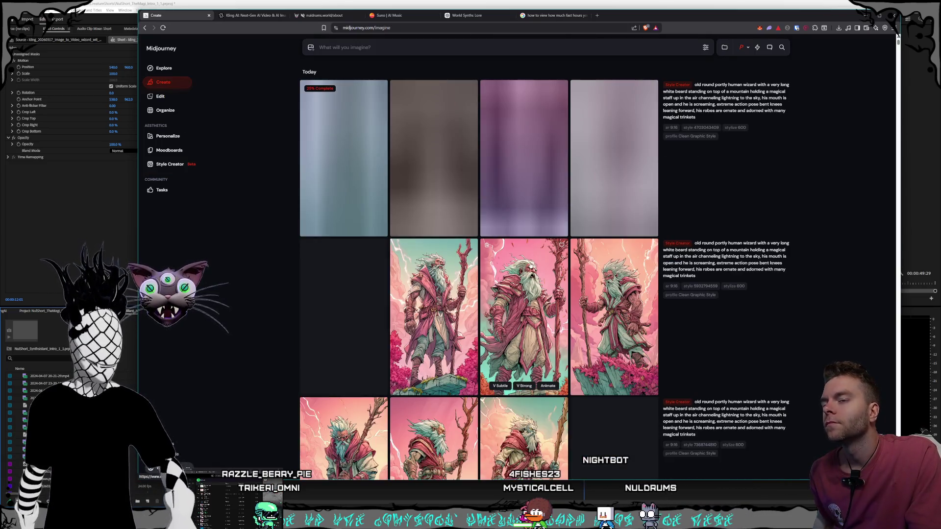
- Scroll down the wizard grids and open the lightning-staff wizard against pale clouds at full size
scroll(538, 221, down, 3)
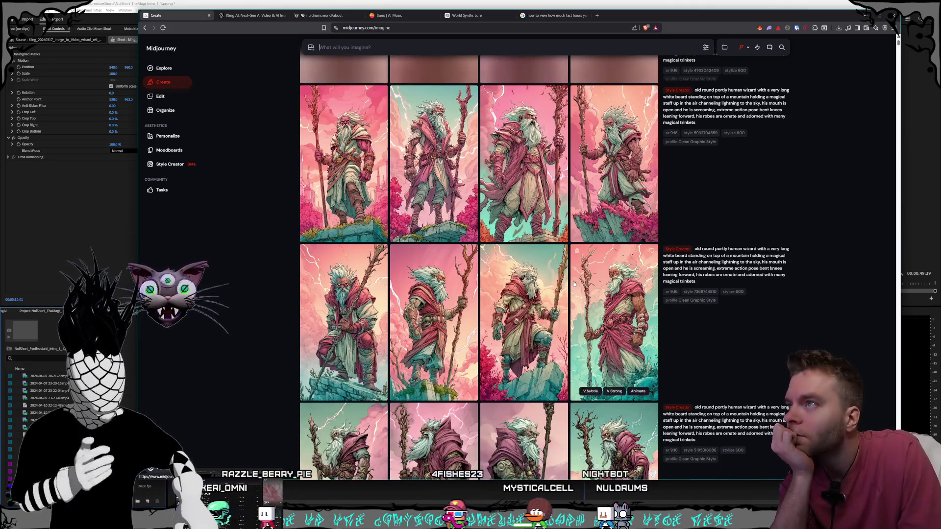
scroll(558, 235, down, 5)
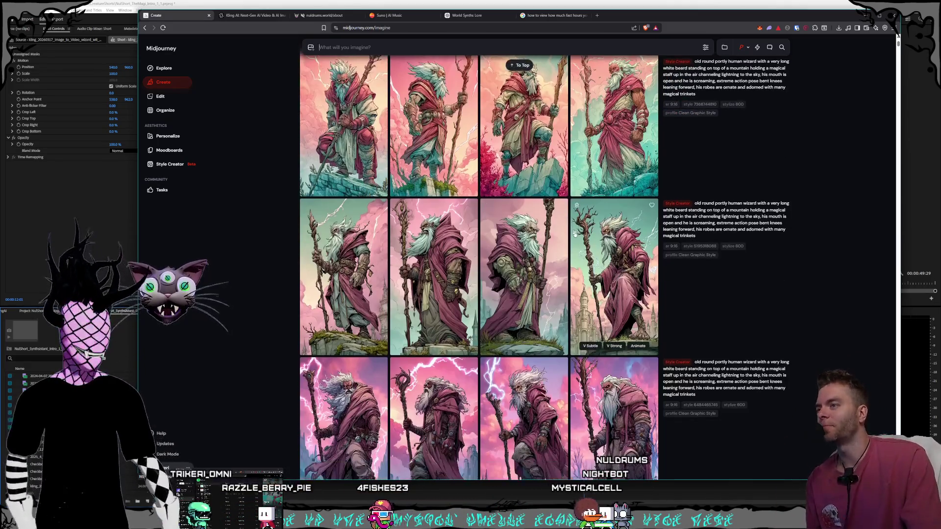
scroll(572, 235, down, 8)
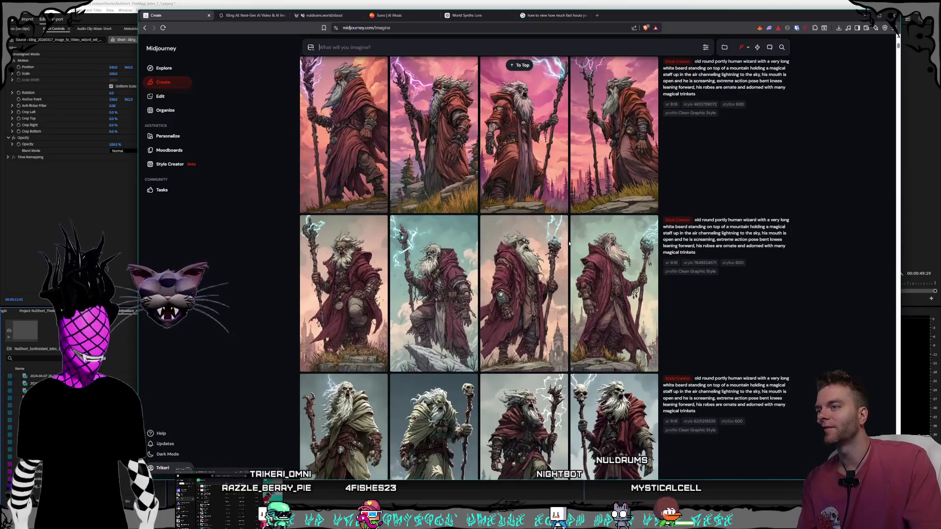
scroll(569, 243, down, 4)
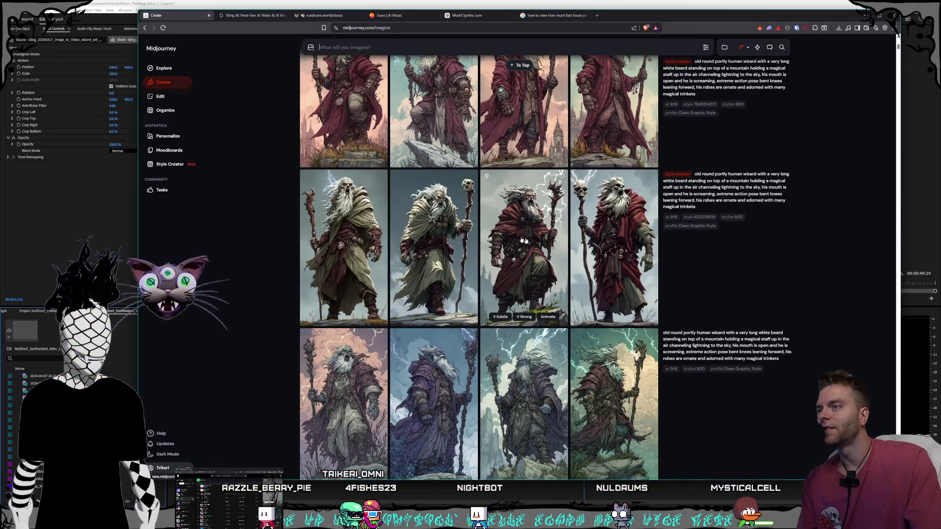
scroll(629, 360, down, 1)
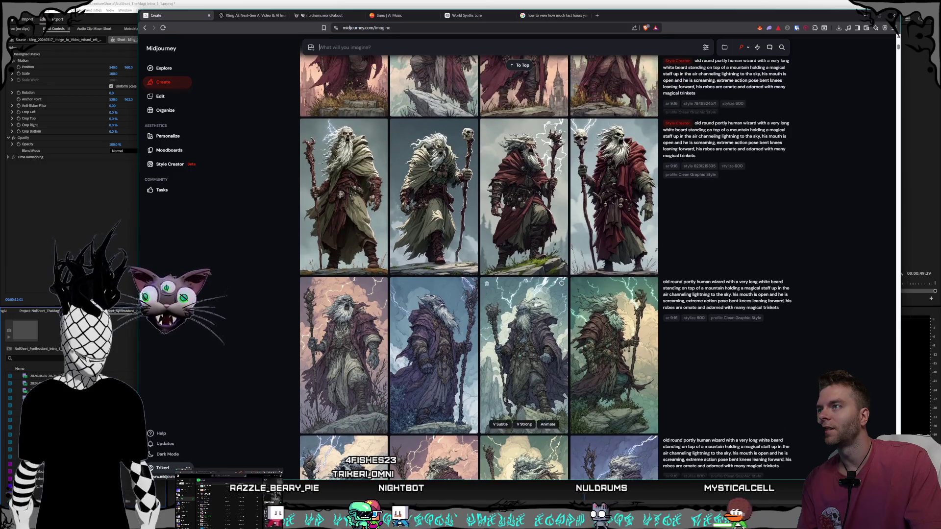
click(629, 357)
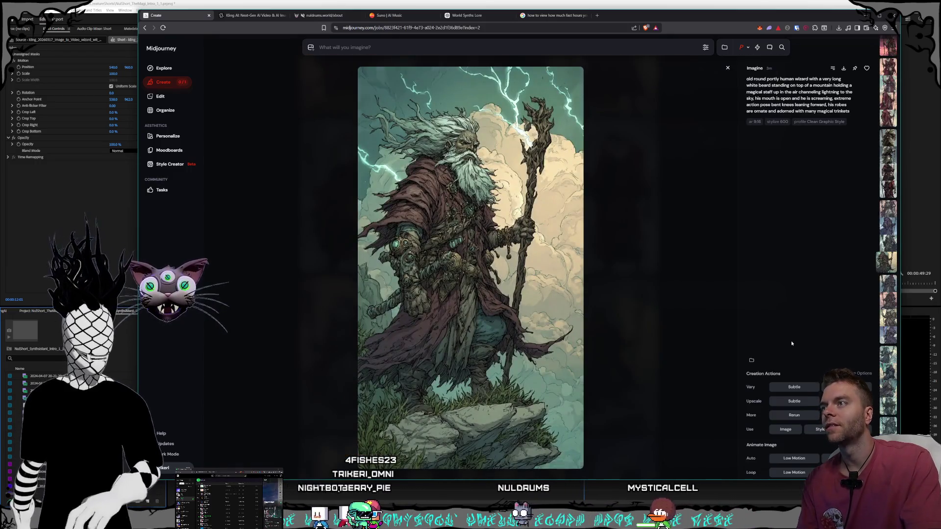
- Step through the variants of the wizard jobs in the full-size view
scroll(791, 340, up, 2)
scroll(791, 343, up, 2)
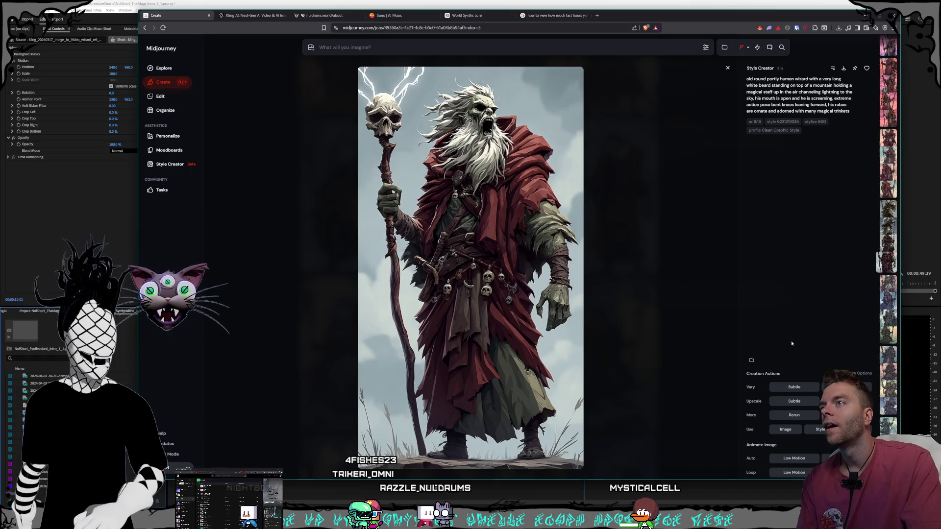
scroll(792, 343, up, 1)
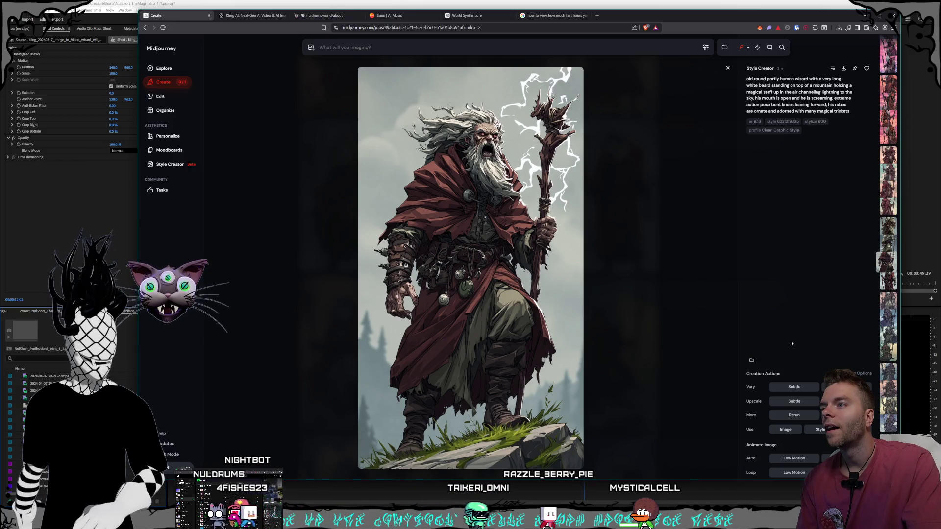
key(Up)
key(Up)
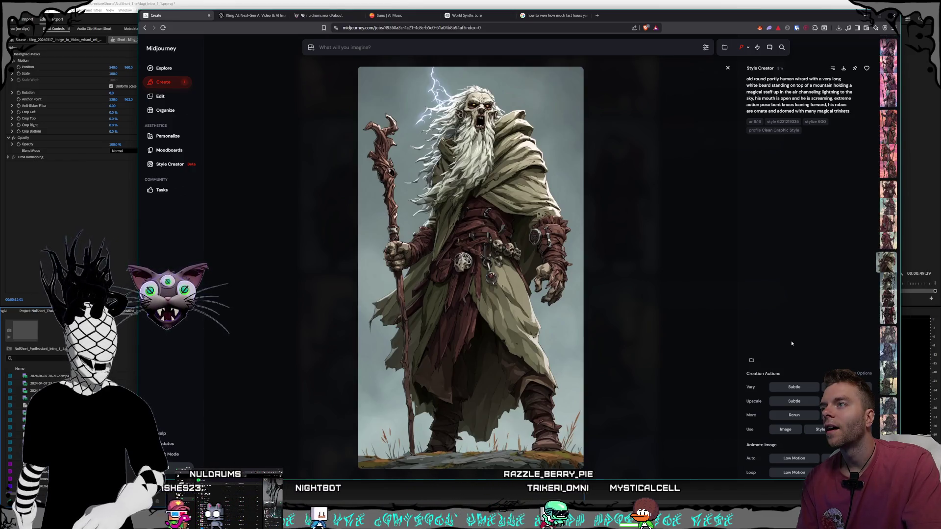
key(Up)
key(Up)
key(Up)
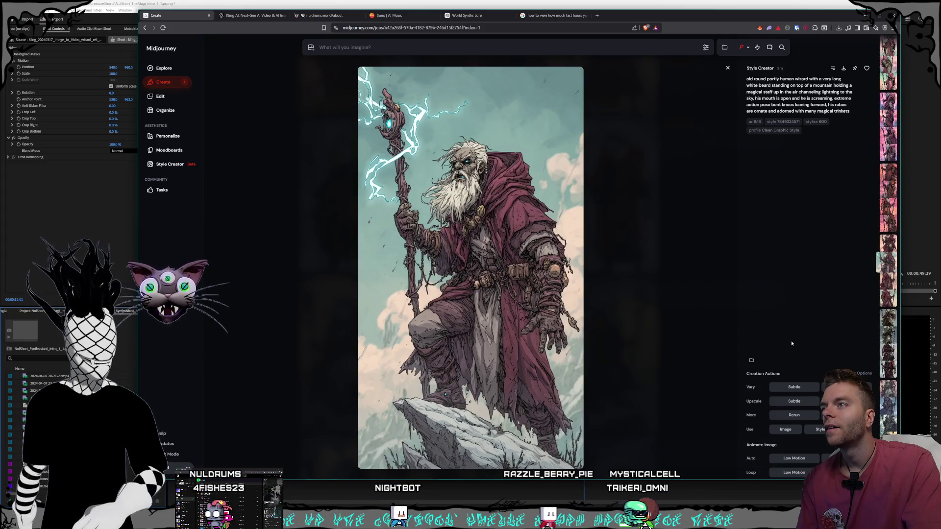
key(Up)
key(Up)
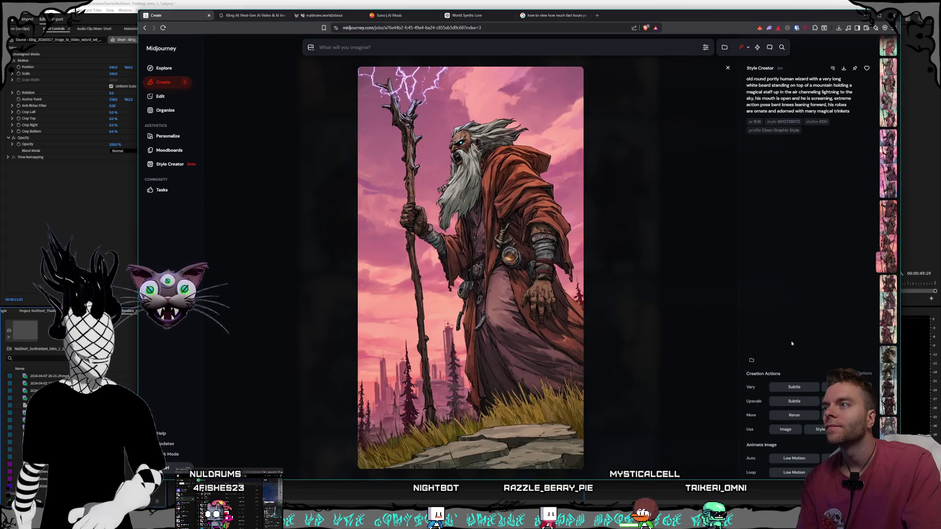
key(Up)
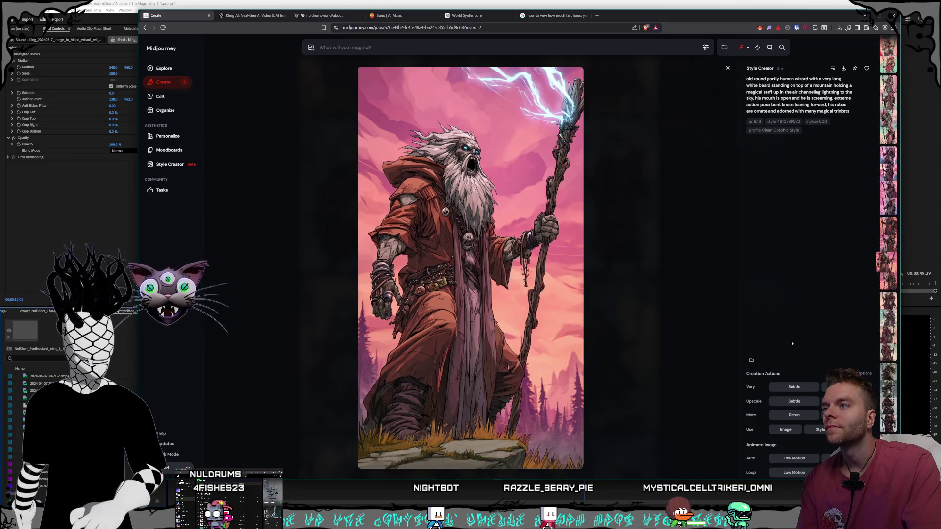
key(Up)
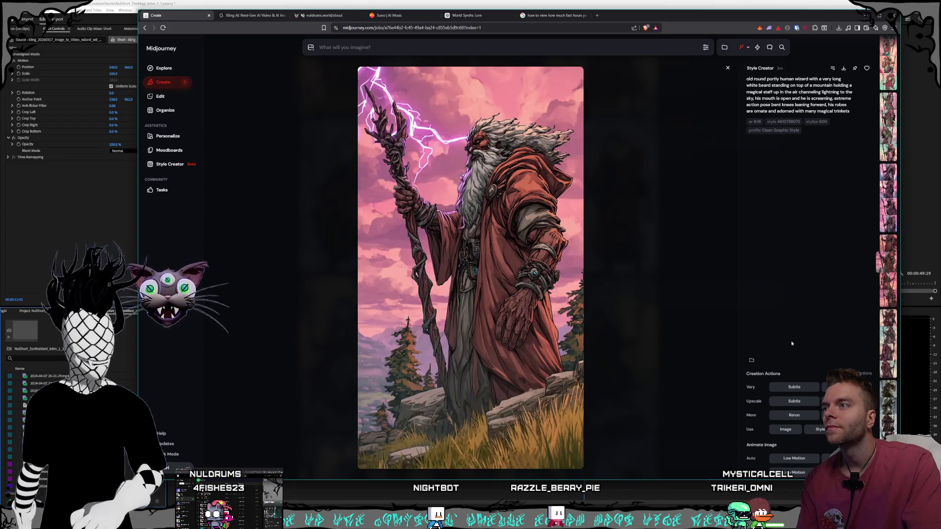
key(Up)
key(Up)
key(Up)
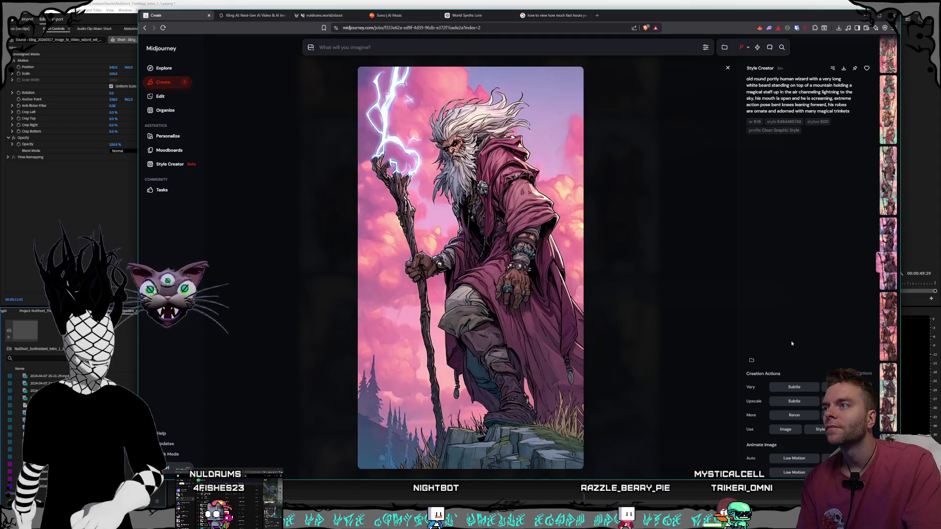
key(Up)
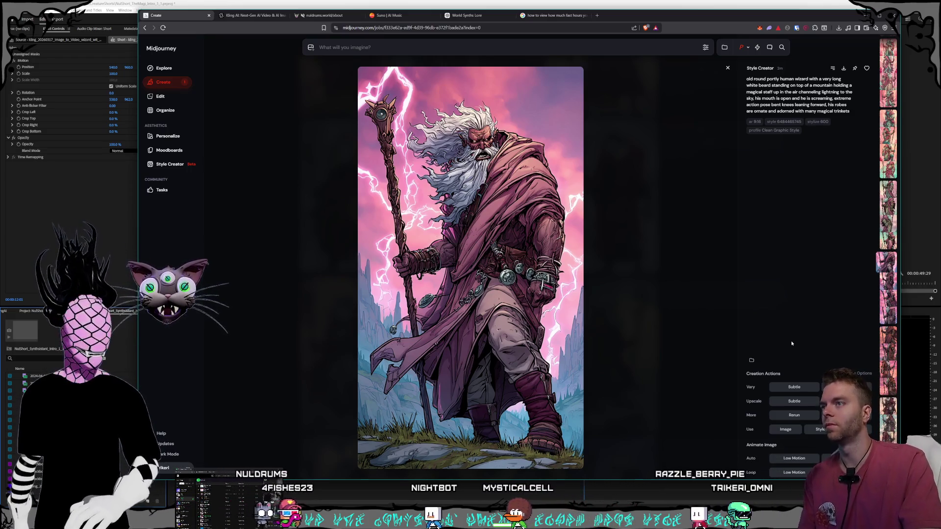
key(Up)
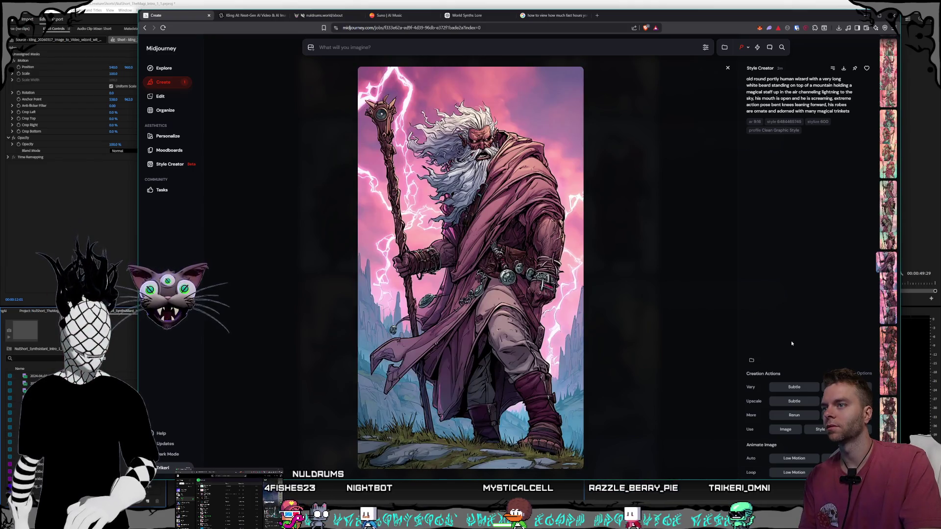
key(Down)
key(Down)
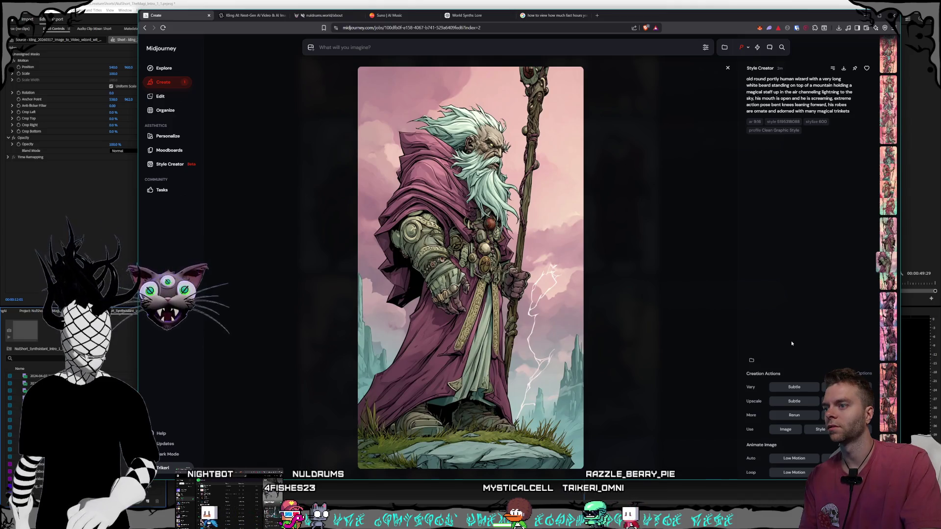
key(Down)
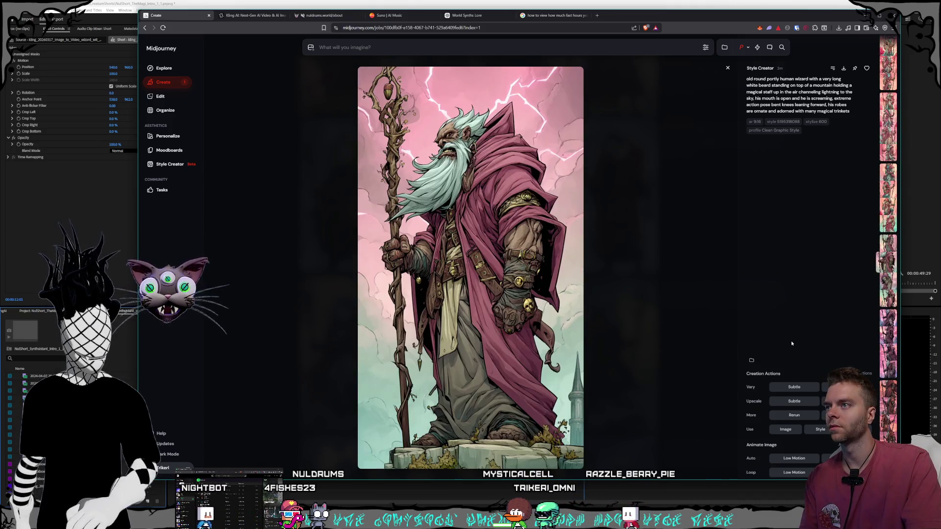
key(Down)
key(Down)
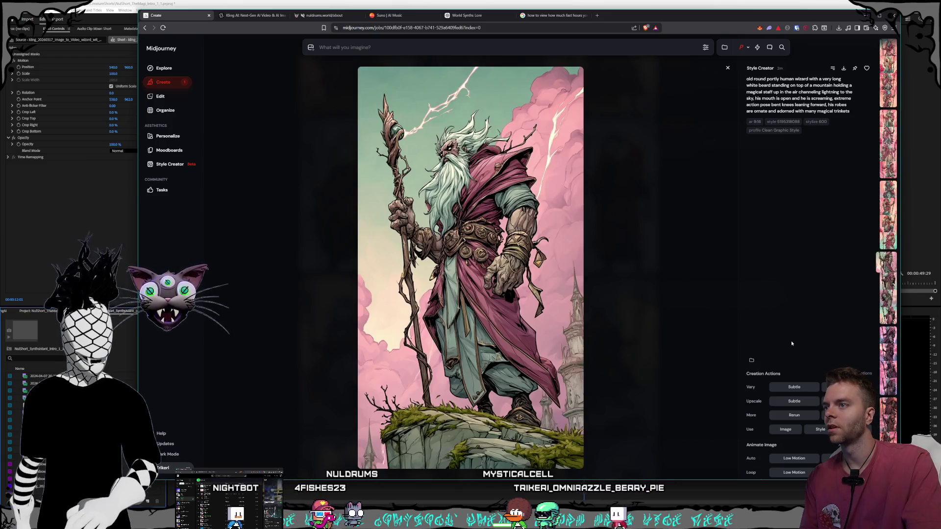
key(Up)
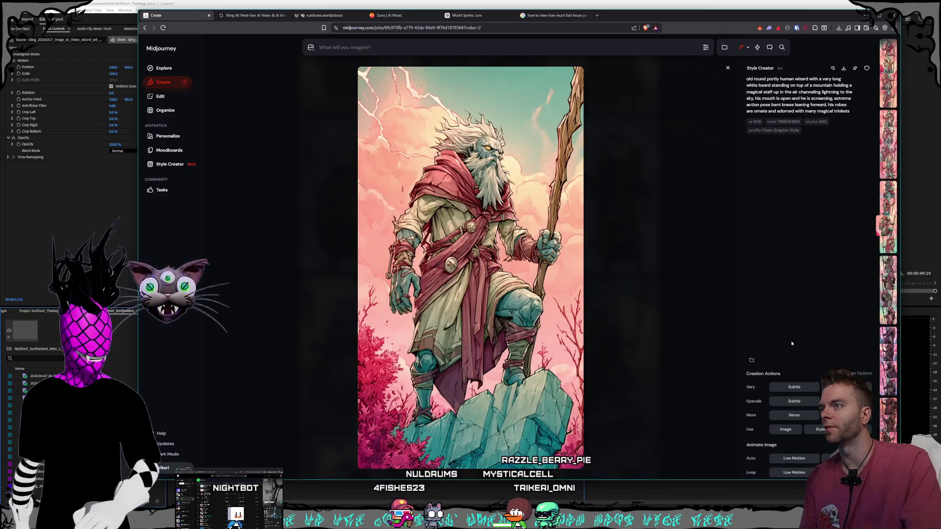
key(Up)
key(Down)
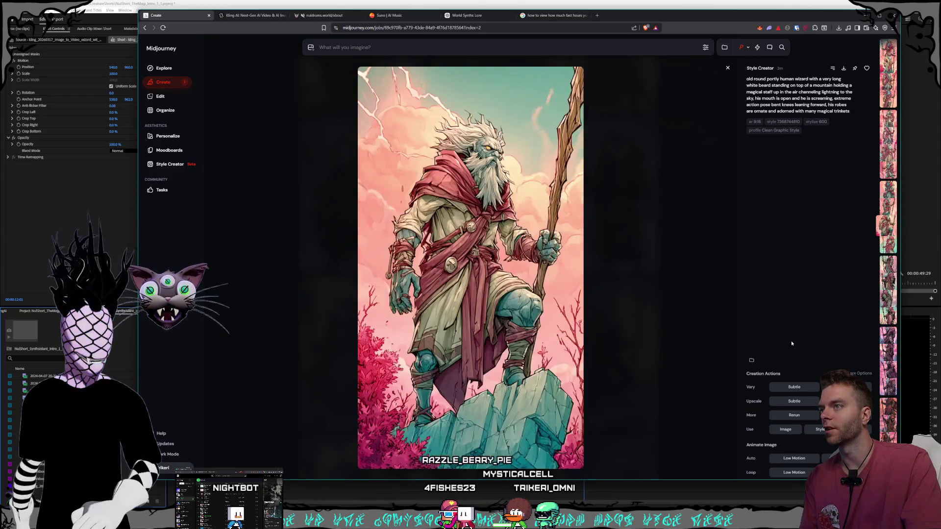
key(Up)
key(Up)
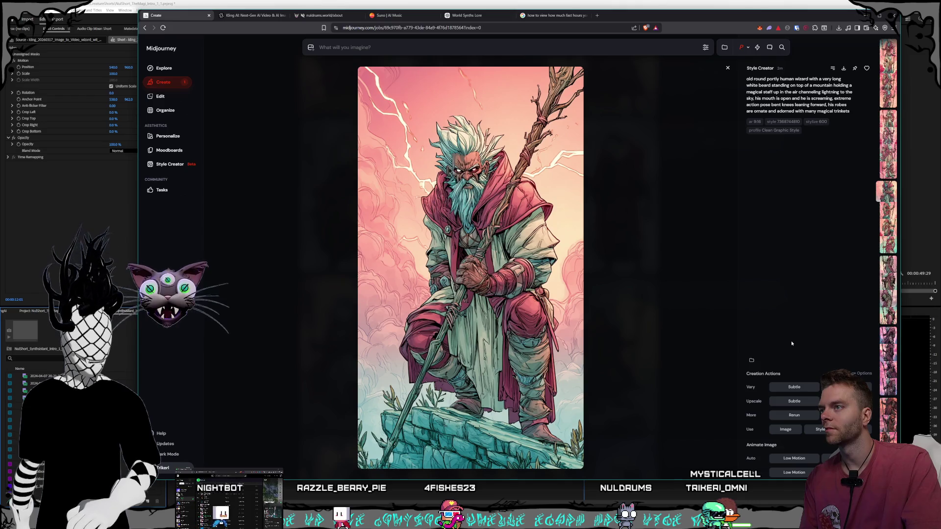
- Keep paging through wizard jobs until the screaming grey-forest wizard with lightning staff appears
key(Up)
key(Up)
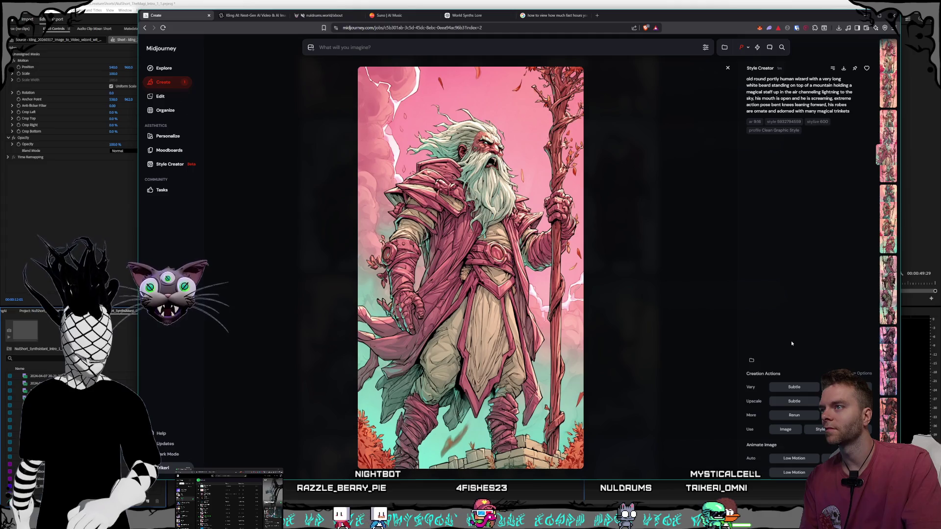
key(Up)
key(Up)
key(Up)
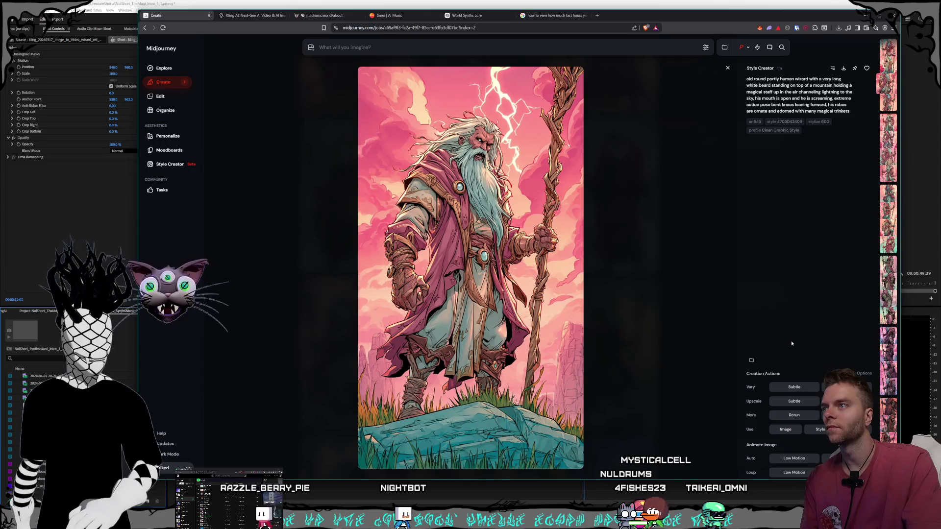
key(Up)
key(Up)
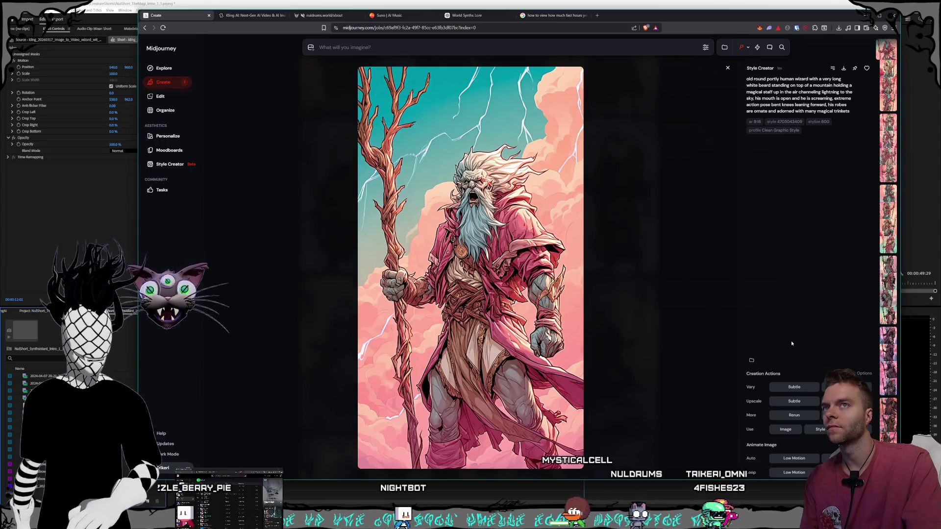
key(Up)
key(Up)
key(Up)
key(Up)
key(Up)
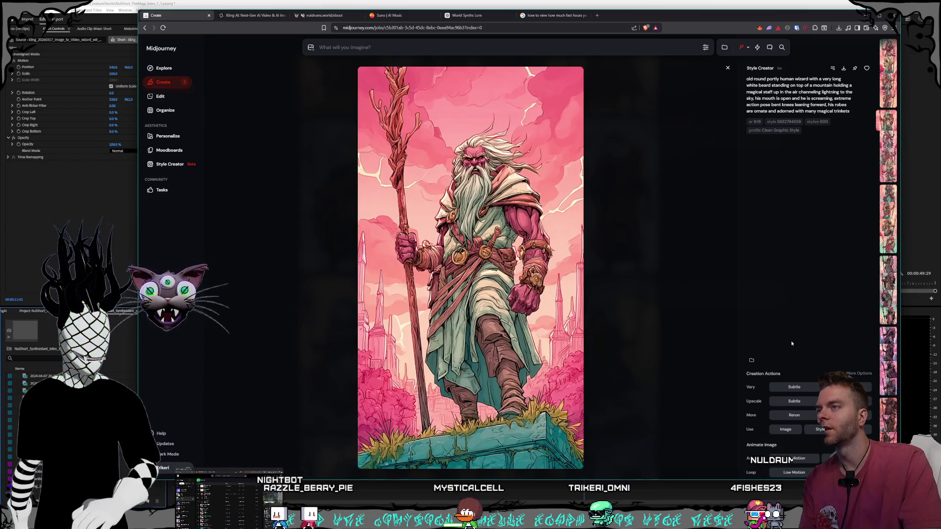
key(Up)
key(Up)
key(Up)
key(Down)
key(Down)
key(Down)
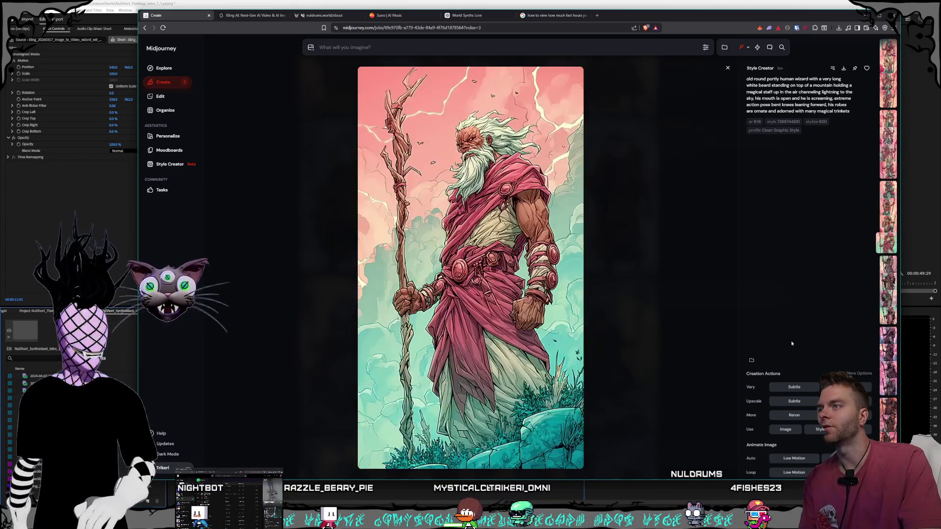
key(Down)
key(Down)
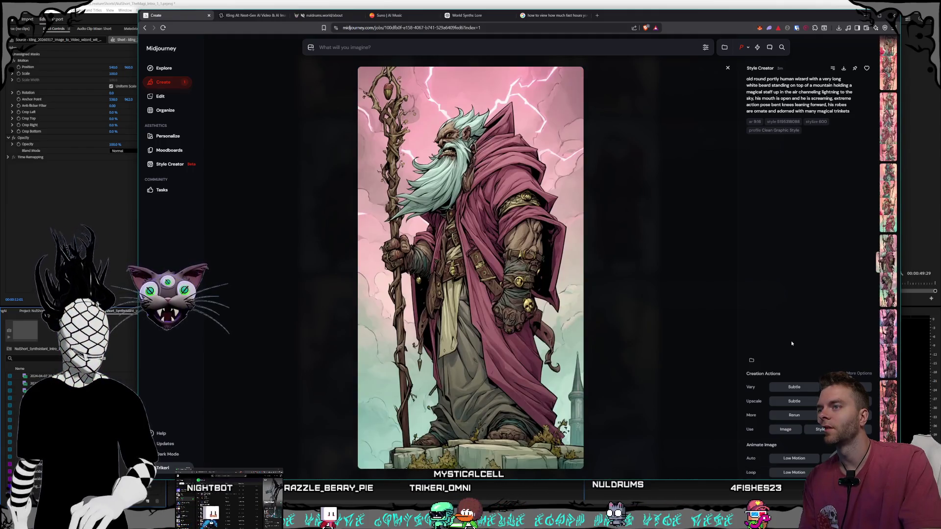
key(Down)
key(Down)
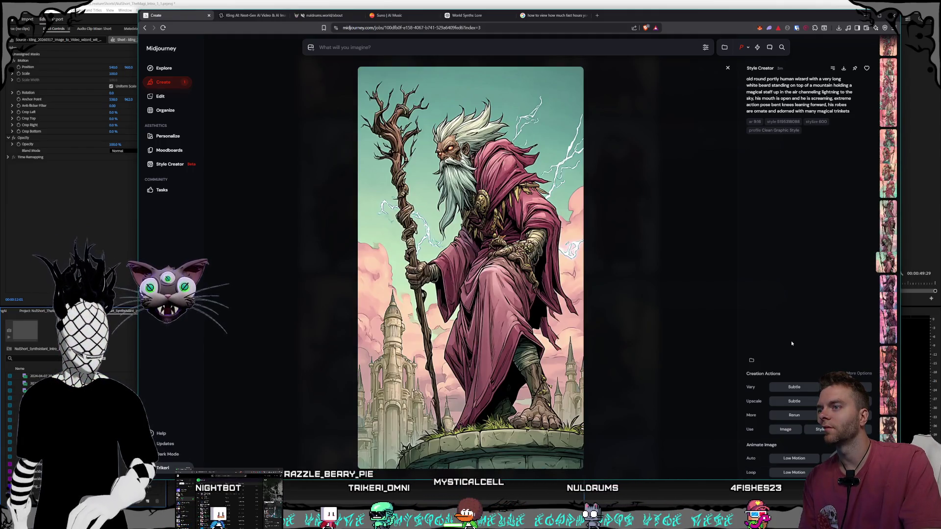
key(Down)
key(Down)
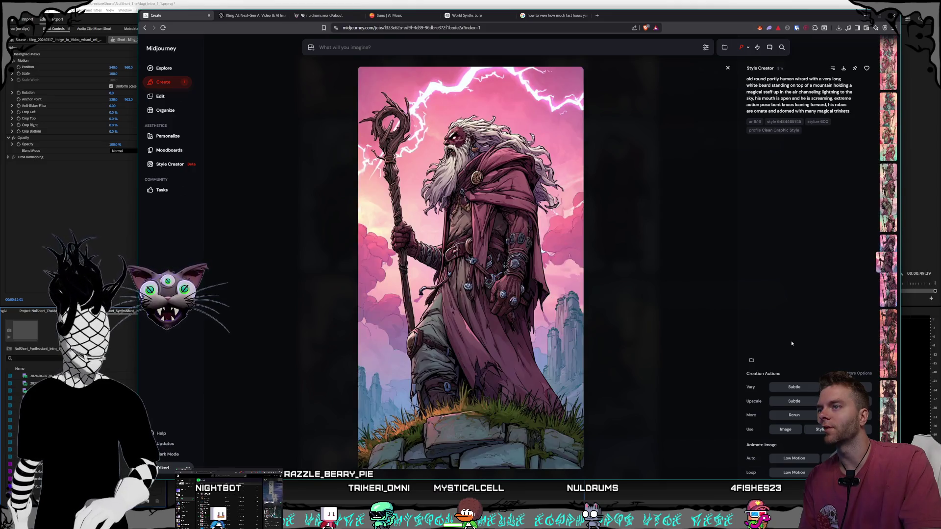
key(Down)
key(Down)
key(Down)
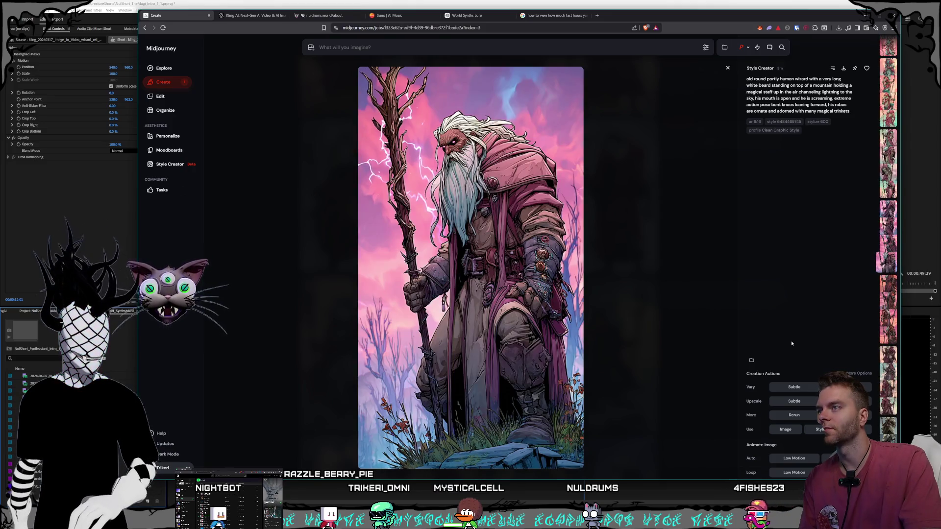
key(Down)
key(Down)
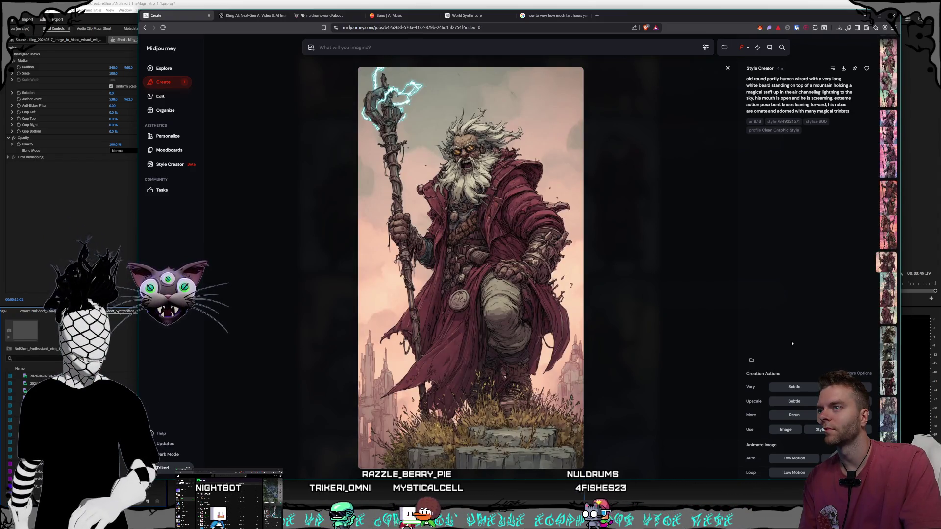
key(Down)
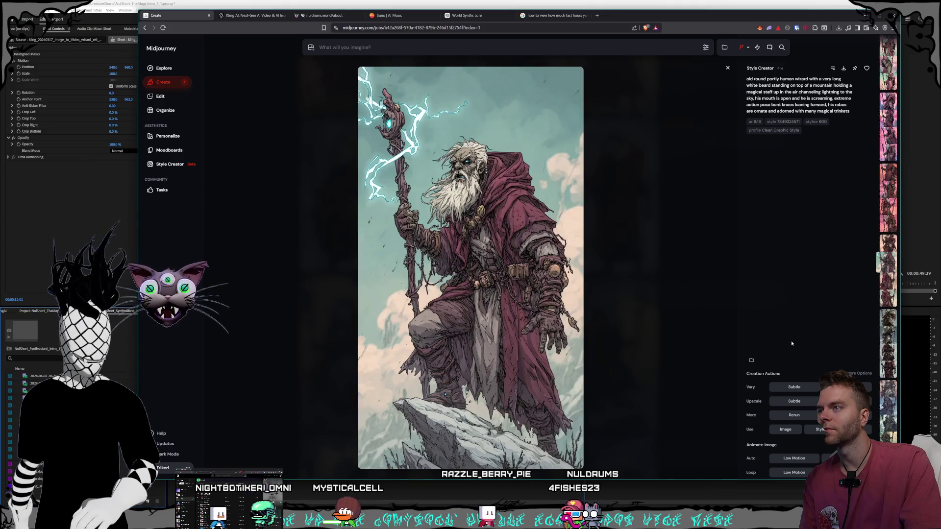
key(Down)
key(Down)
key(Down)
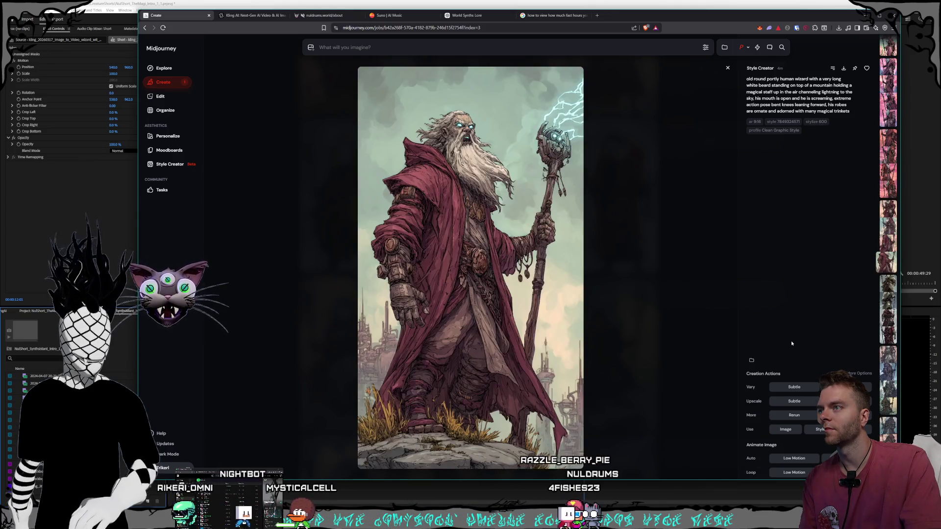
key(Down)
key(Down)
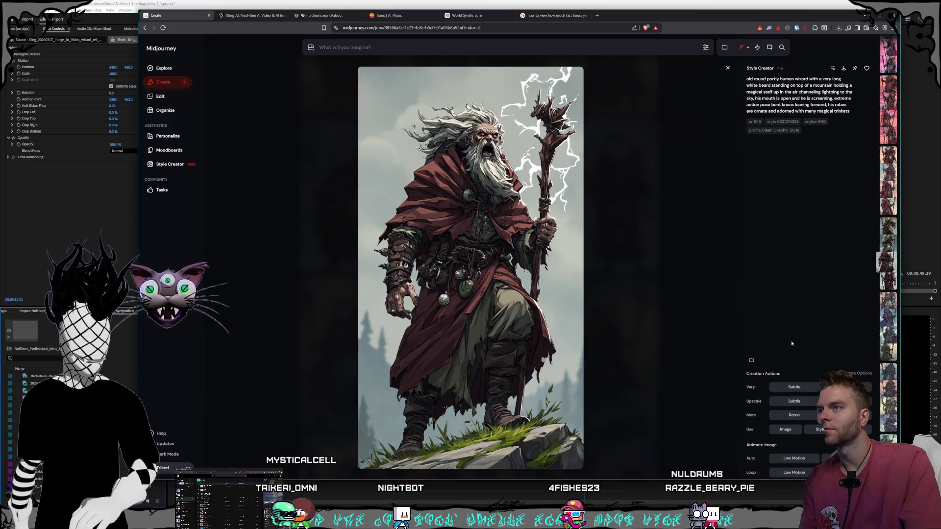
key(Down)
key(Up)
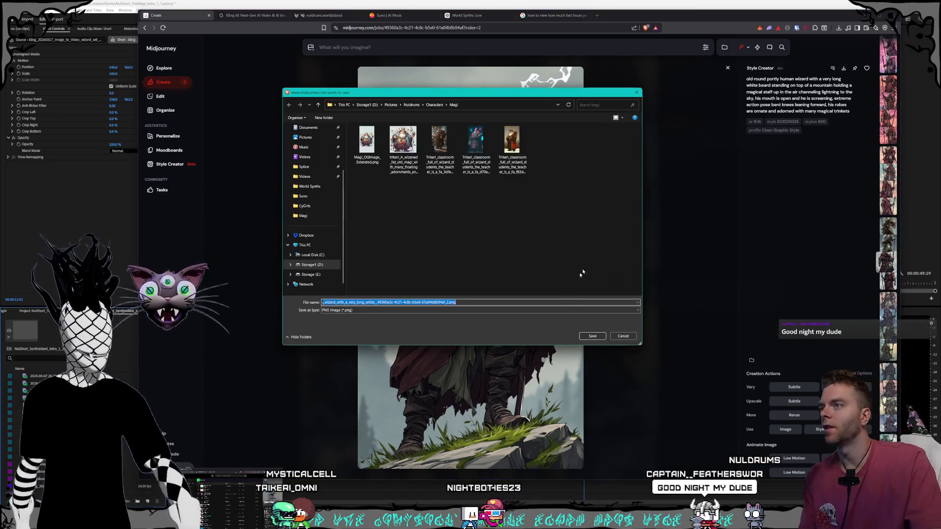
- Save the wizard image as a PNG in the Magi characters folder, then browse pink-sky wizards
click(589, 337)
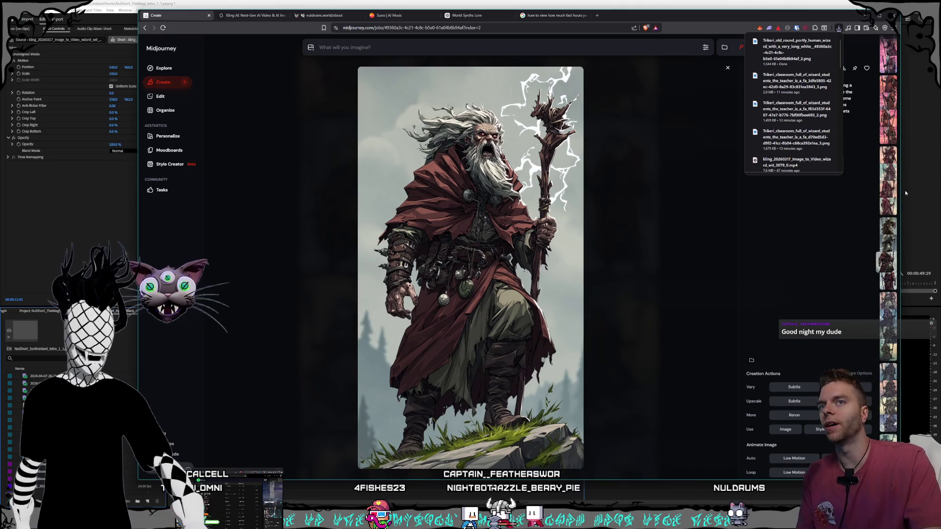
click(893, 170)
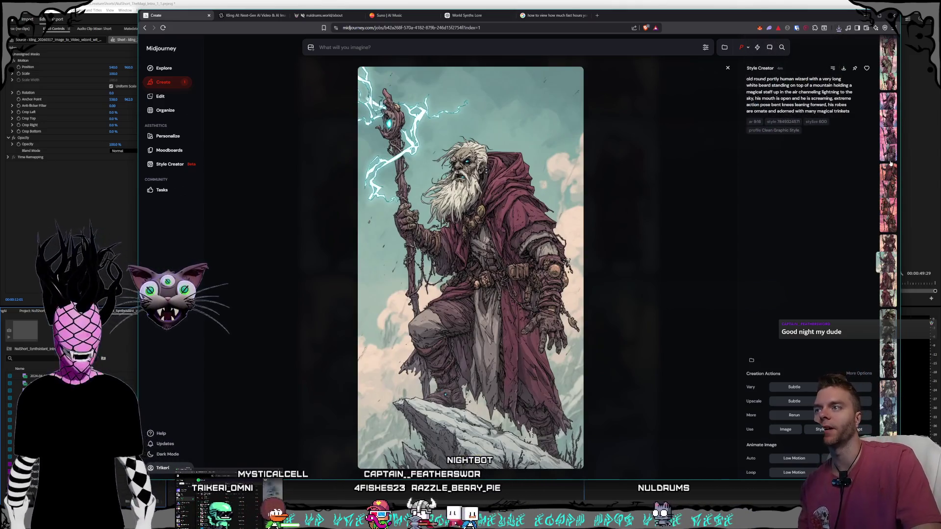
click(885, 225)
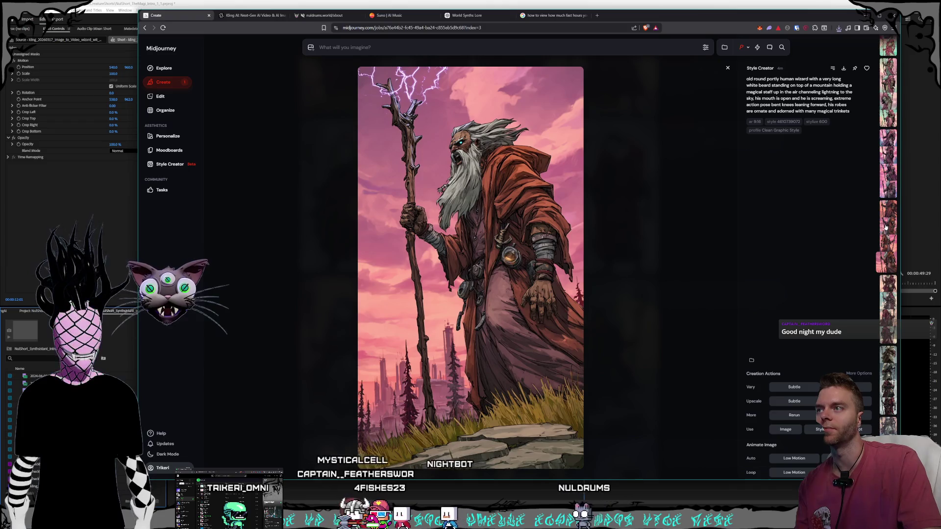
click(885, 212)
click(886, 202)
- Browse a few more wizard images, then close the full view back to the results grid
click(886, 201)
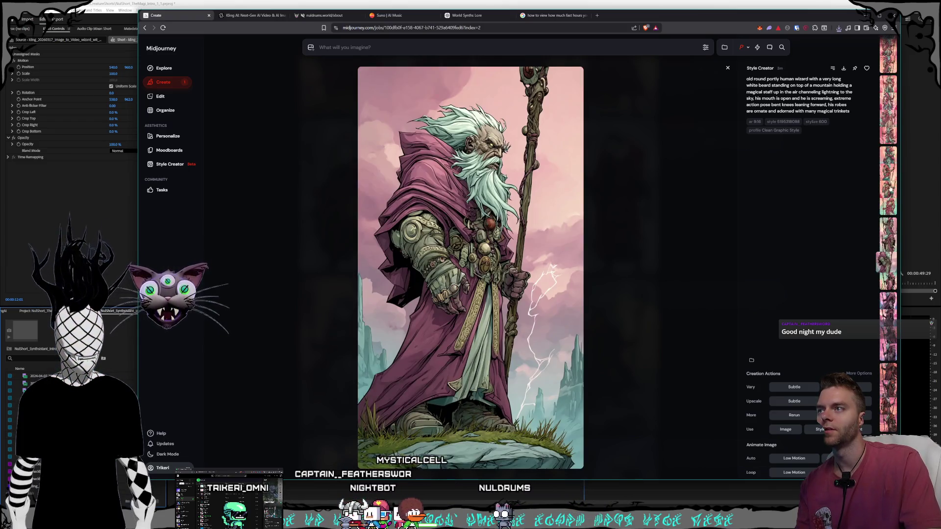
click(891, 189)
click(897, 124)
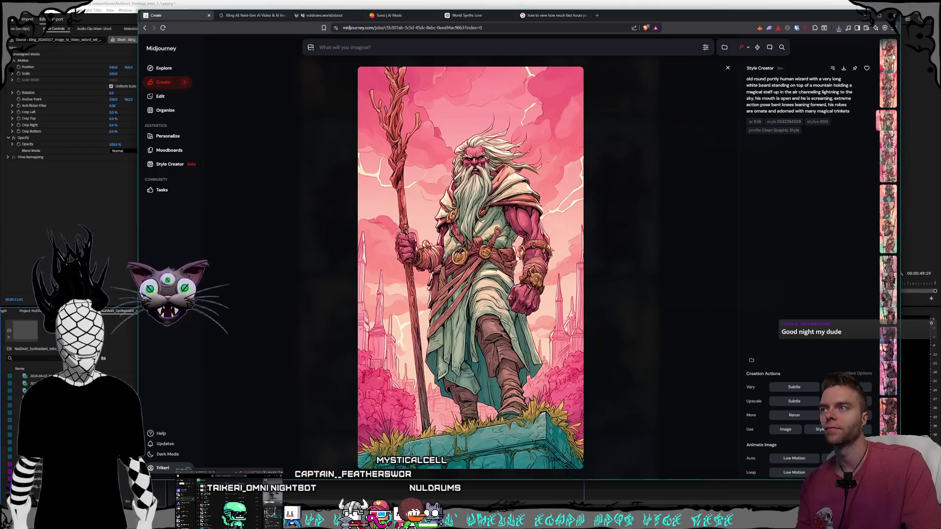
click(892, 56)
key(Escape)
scroll(621, 216, up, 10)
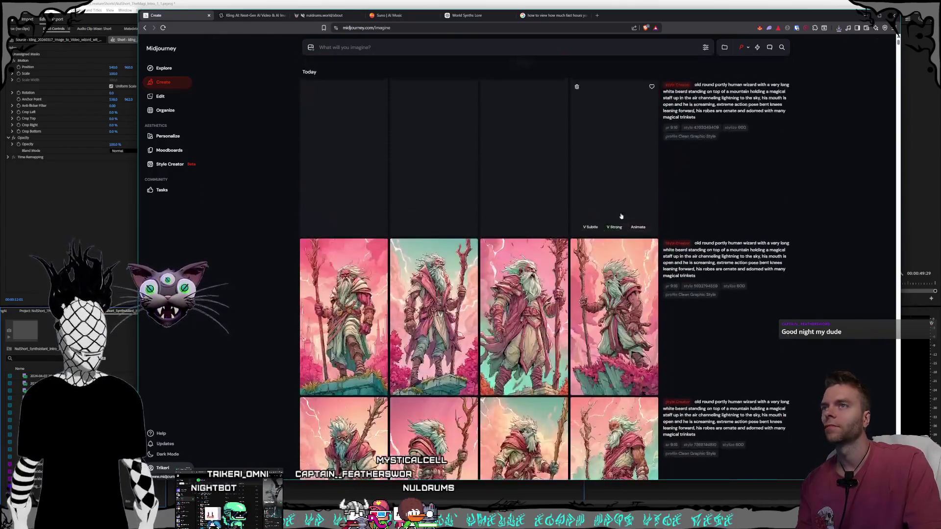
- Reword the previous prompt to 'out of shape fat portly' wizard and generate new images
click(779, 117)
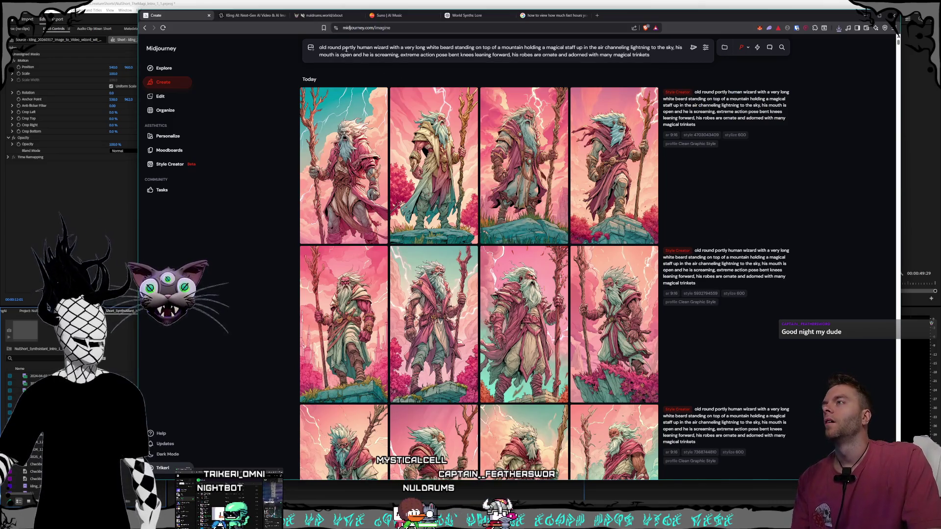
text(out of shape)
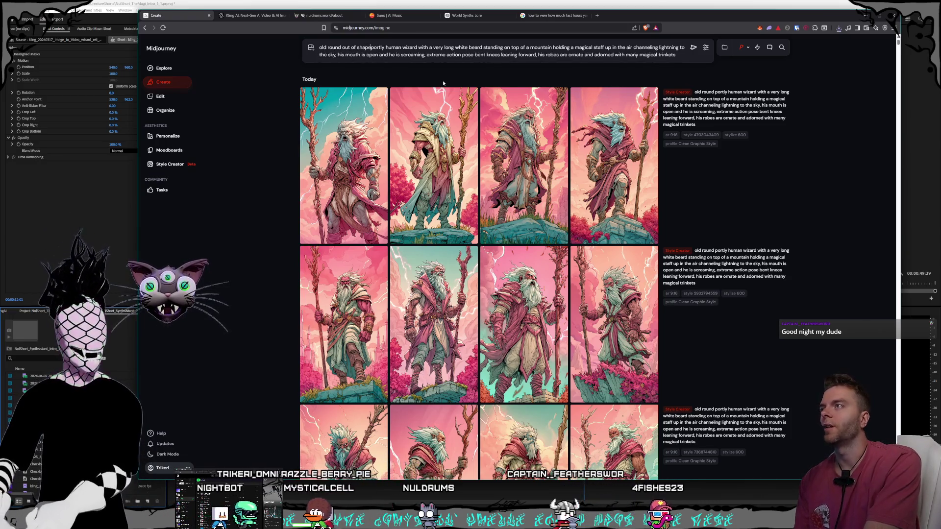
text( fa)
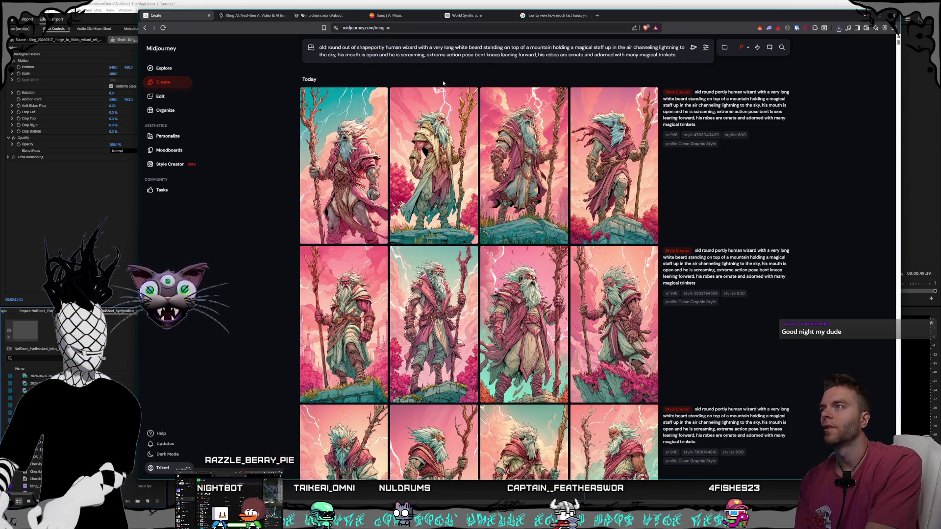
text(t)
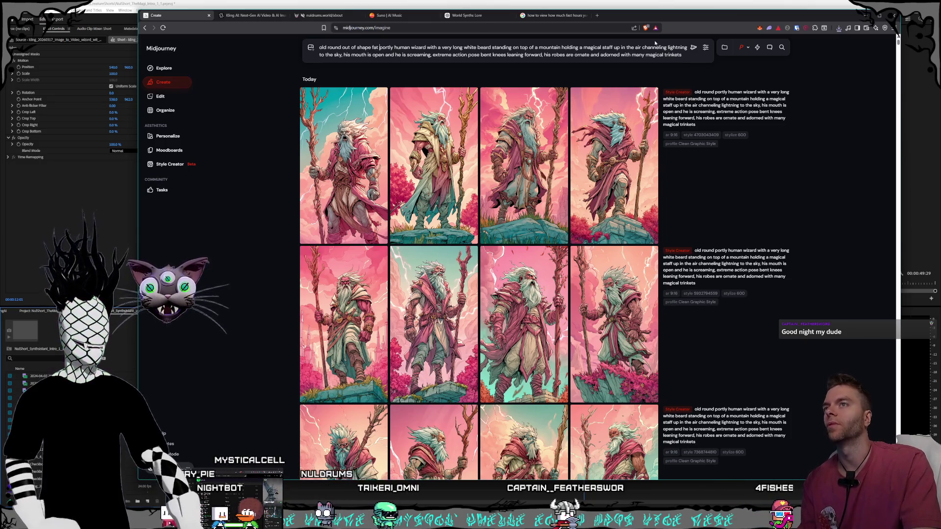
click(692, 48)
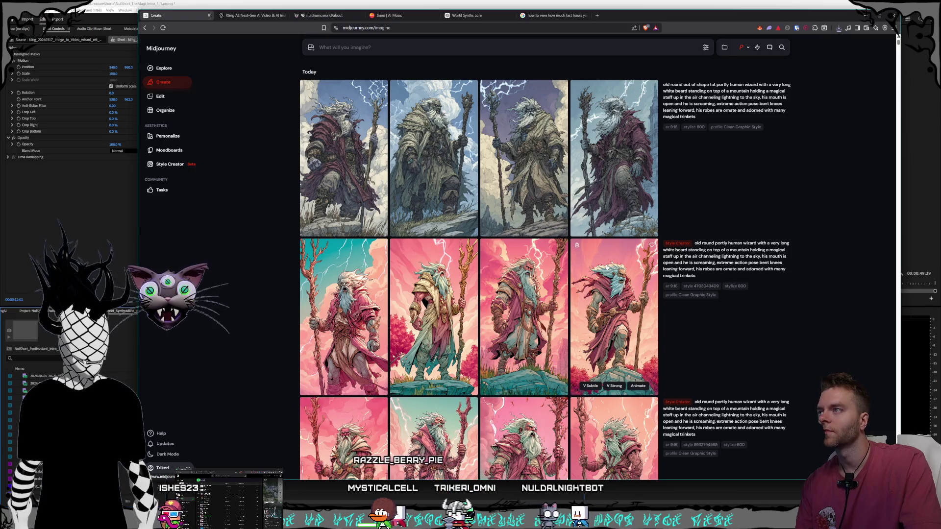
- Preview the first three new wizard images full size, then switch to the Premiere Pro project
click(343, 157)
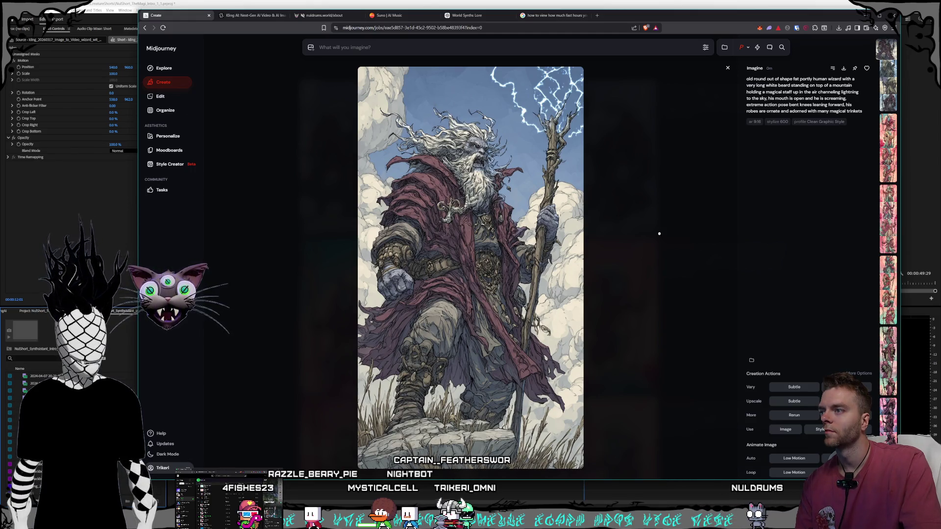
click(659, 233)
click(437, 187)
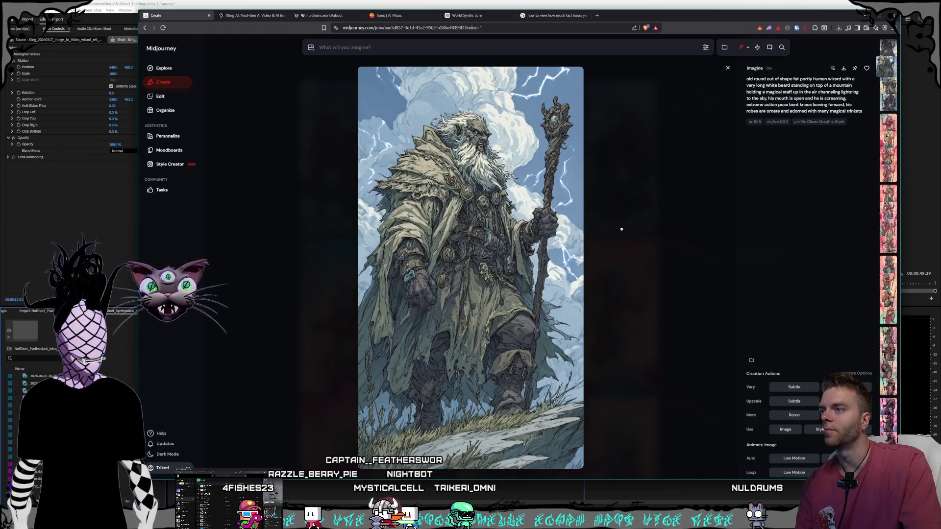
click(621, 228)
click(534, 193)
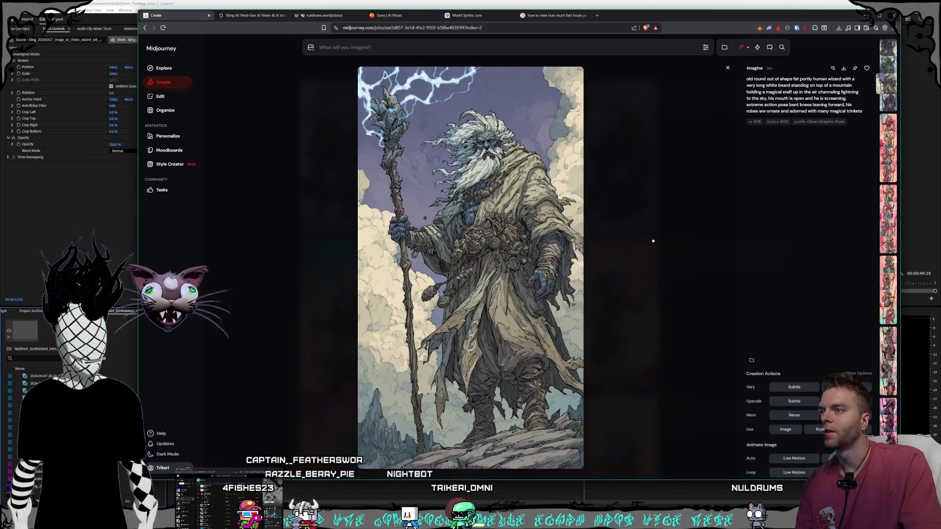
click(653, 241)
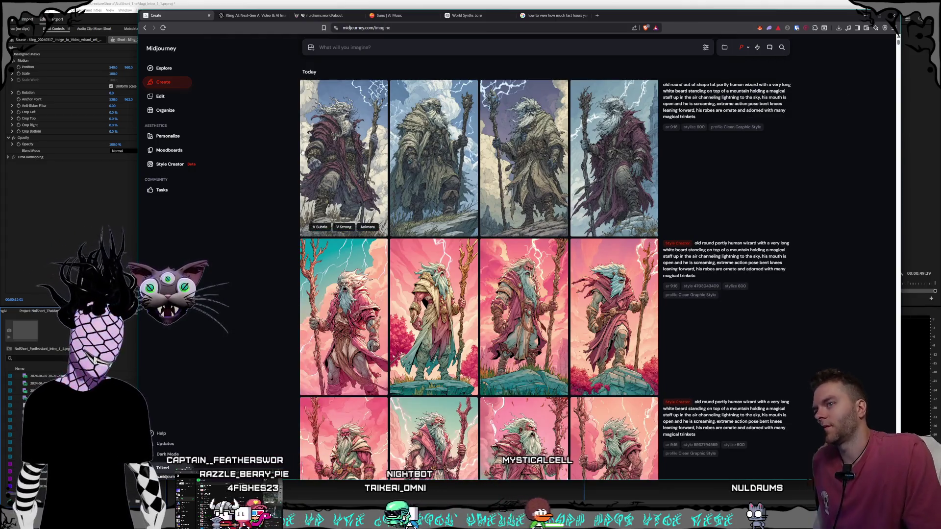
scroll(648, 257, down, 10)
scroll(572, 215, up, 10)
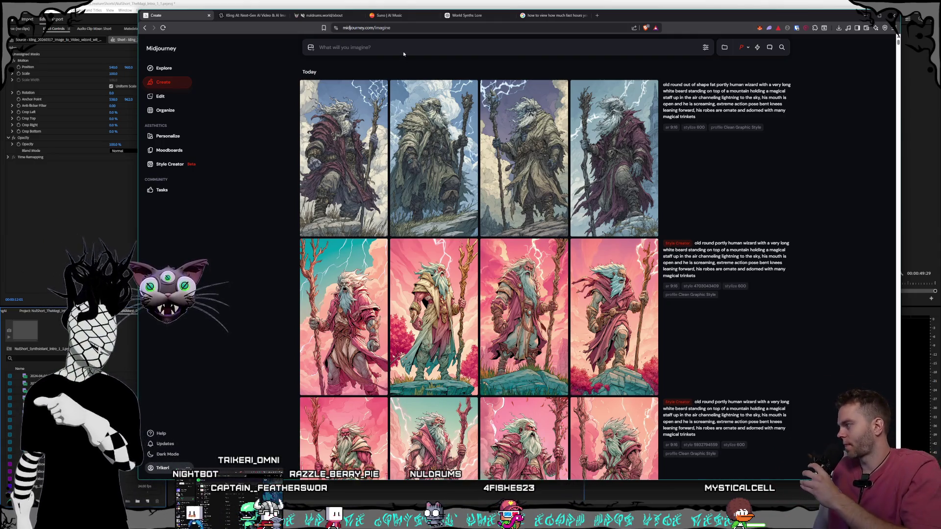
click(386, 4)
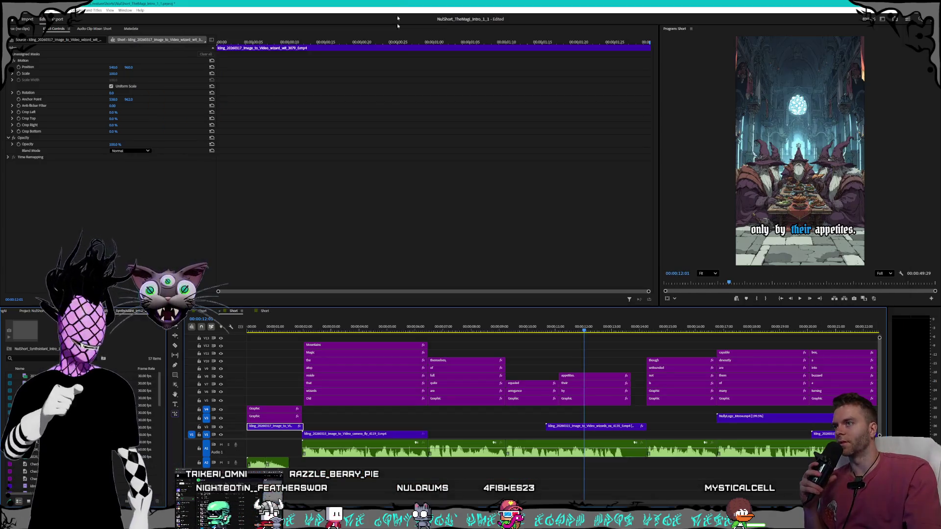
- Scrub the NuShort_TheMagi_Intro_1_1 timeline around 11–26 seconds to review captions, then return to Midjourney
drag(268, 326, 857, 321)
scroll(654, 345, down, 5)
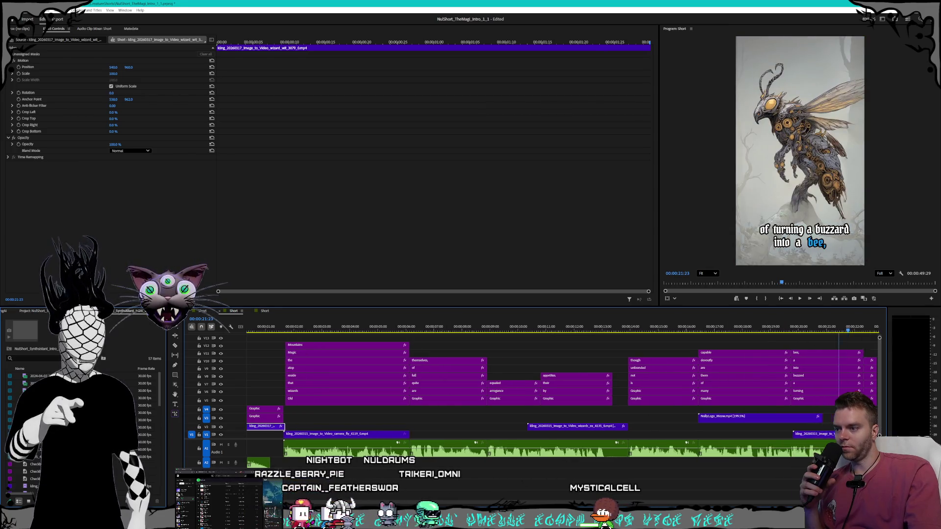
drag(620, 328, 837, 328)
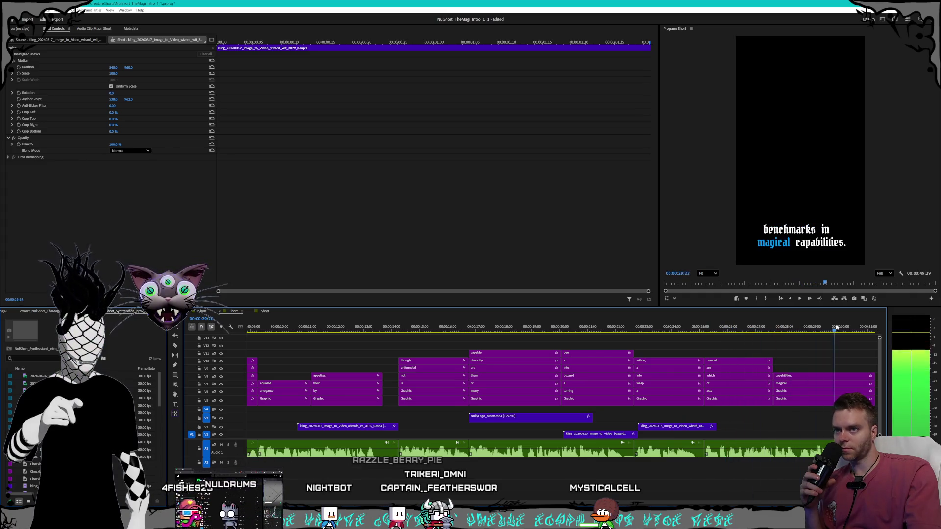
scroll(777, 358, down, 3)
mouse_move(707, 328)
mouse_down()
mouse_move(813, 327)
mouse_move(610, 339)
mouse_move(611, 330)
mouse_move(787, 336)
mouse_move(456, 392)
mouse_move(284, 445)
mouse_up()
scroll(539, 392, left, 5)
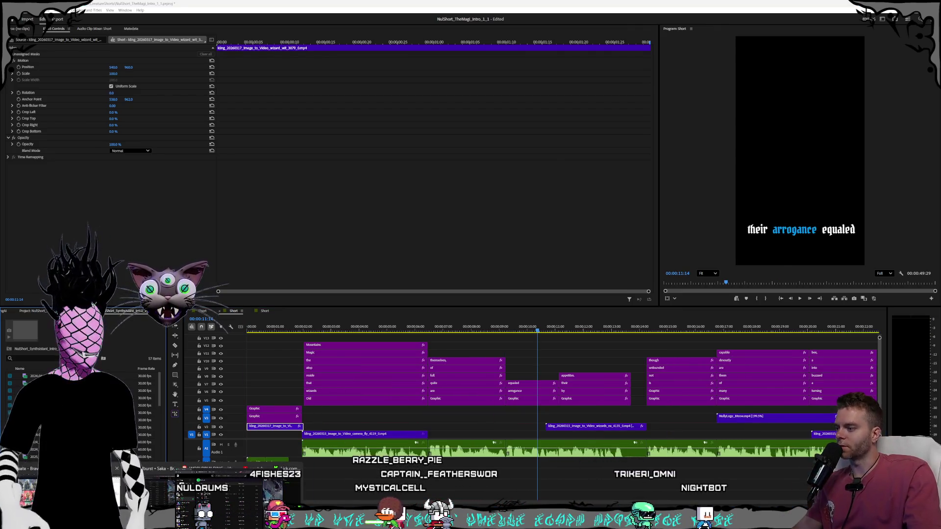
key(alt+Tab)
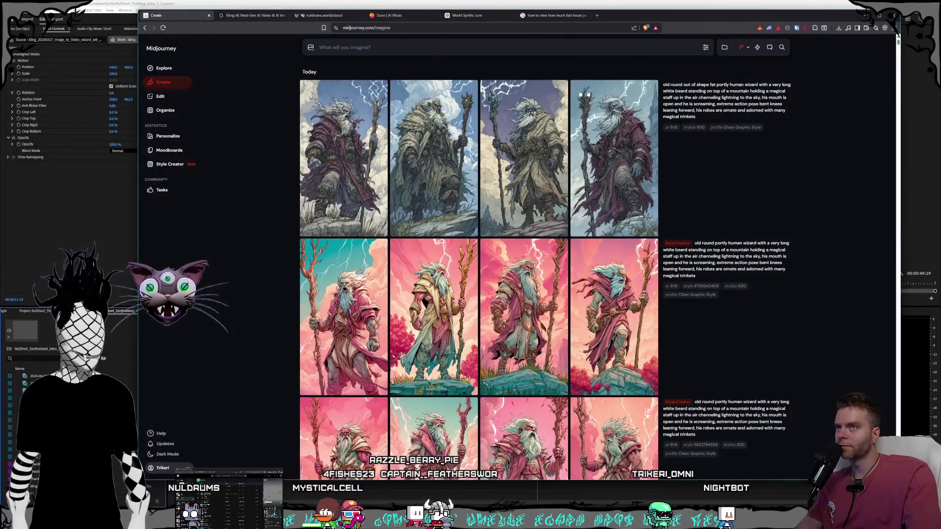
- Reword the prompt to a glowing open spellbook at the center of an ornate mystical magic library, and generate
text(magic spellbook in a giant ornate m)
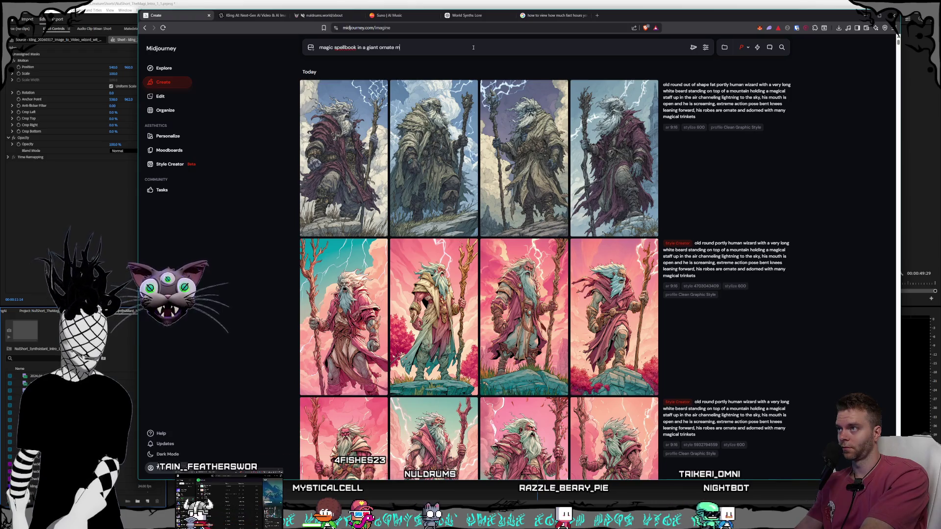
key(BackSpace)
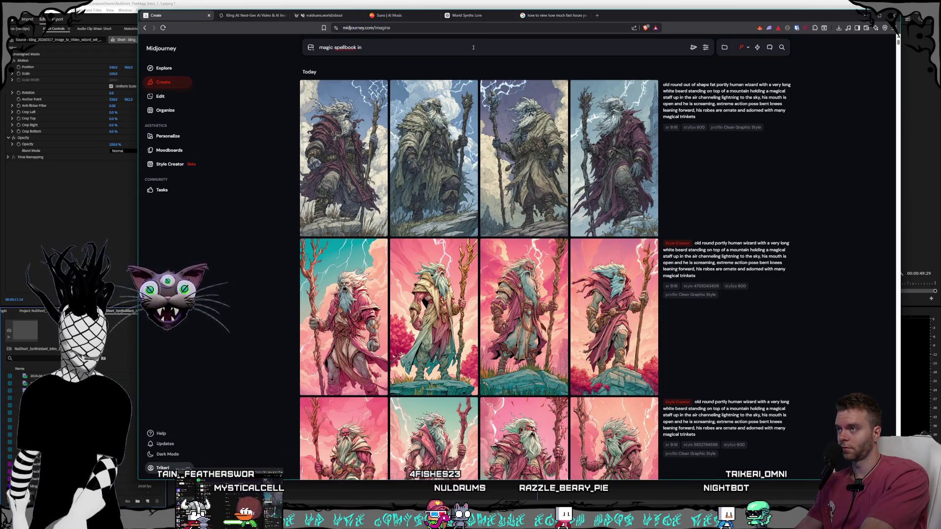
key(BackSpace)
key(BackSpace)
key(BackSpace)
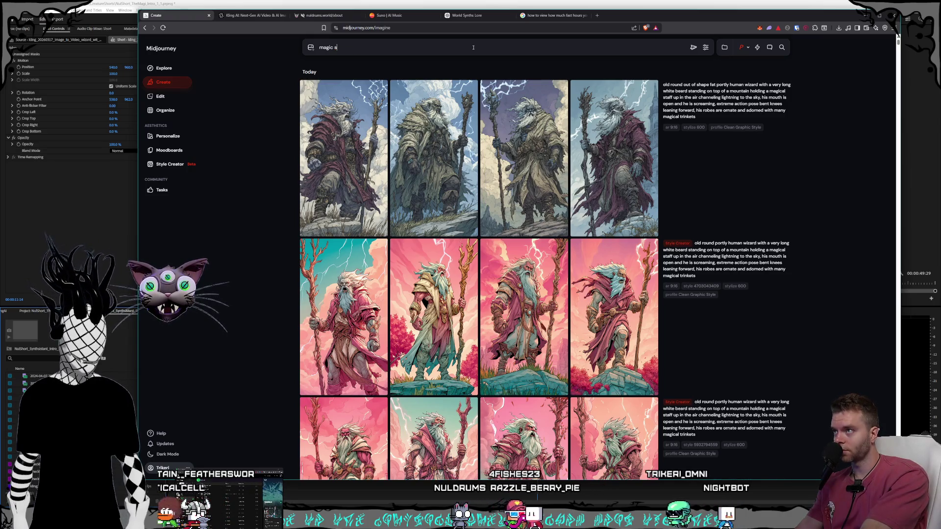
text(glowing open spel)
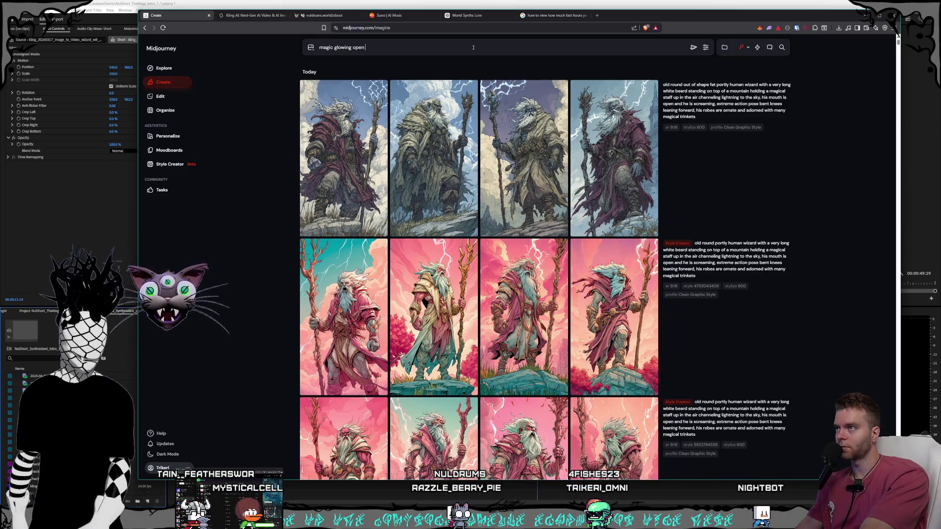
text(lbook )
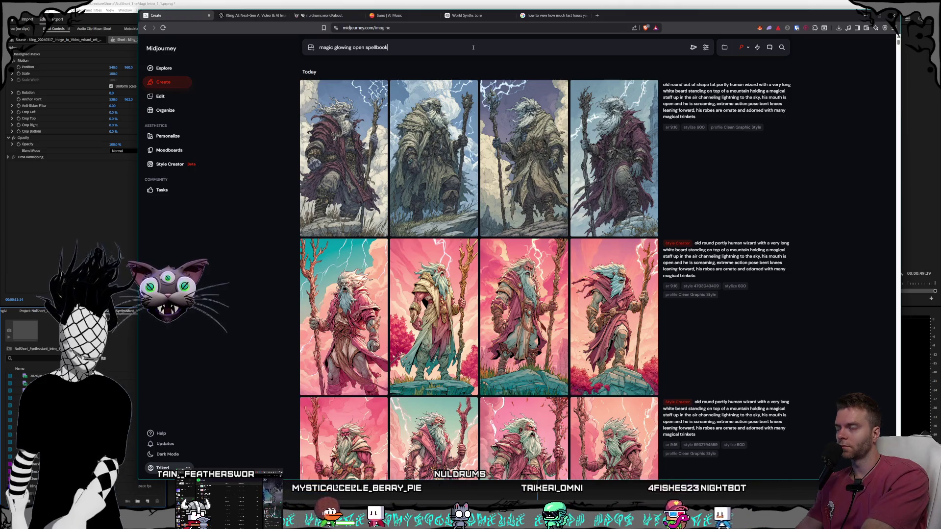
text(inside a glass case in an o)
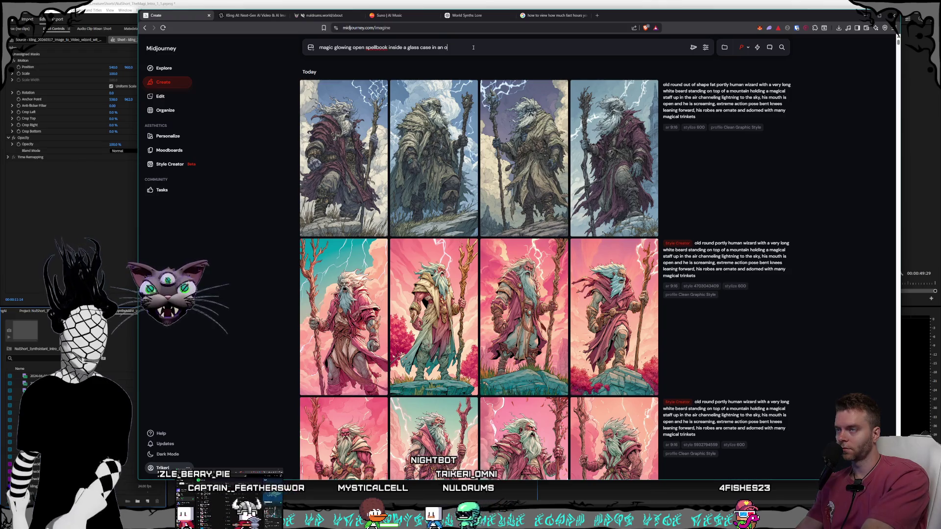
text(rnate mystical)
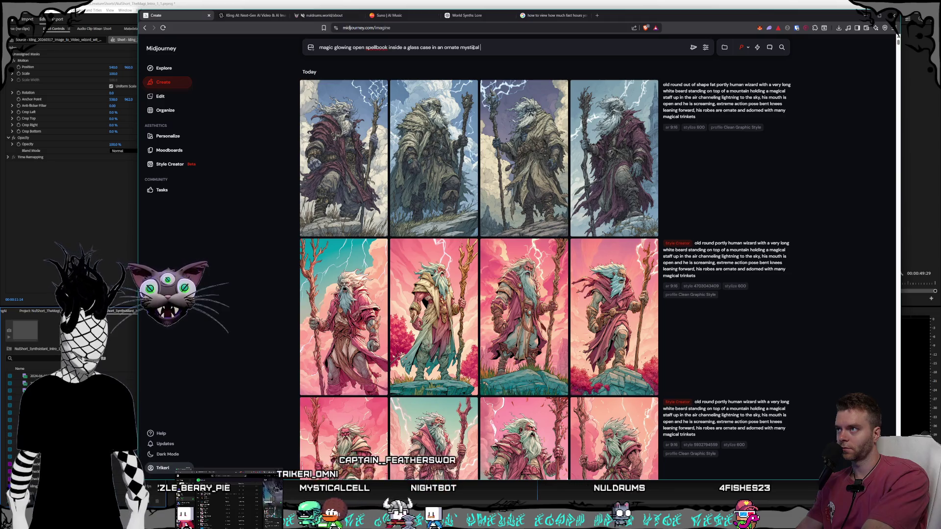
text( magic library)
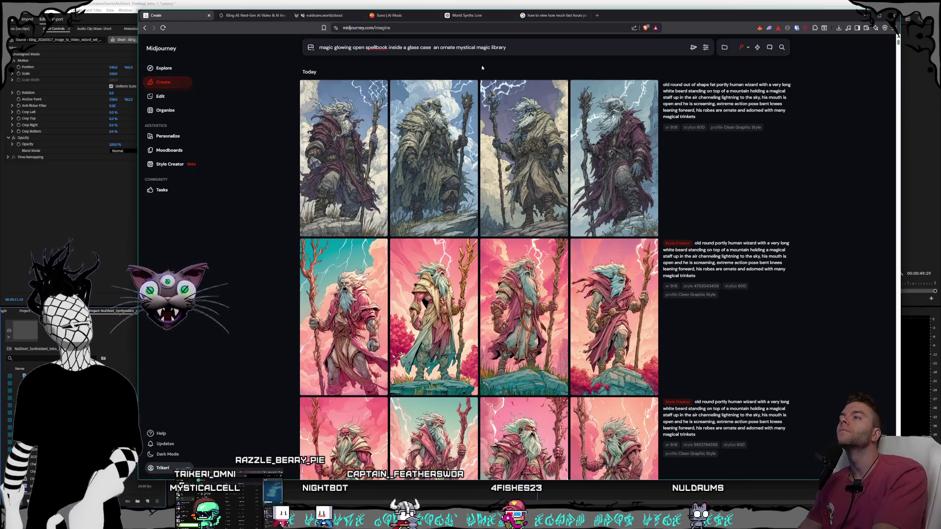
text(ter of)
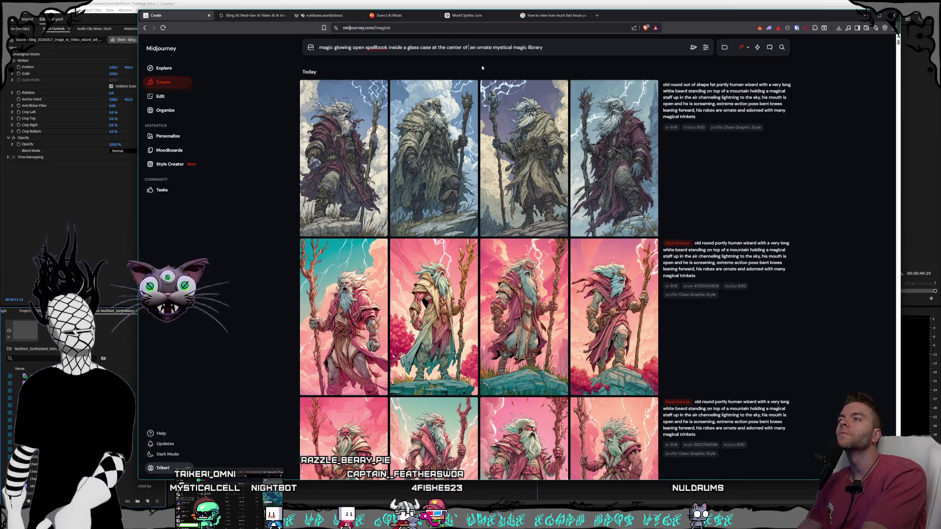
key(Return)
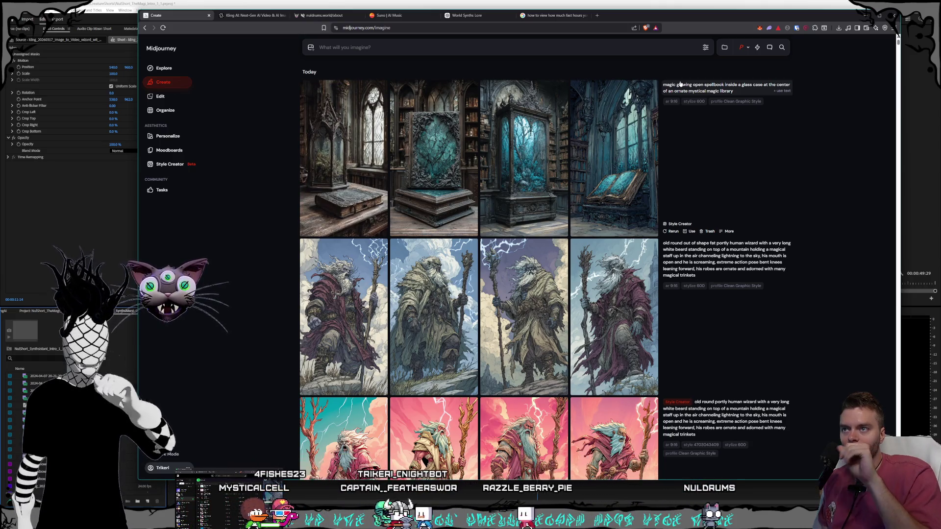
click(623, 147)
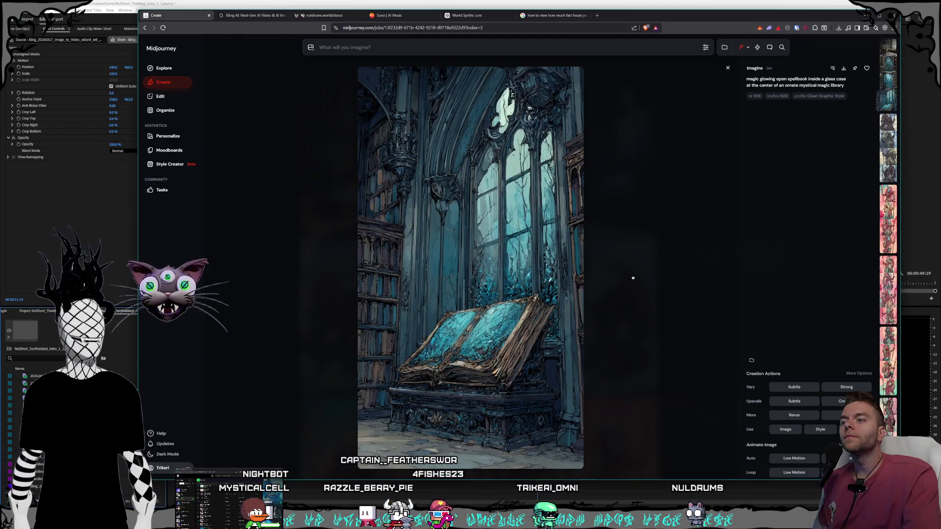
click(633, 278)
click(521, 185)
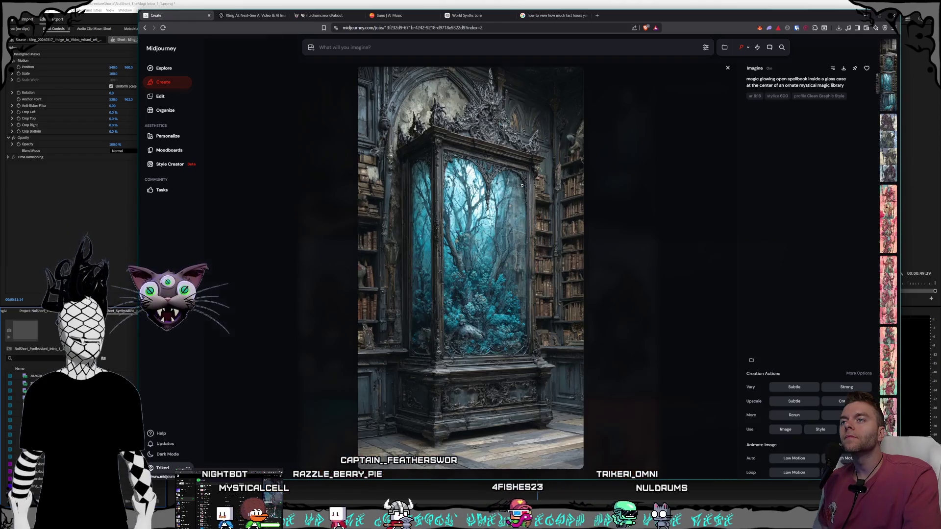
click(652, 288)
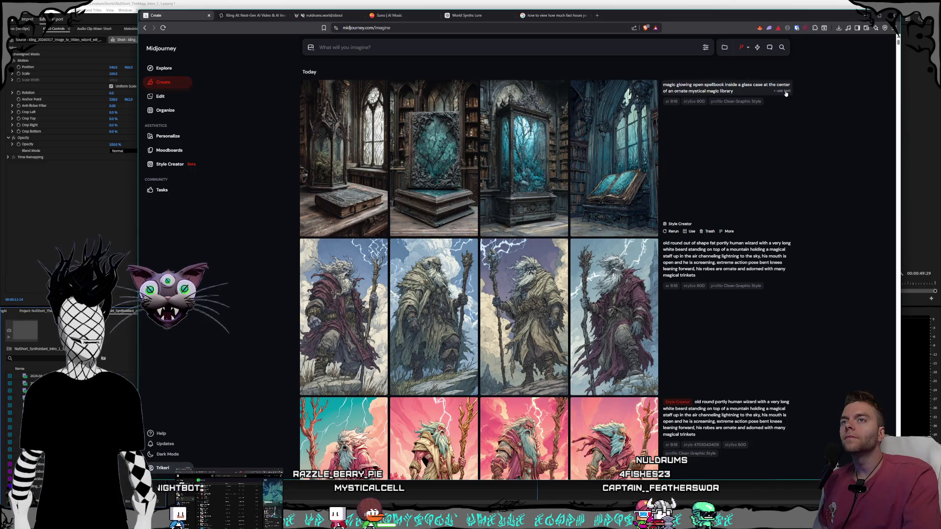
- In the generation settings, drag Weirdness down to 0 and Variety up to about 15
click(705, 48)
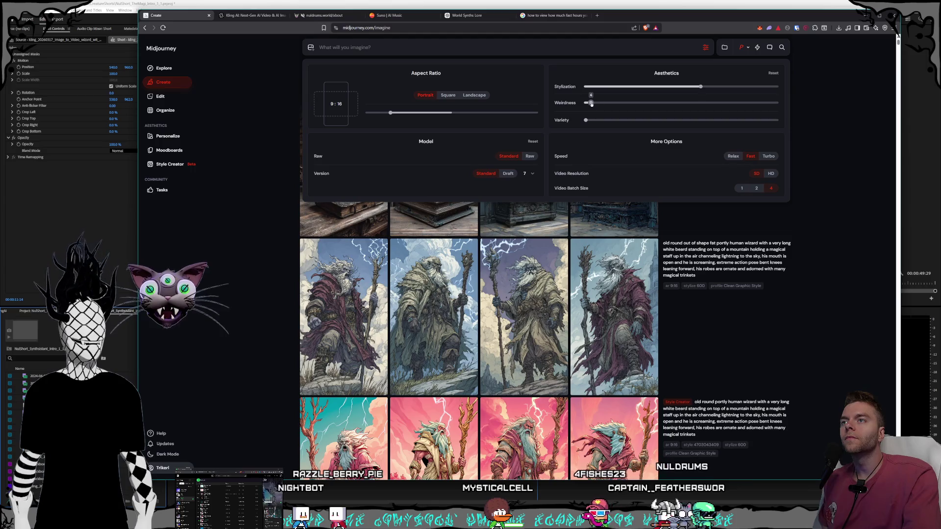
mouse_move(585, 120)
mouse_down()
mouse_move(604, 120)
mouse_move(535, 103)
mouse_up()
drag(603, 120, 613, 120)
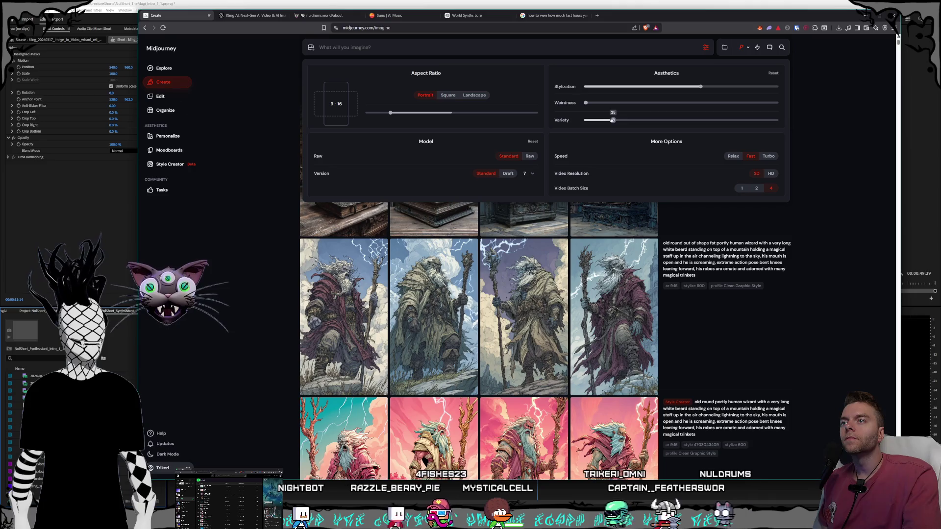
click(838, 110)
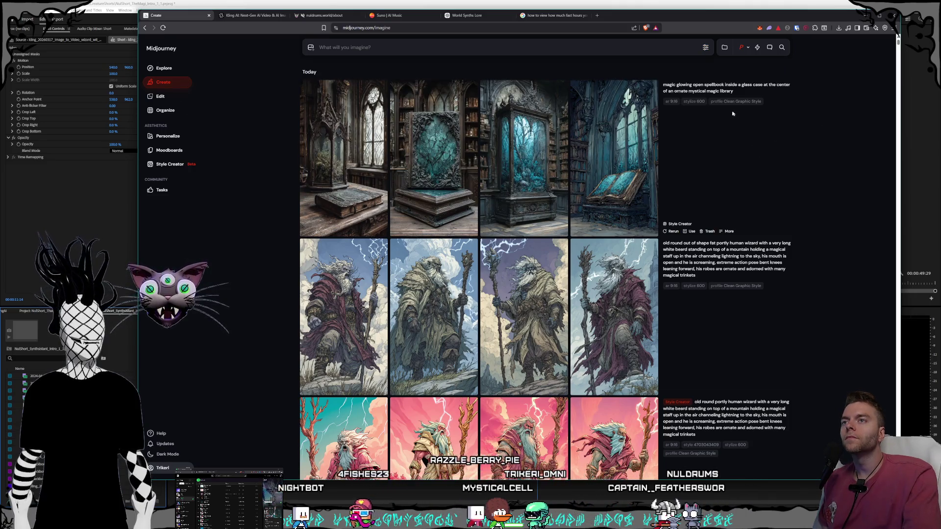
- Resubmit the spellbook prompt with ', symmetrical composition' appended
click(562, 49)
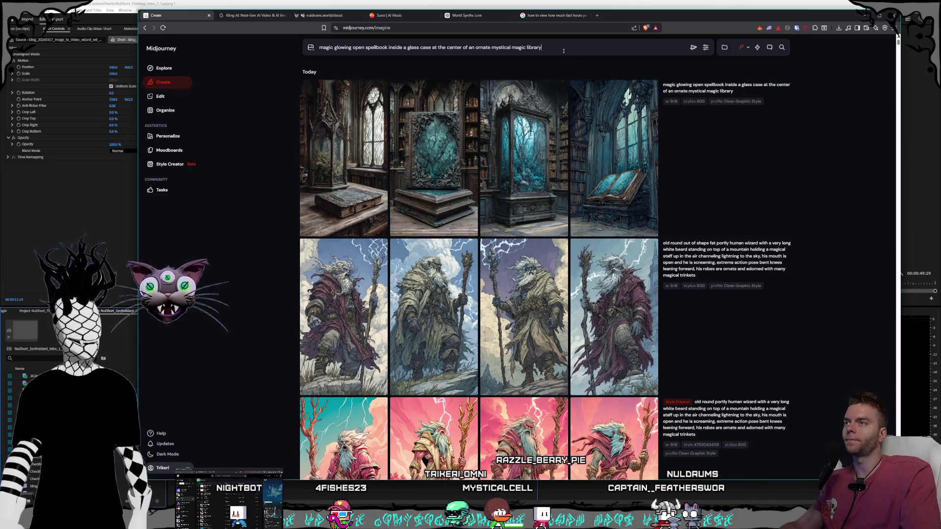
text(, symmetrical composition)
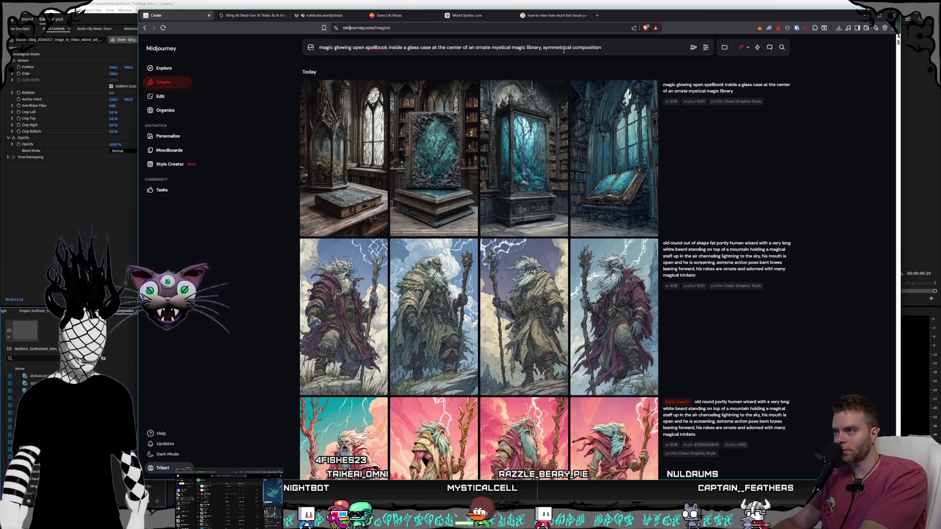
click(692, 49)
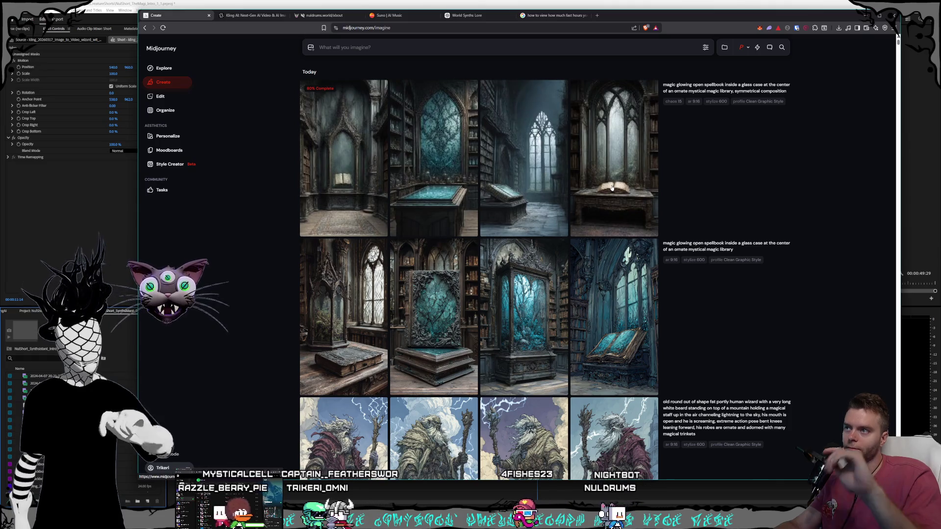
- Add 'glowing magic particles are surrounding the book' to the spellbook prompt and start a Style Creator session
click(782, 91)
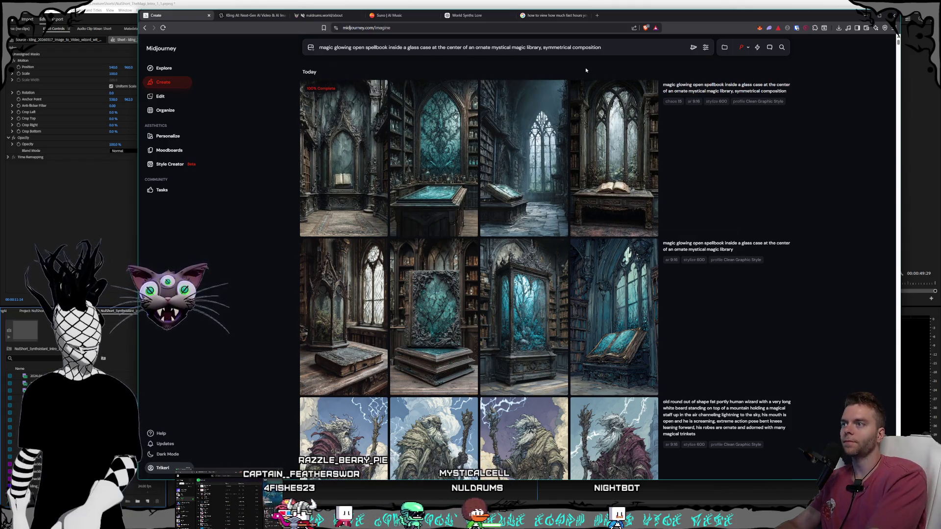
text(magic)
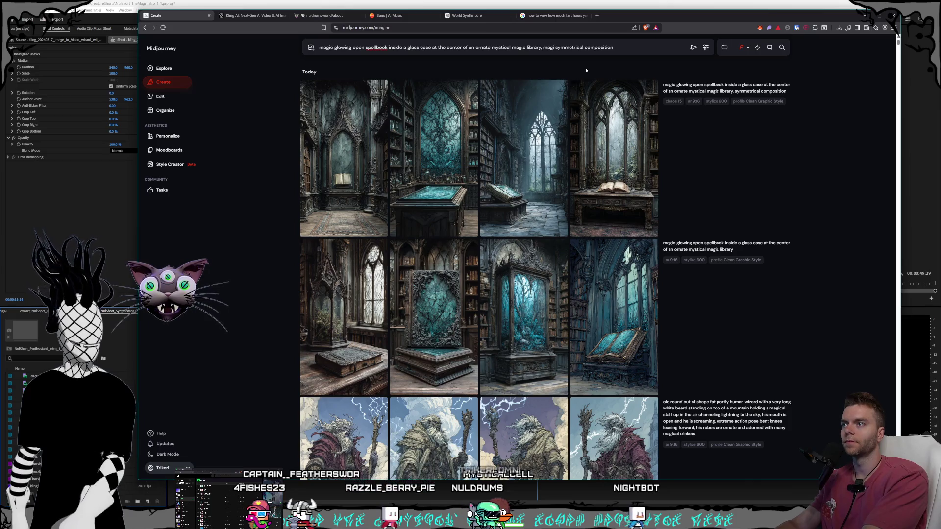
text( parti )
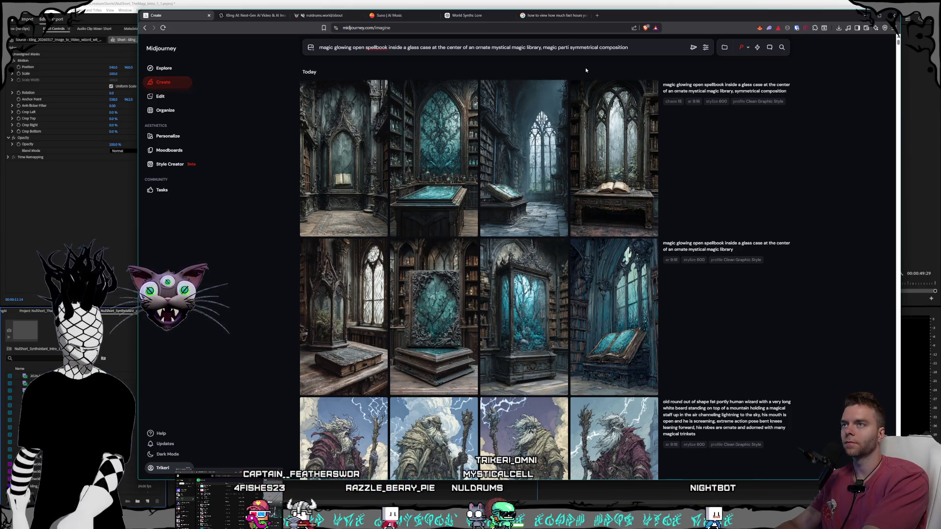
text(cles are fly)
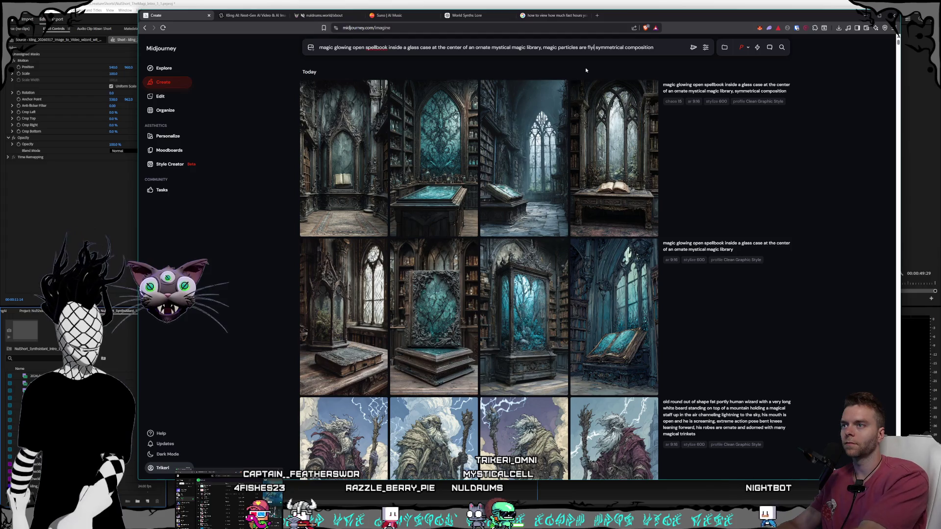
key(BackSpace)
key(BackSpace)
key(BackSpace)
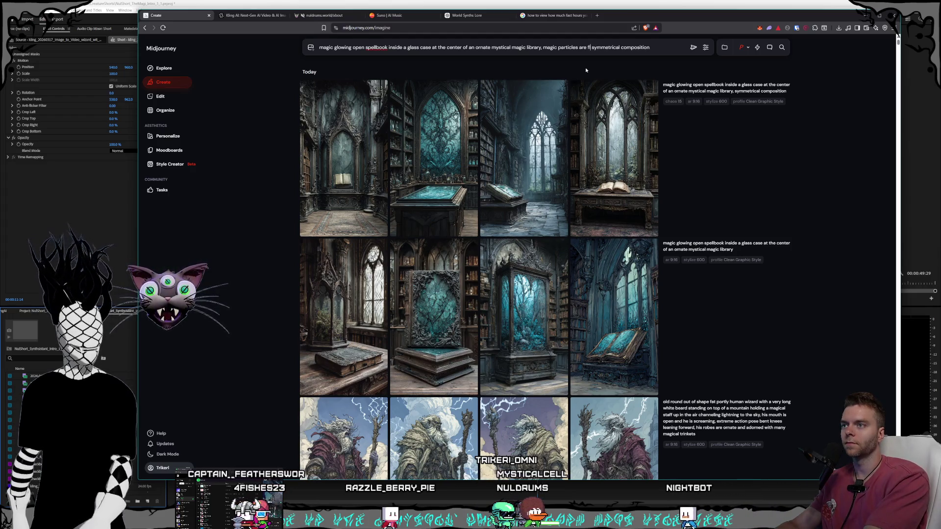
key(BackSpace)
text(surround)
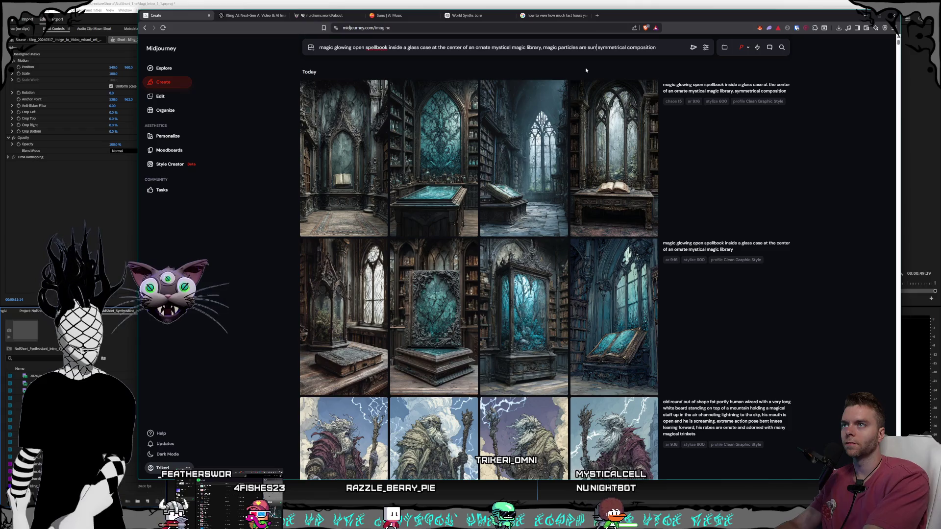
text(ing the book,)
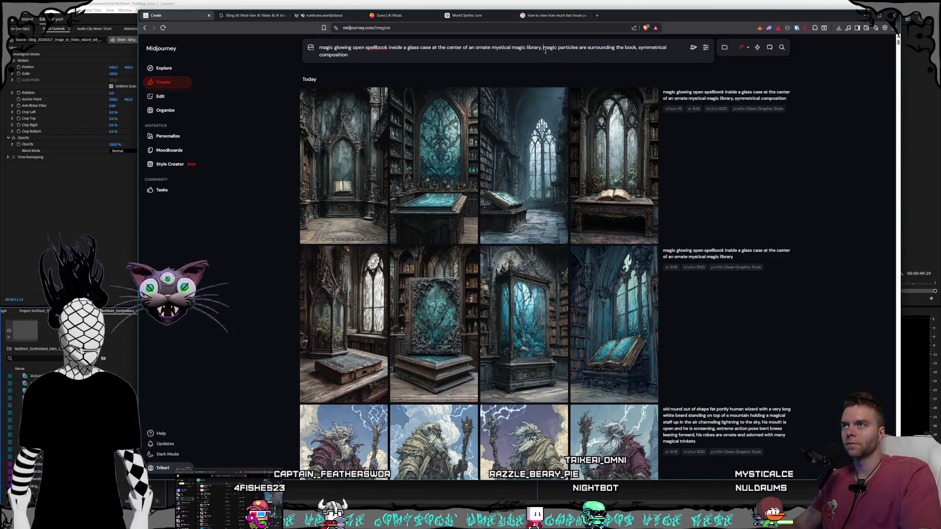
text( glowing)
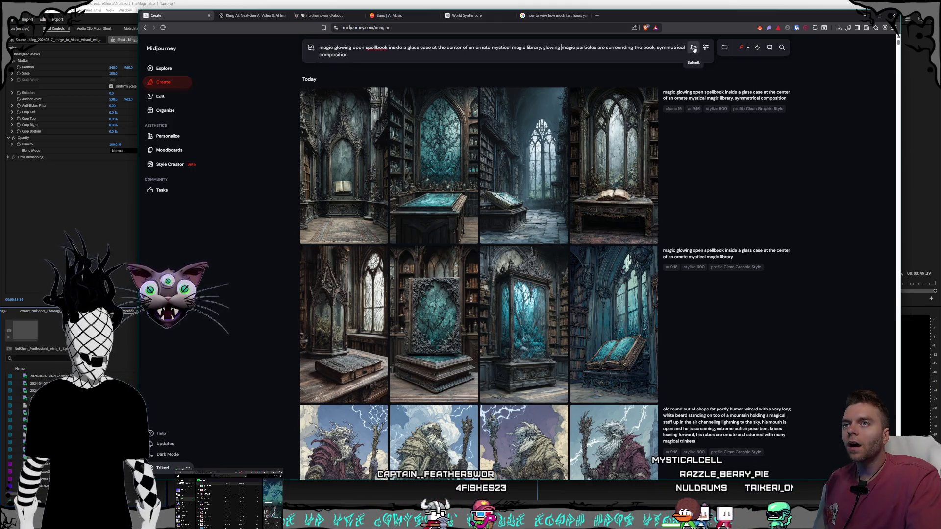
click(175, 163)
click(633, 203)
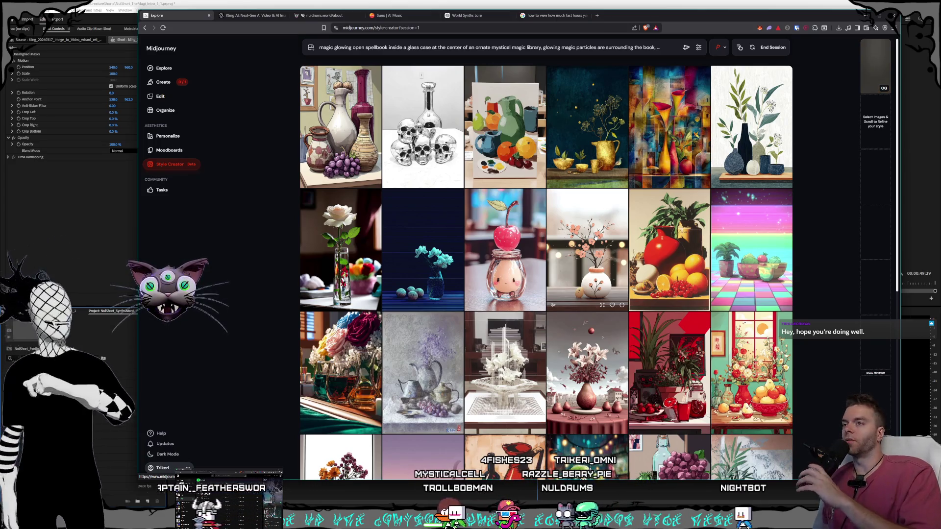
- Like the fruit still-life and the black-and-white skull jar sketch among the style samples
click(676, 201)
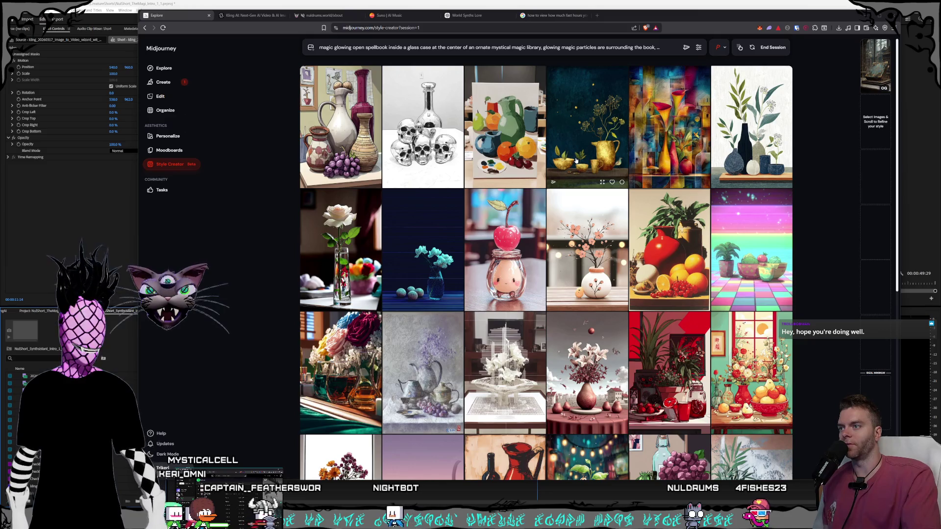
scroll(583, 159, down, 1)
scroll(581, 163, down, 2)
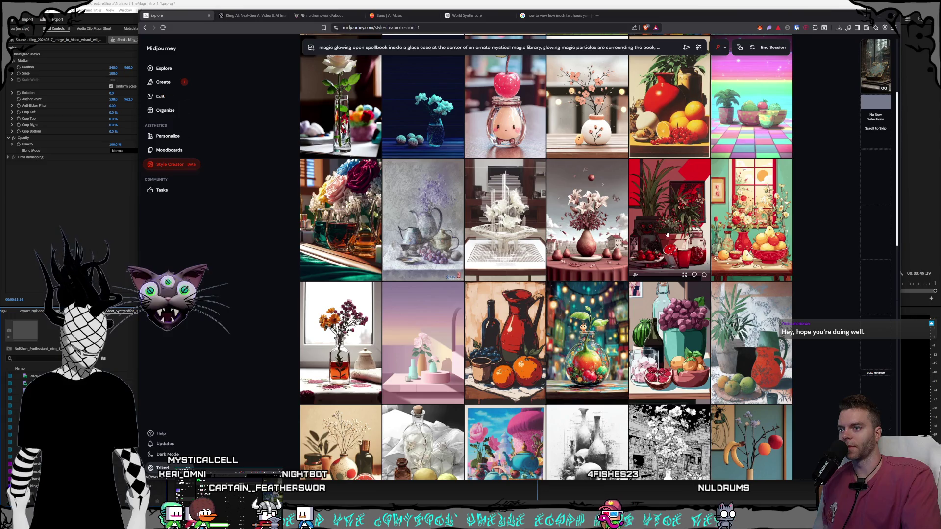
scroll(583, 197, down, 9)
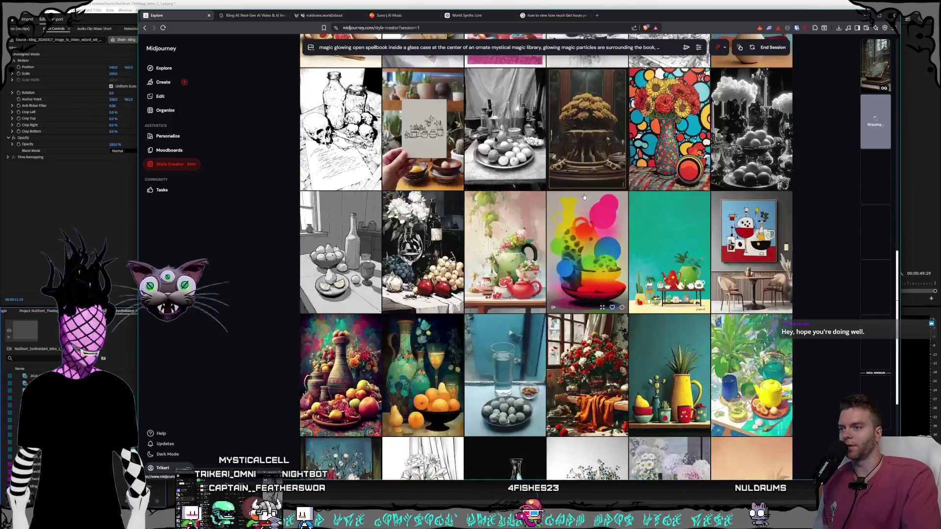
scroll(583, 197, down, 8)
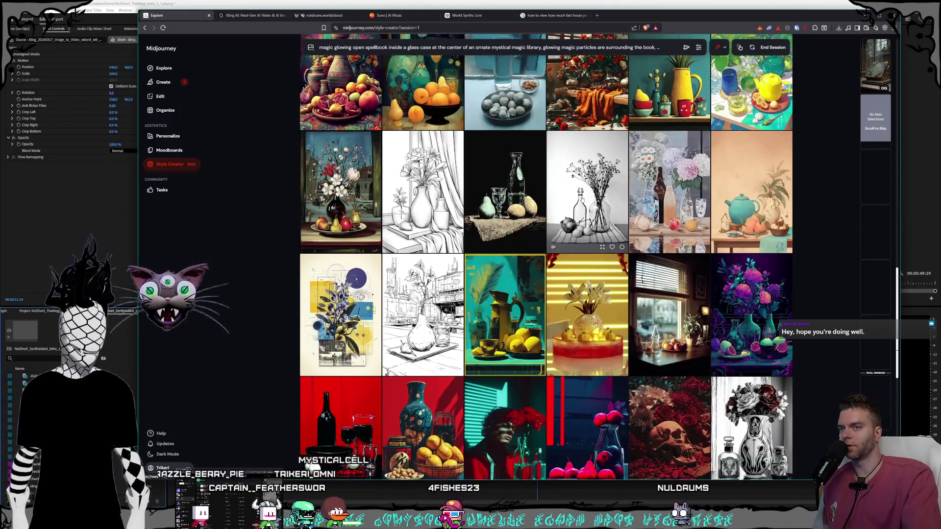
scroll(581, 199, down, 8)
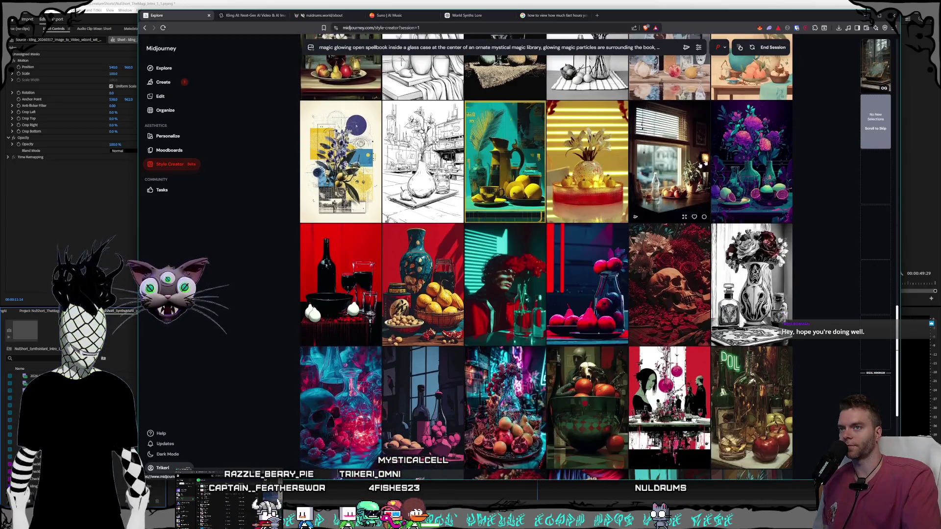
scroll(546, 229, down, 7)
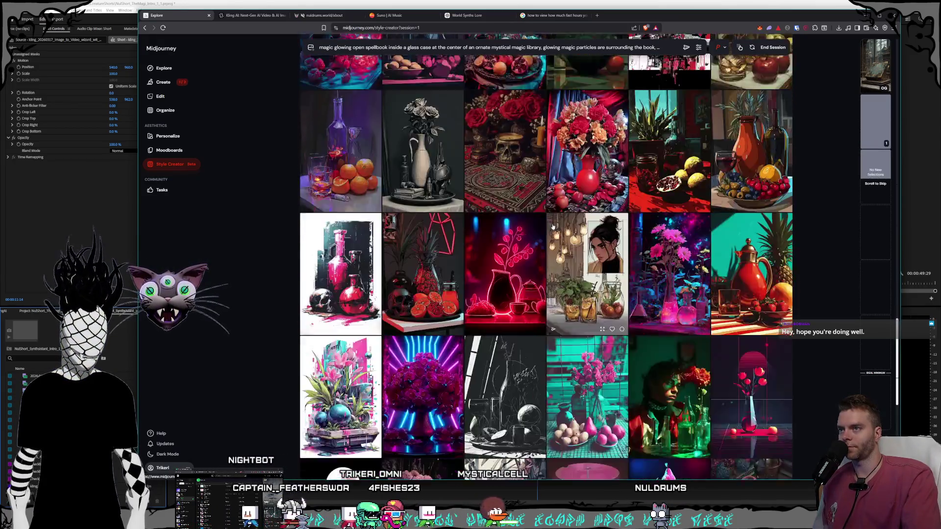
scroll(552, 228, down, 2)
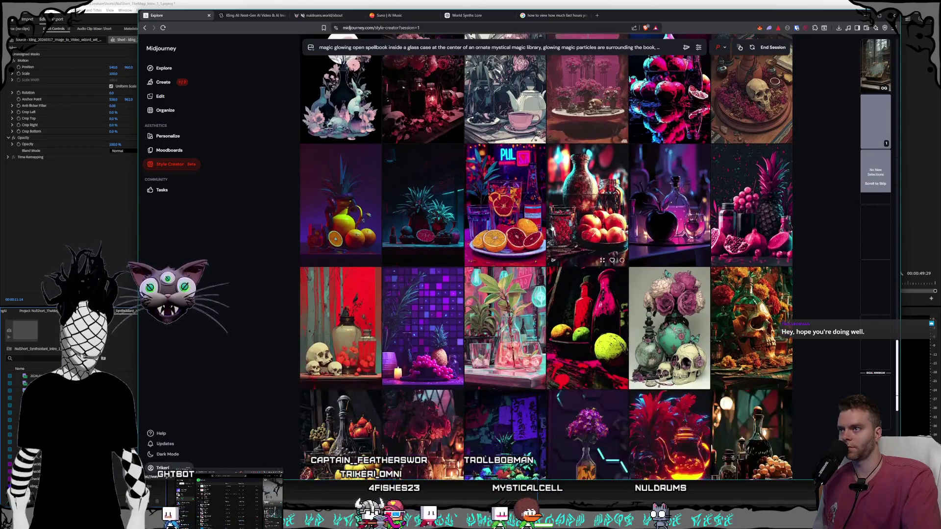
scroll(552, 228, down, 2)
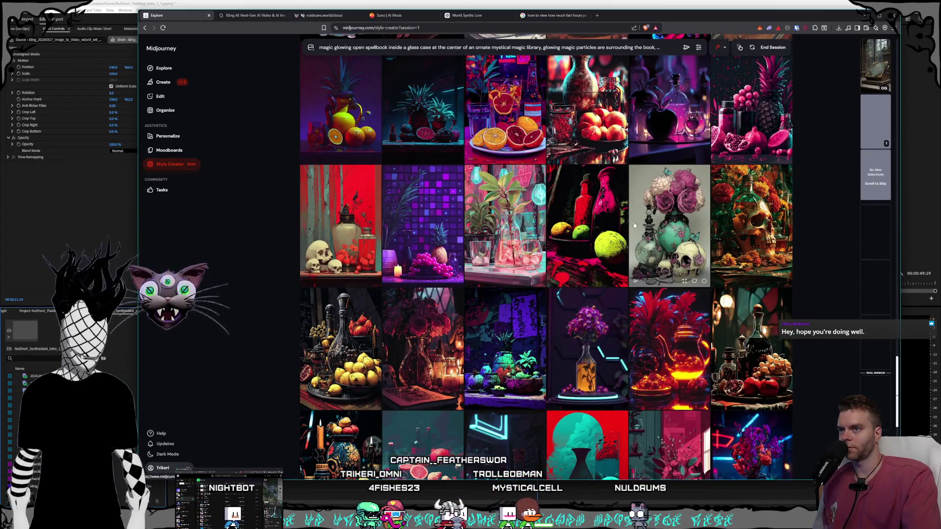
scroll(580, 188, down, 2)
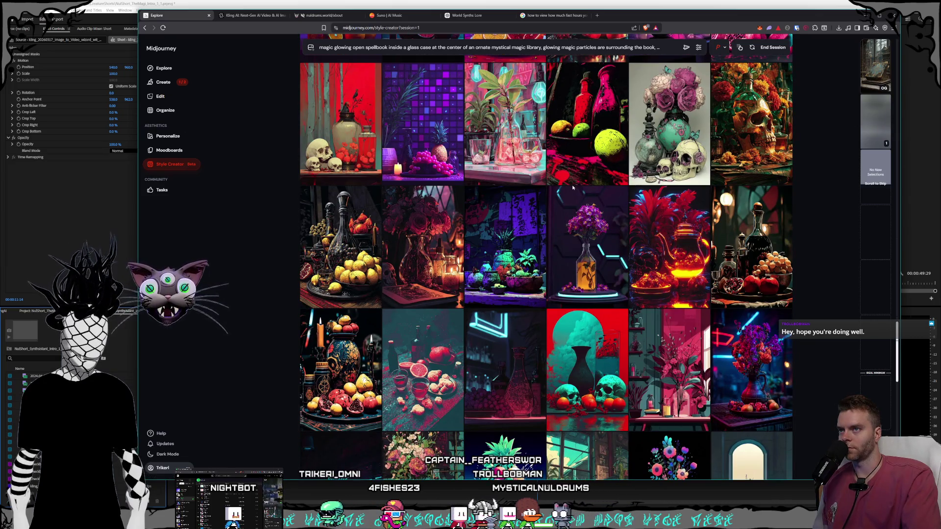
scroll(583, 172, down, 2)
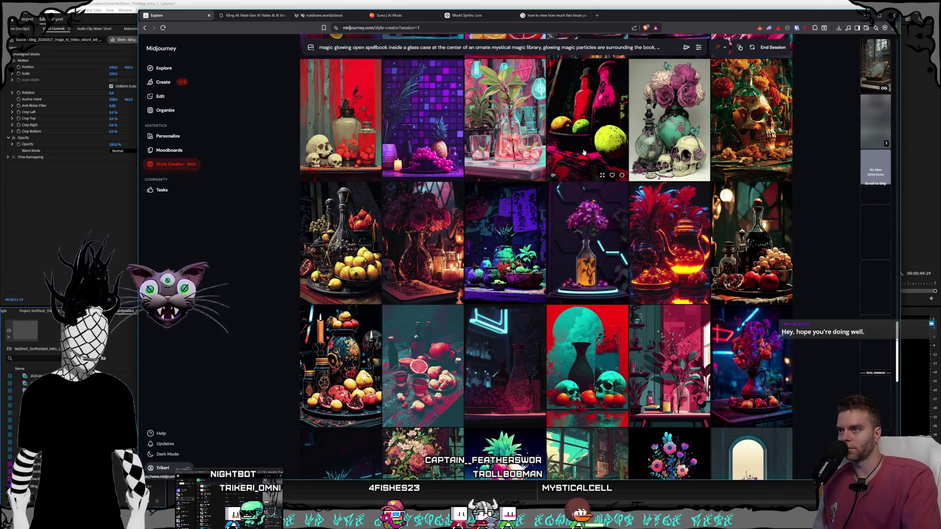
scroll(581, 155, down, 2)
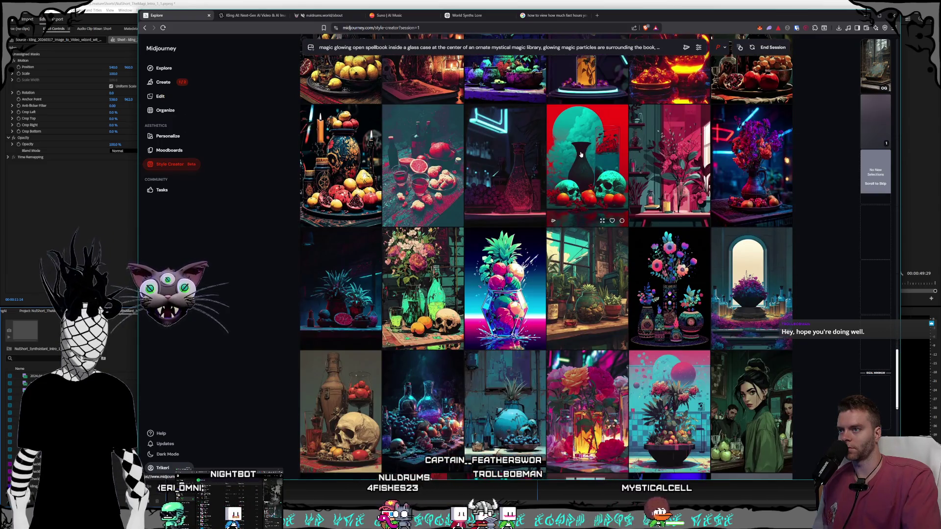
scroll(575, 141, down, 2)
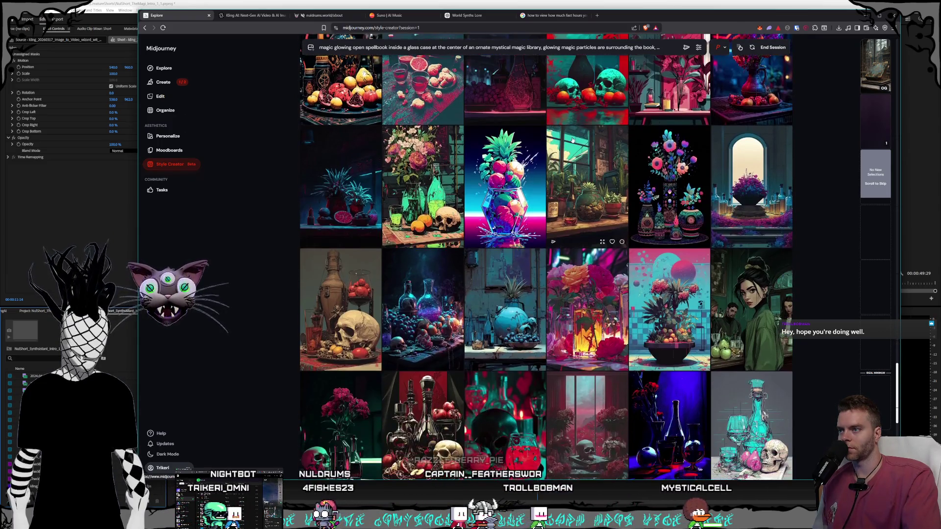
scroll(571, 140, down, 1)
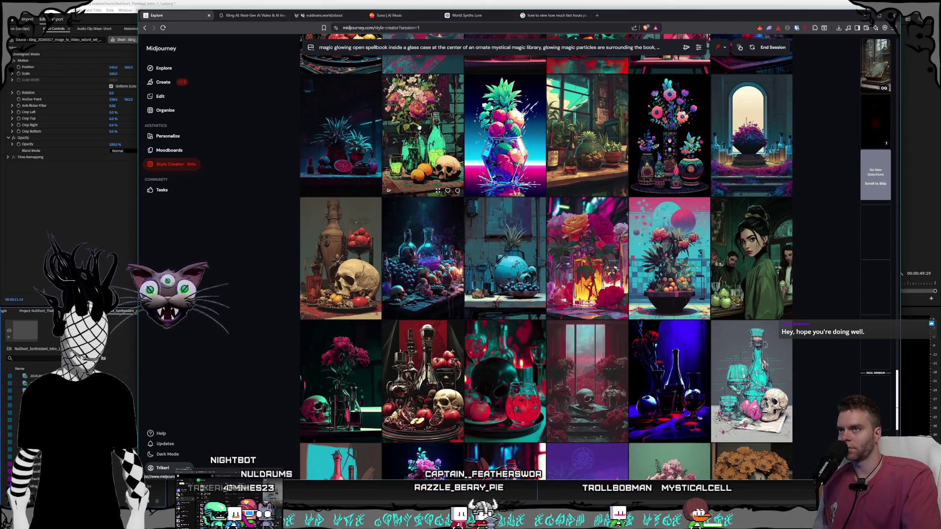
scroll(419, 127, down, 8)
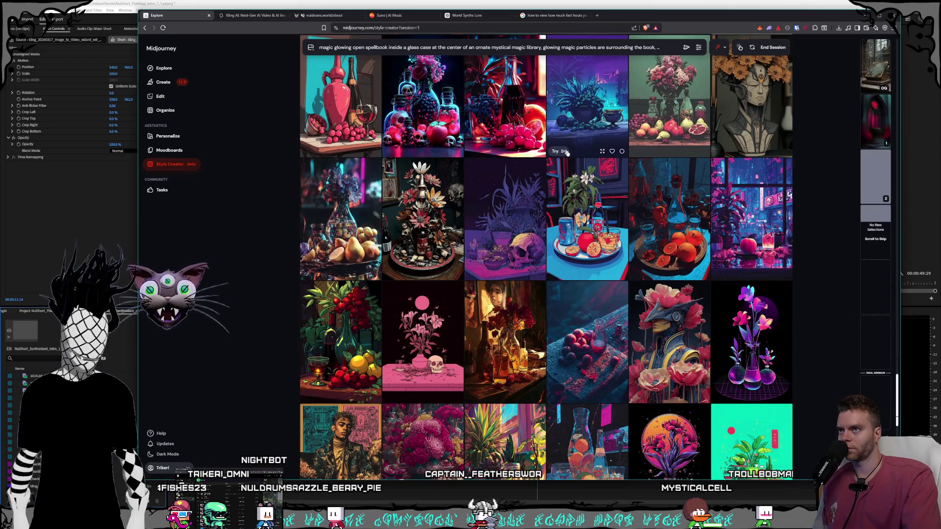
scroll(565, 152, up, 1)
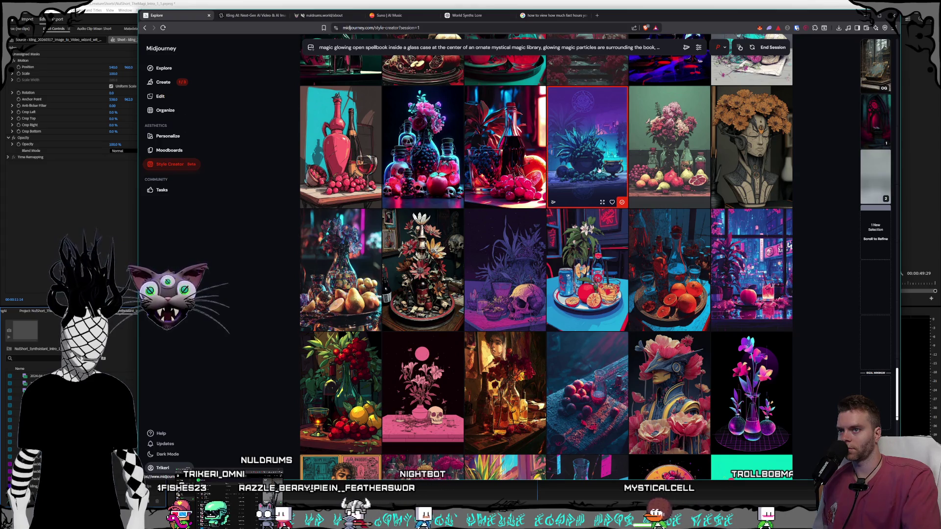
scroll(598, 174, down, 5)
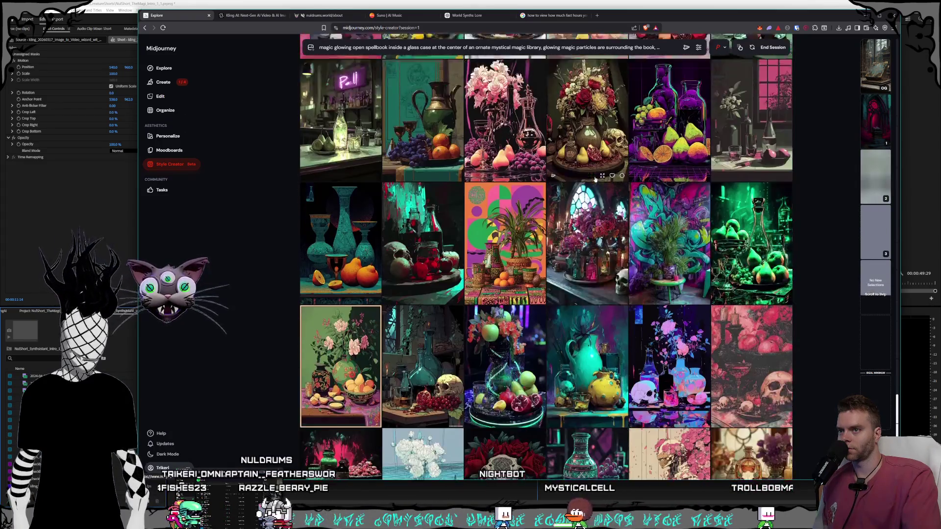
scroll(595, 179, down, 4)
scroll(596, 180, down, 4)
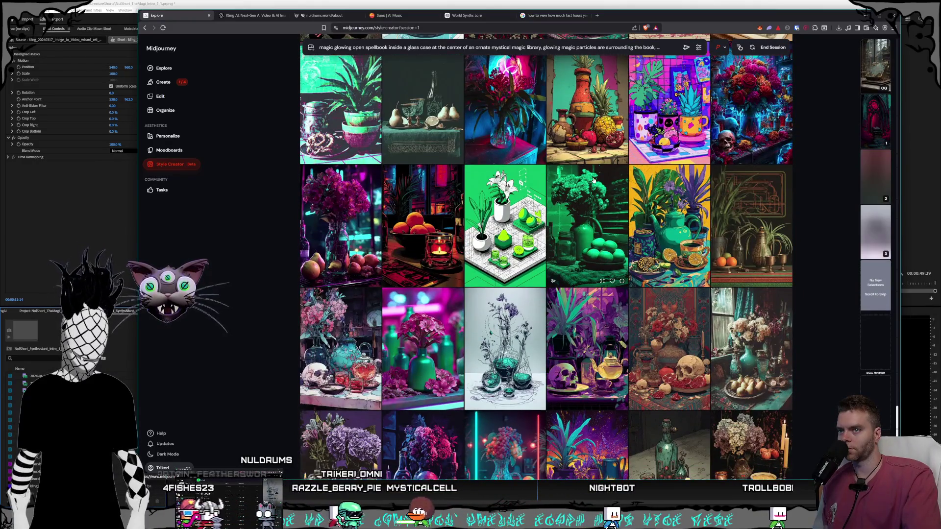
scroll(593, 181, down, 3)
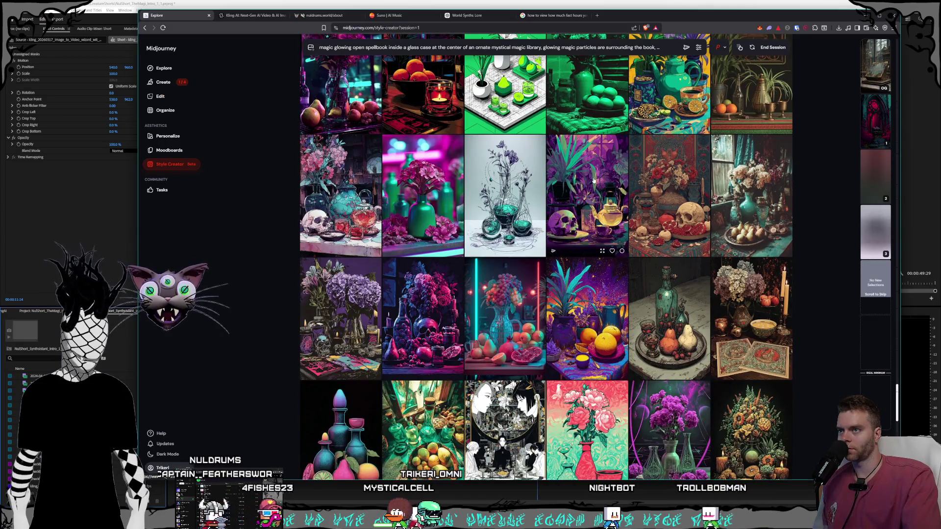
scroll(593, 181, down, 3)
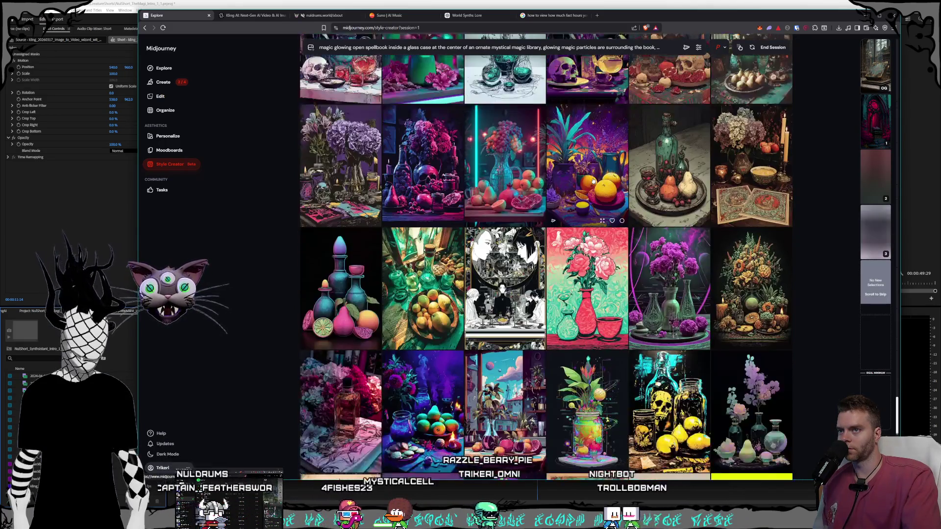
scroll(565, 167, down, 7)
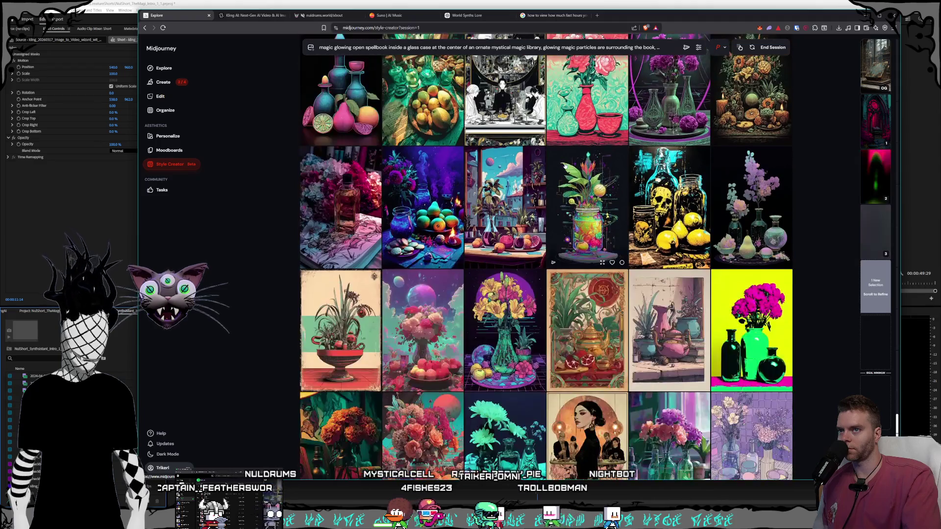
scroll(565, 166, down, 5)
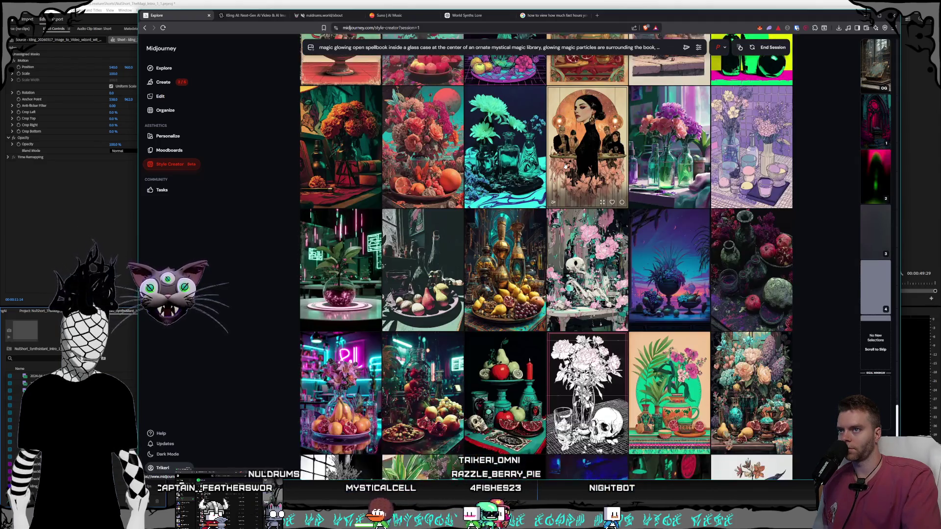
scroll(565, 167, down, 4)
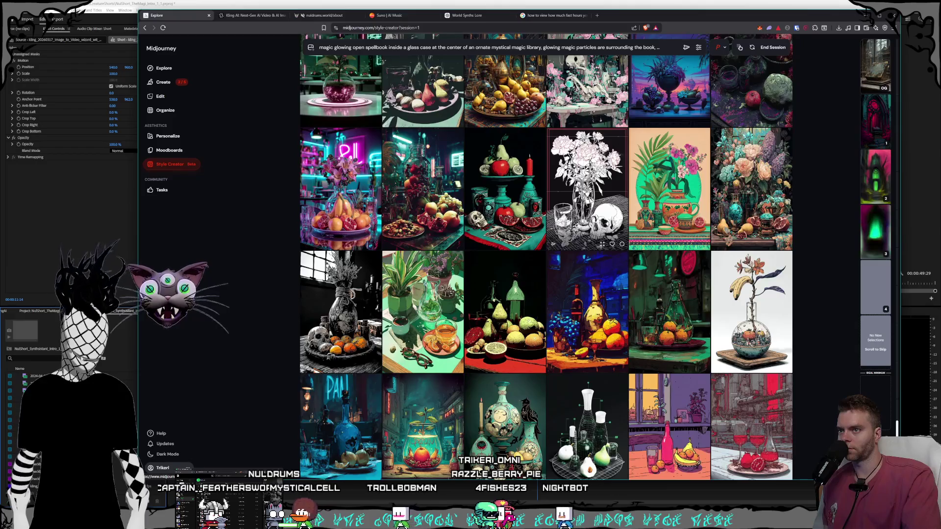
scroll(565, 166, down, 2)
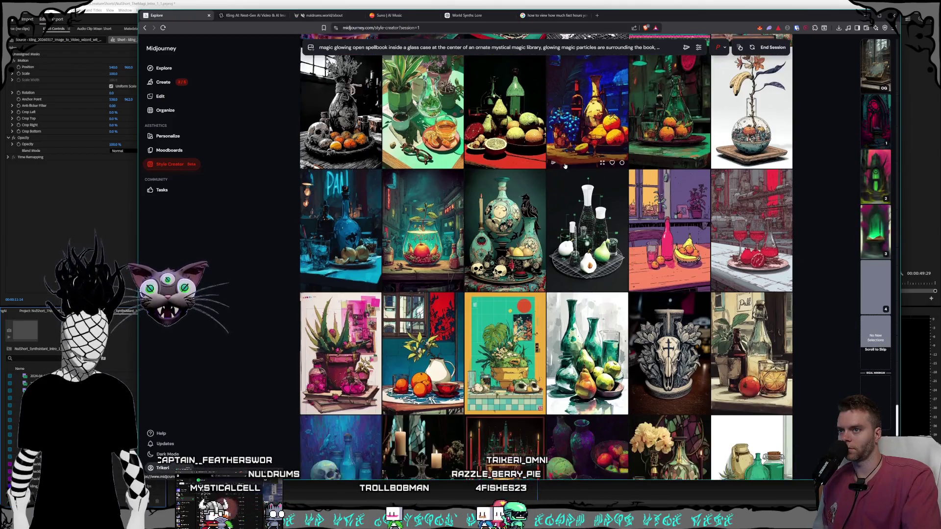
scroll(565, 166, down, 1)
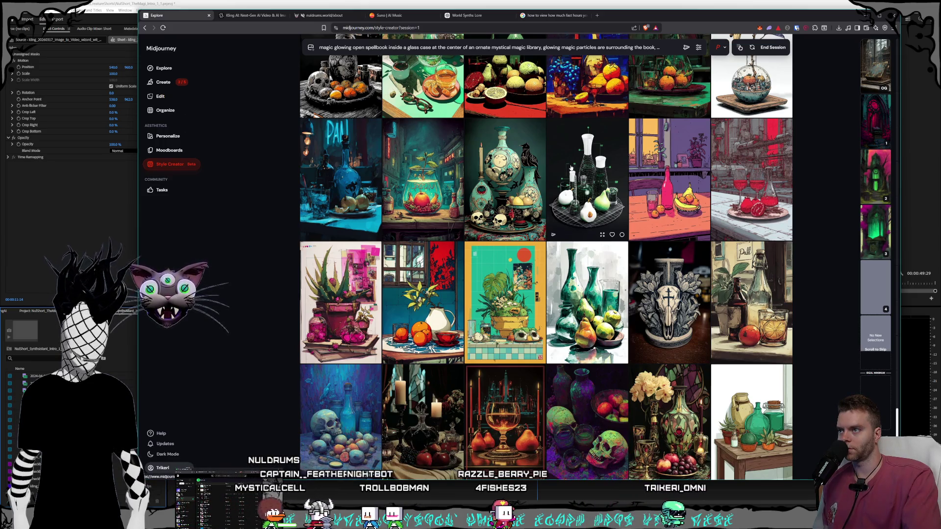
scroll(570, 168, down, 2)
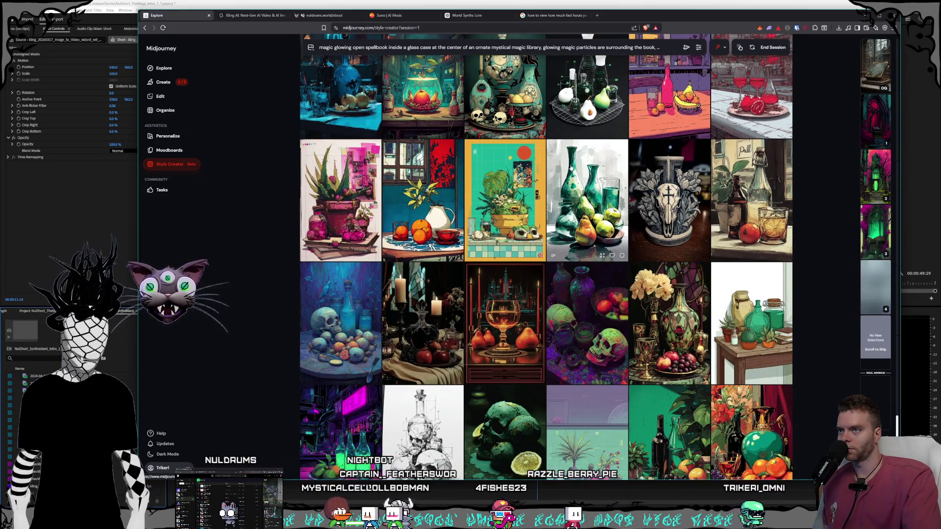
scroll(570, 168, down, 2)
scroll(570, 167, down, 2)
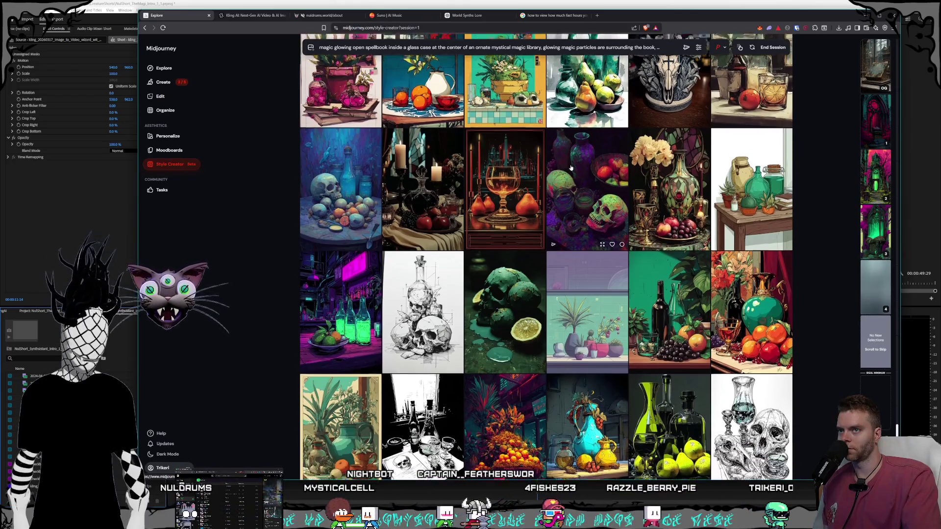
scroll(570, 167, down, 1)
scroll(570, 168, down, 1)
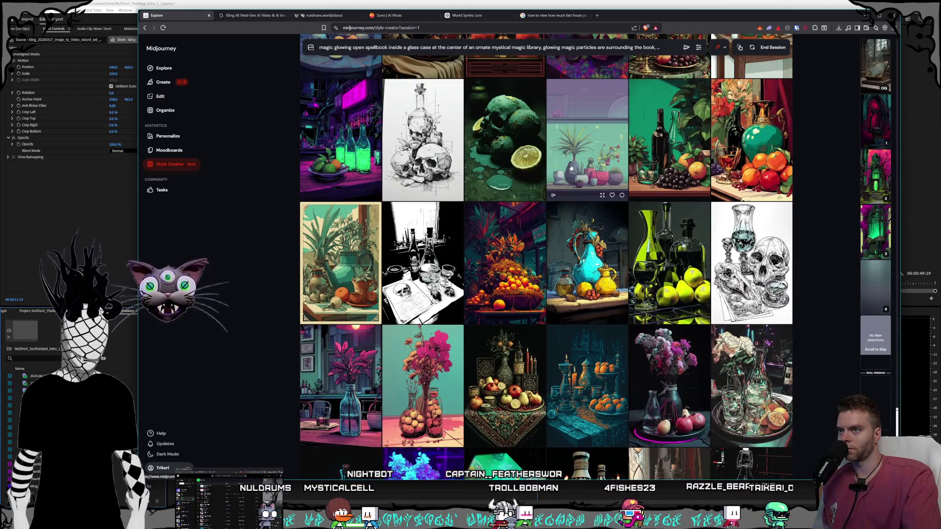
scroll(570, 167, down, 1)
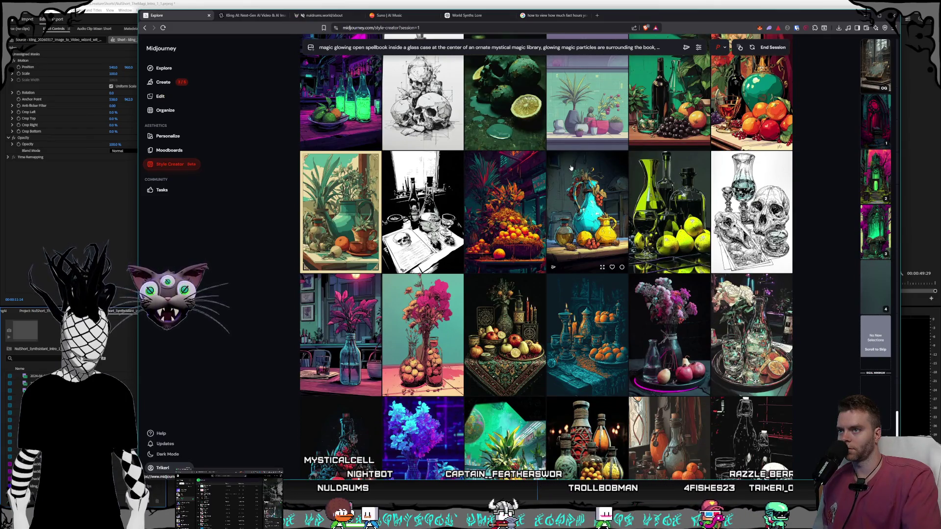
scroll(571, 168, down, 3)
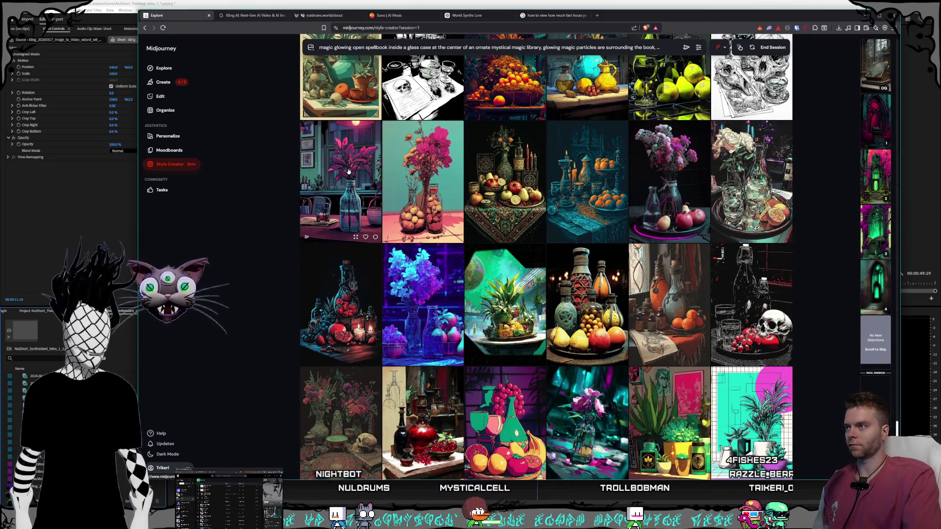
scroll(521, 201, down, 10)
scroll(521, 201, down, 7)
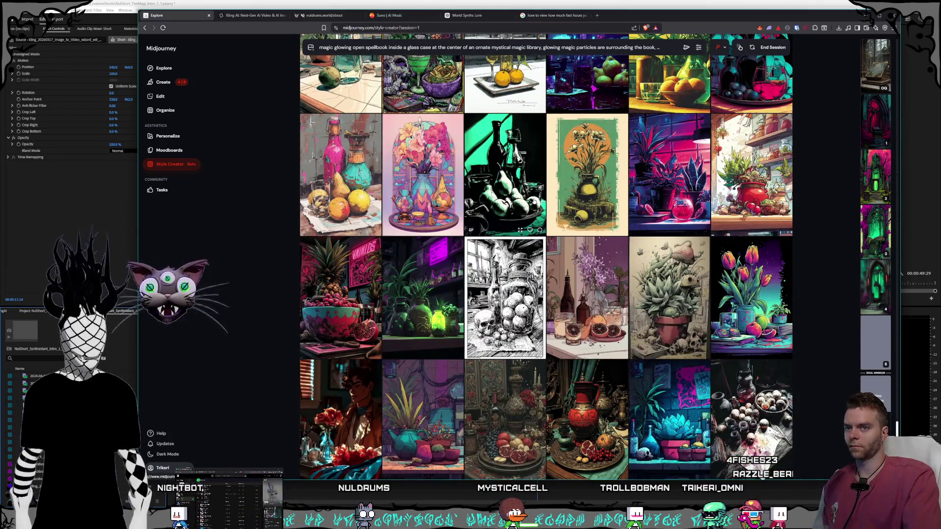
scroll(533, 201, down, 3)
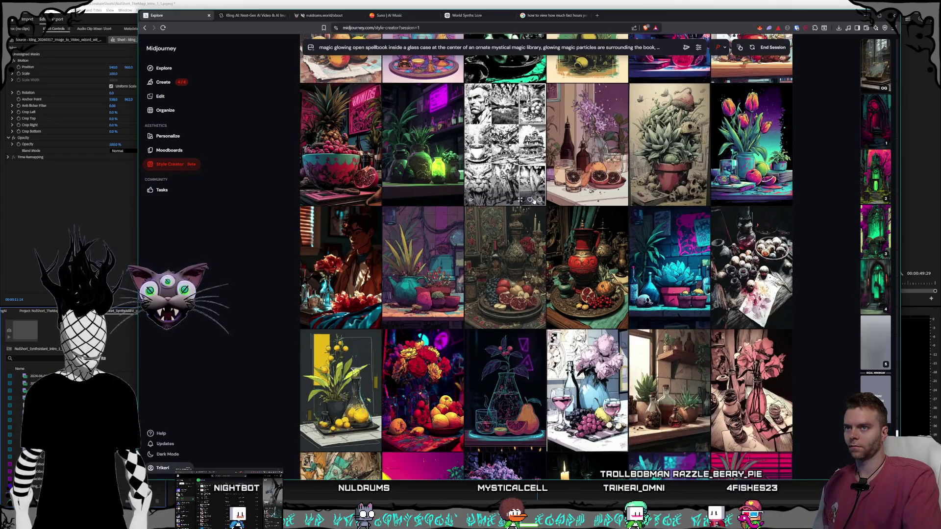
click(533, 201)
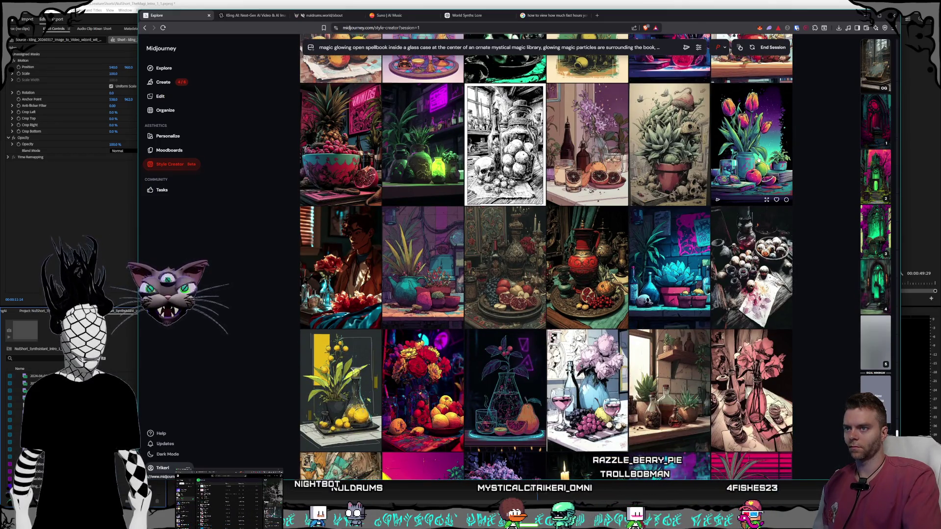
- Like the flower vase with skull style sample
scroll(745, 162, down, 10)
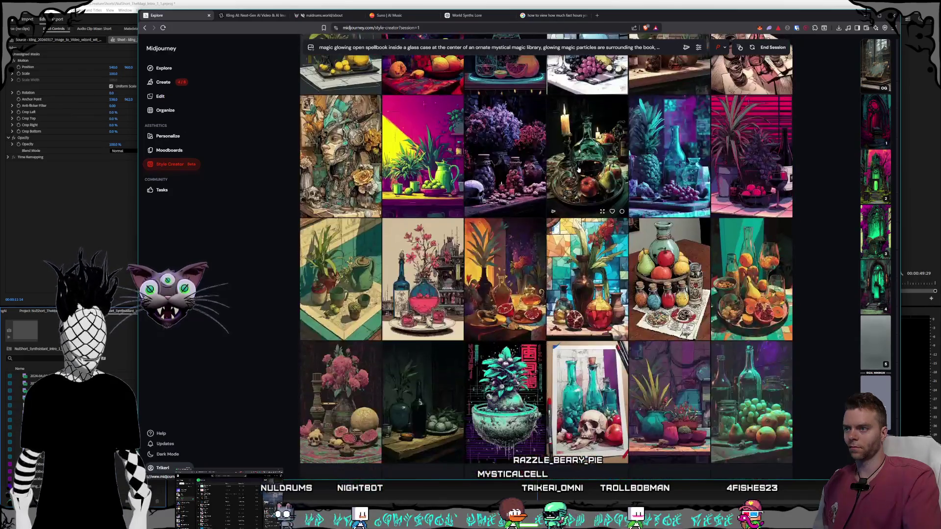
scroll(579, 170, down, 1)
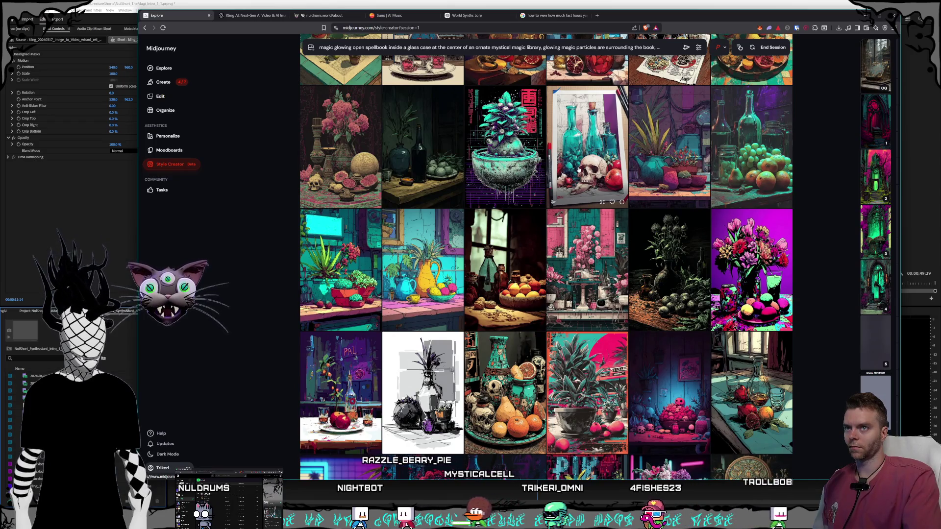
scroll(578, 170, down, 3)
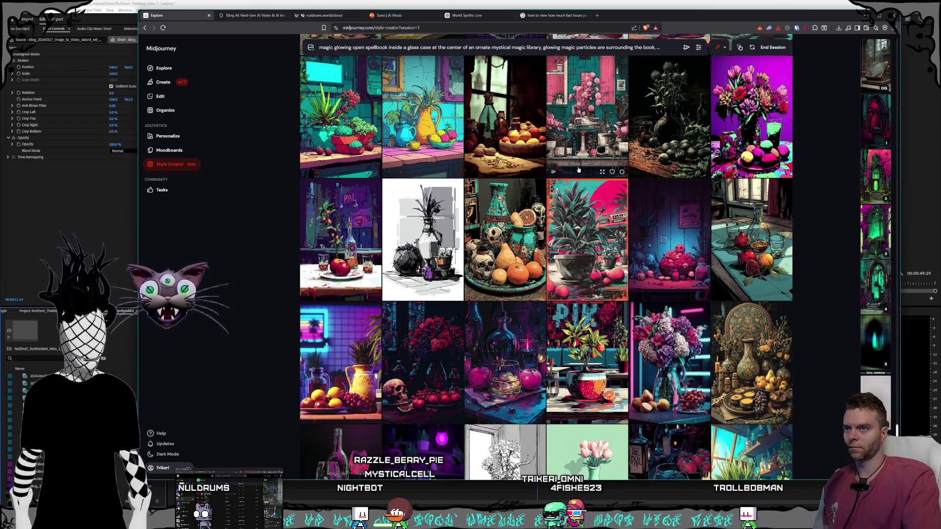
scroll(579, 170, down, 3)
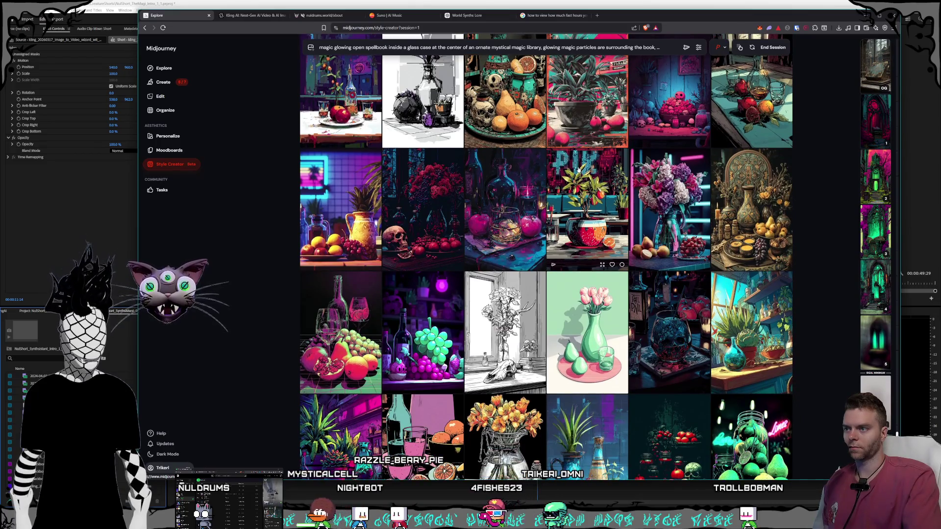
scroll(576, 168, down, 3)
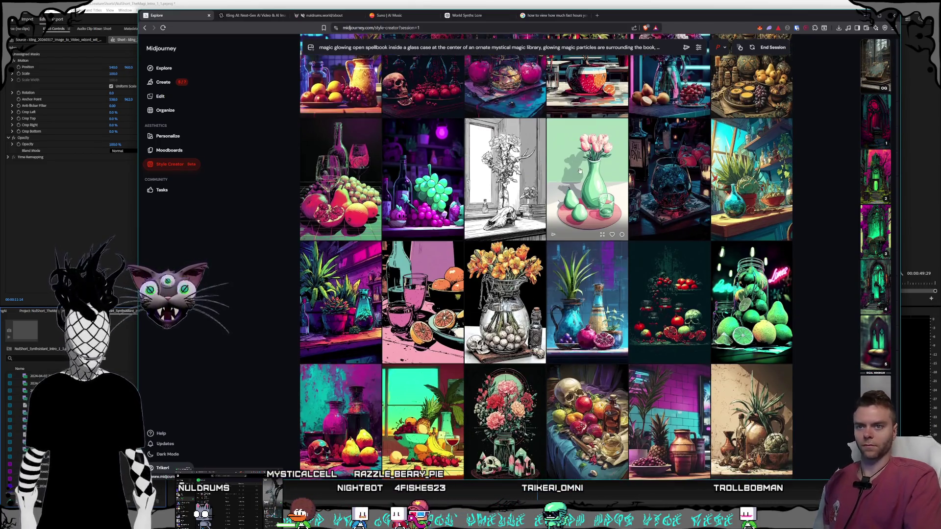
scroll(573, 174, down, 5)
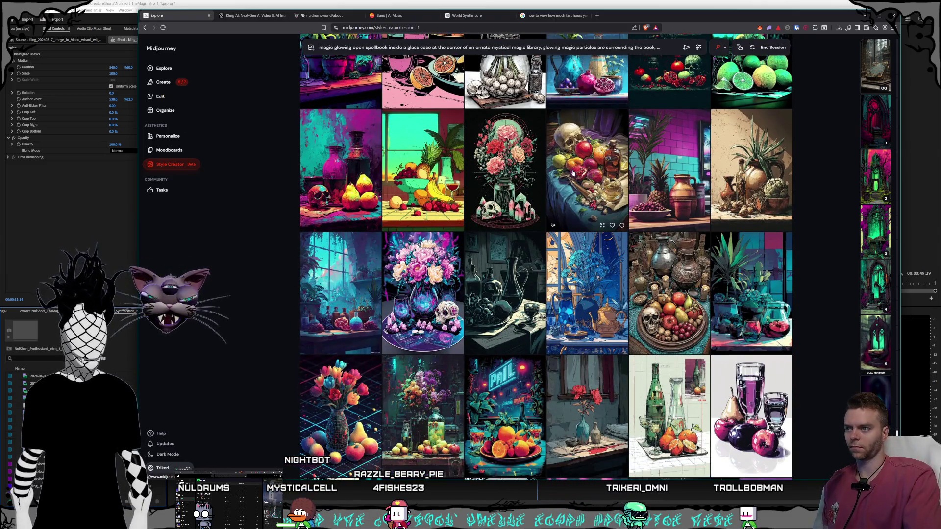
scroll(573, 173, down, 3)
click(423, 191)
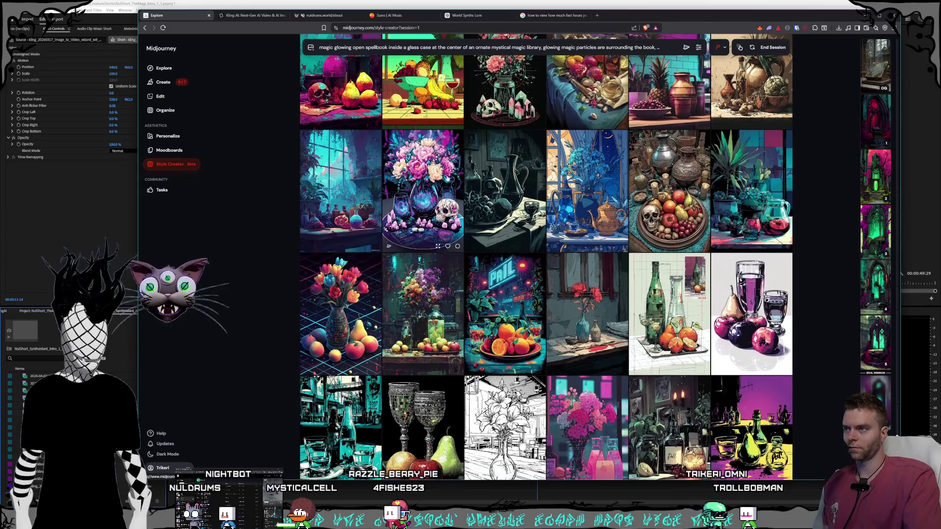
- Review the remaining style samples and end the Style Creator session
scroll(613, 208, down, 10)
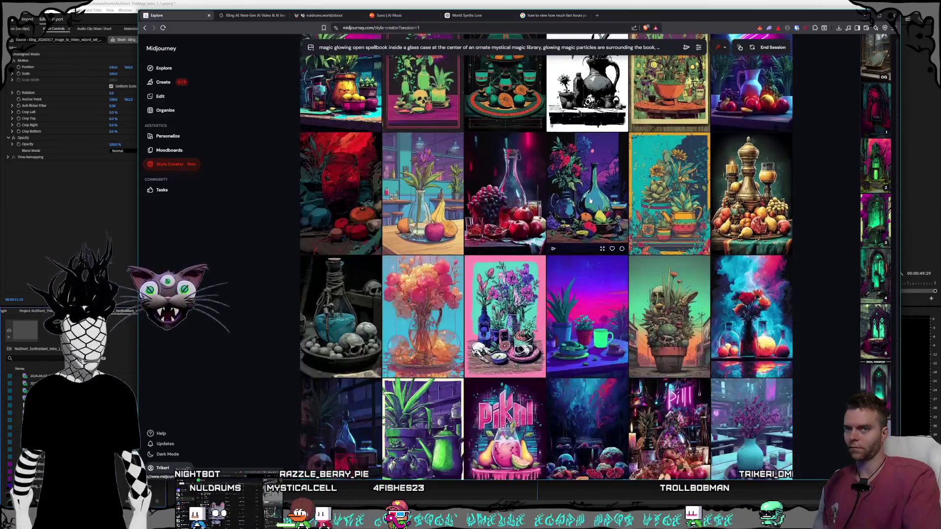
scroll(590, 200, down, 6)
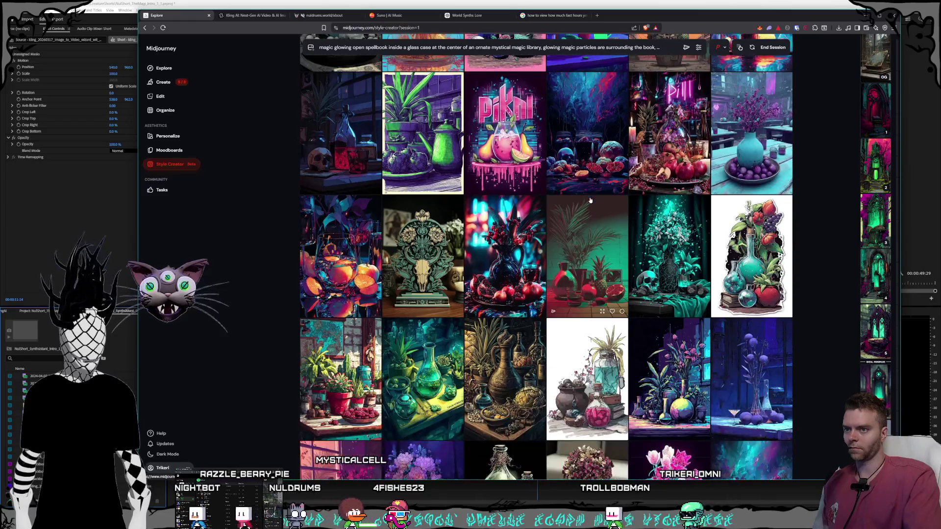
scroll(590, 200, down, 2)
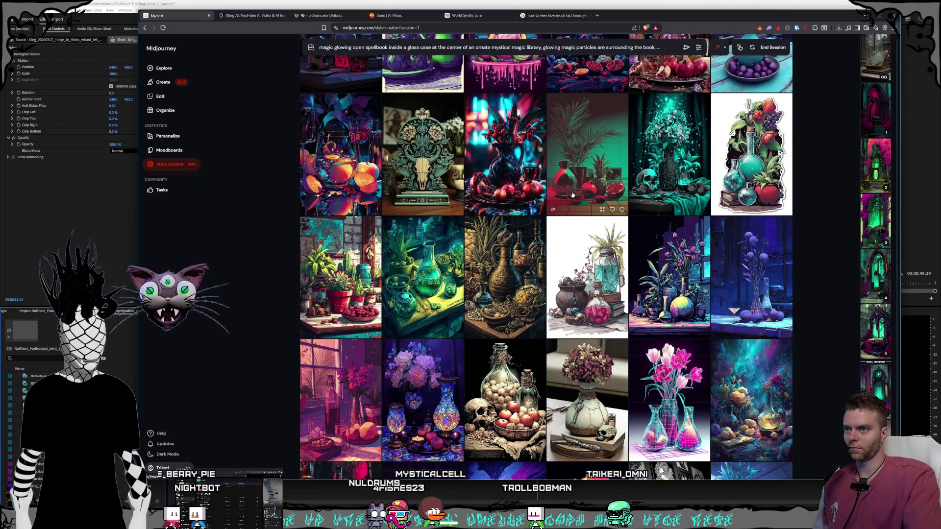
scroll(571, 195, down, 1)
scroll(572, 195, down, 4)
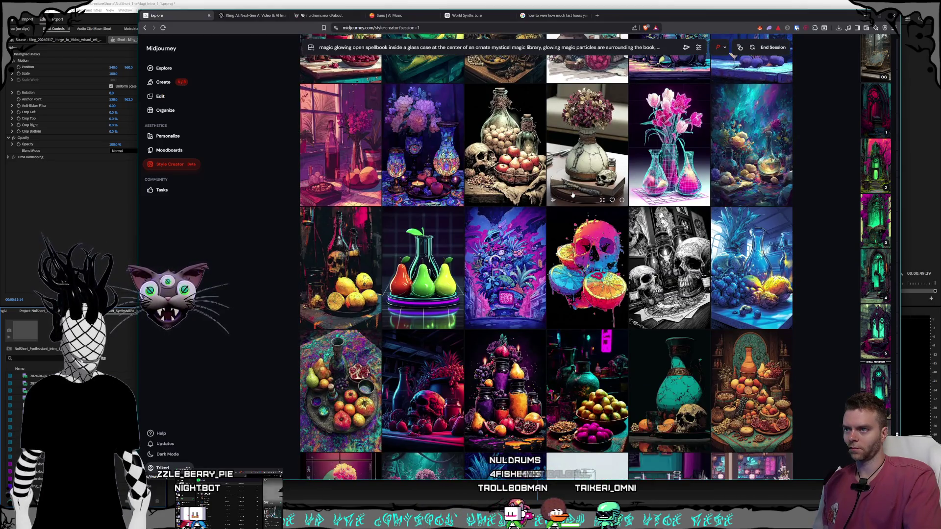
scroll(572, 195, down, 2)
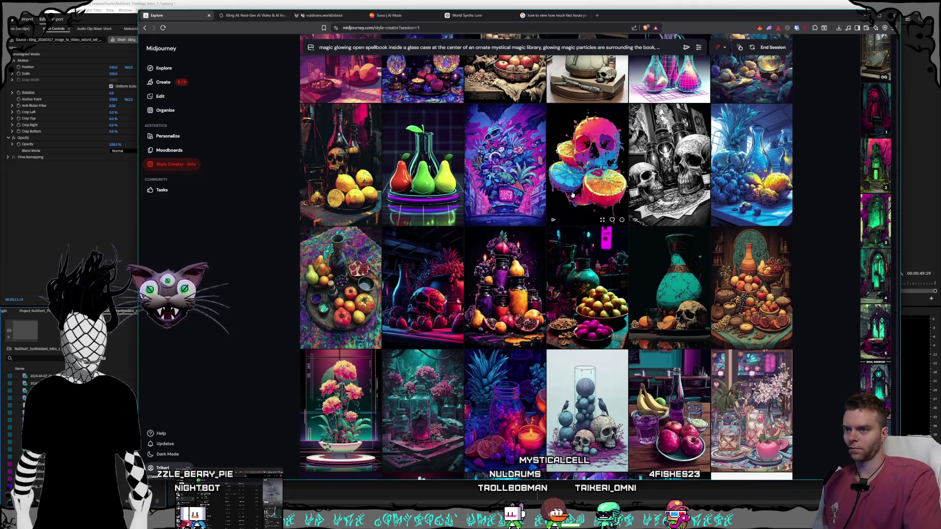
scroll(572, 195, down, 5)
scroll(572, 195, down, 2)
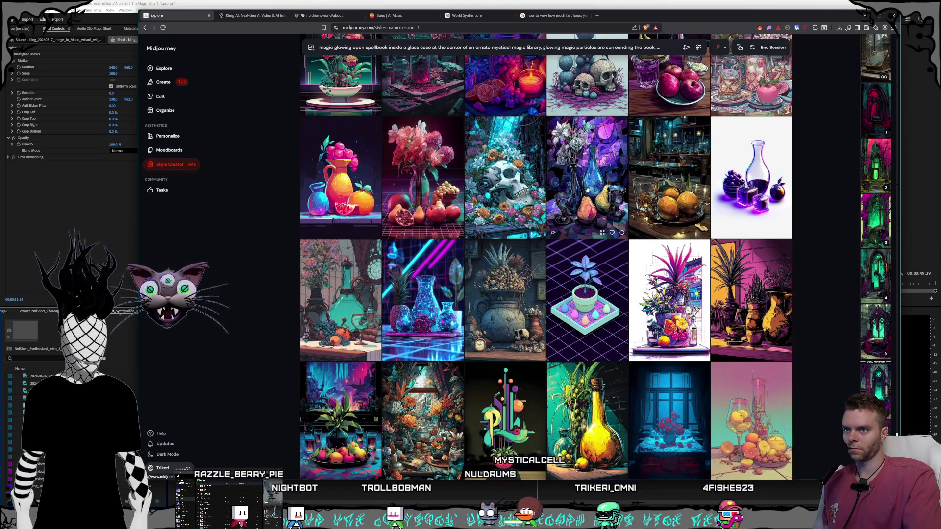
scroll(587, 189, down, 2)
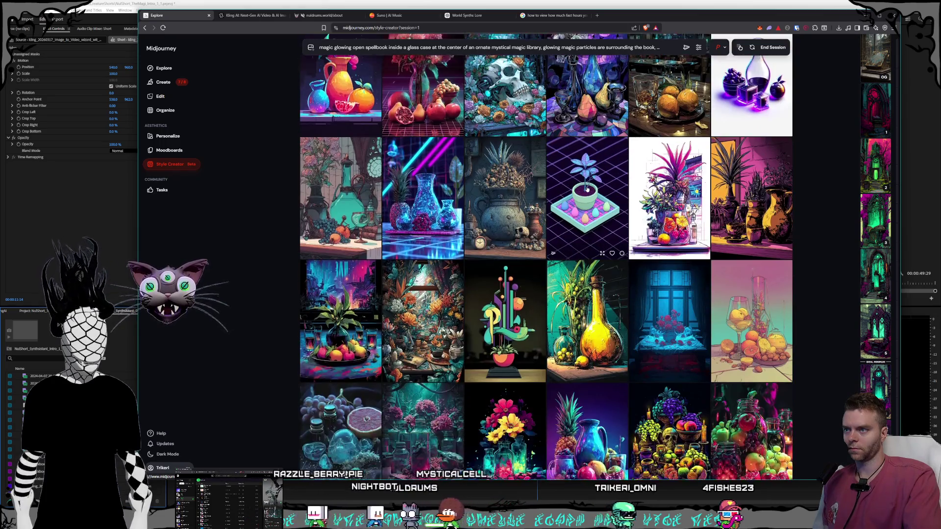
scroll(587, 189, down, 3)
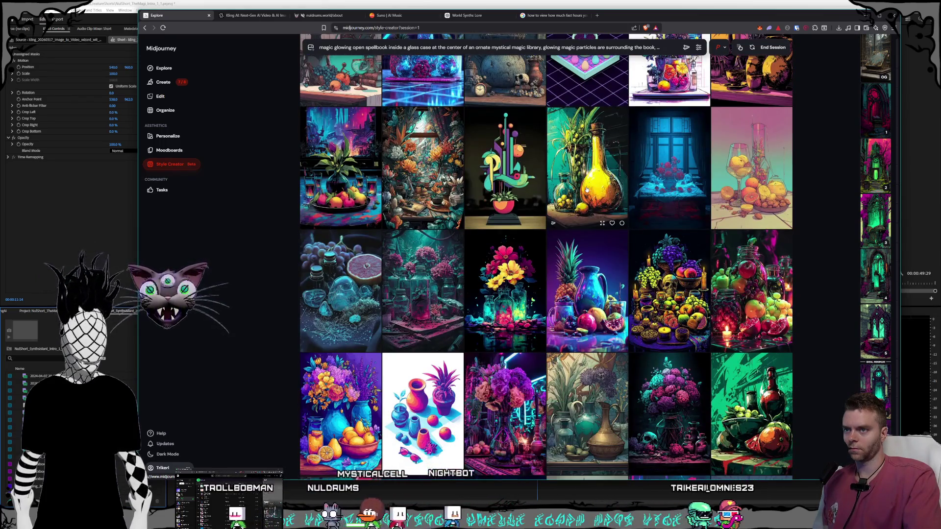
scroll(587, 189, down, 2)
scroll(586, 189, down, 2)
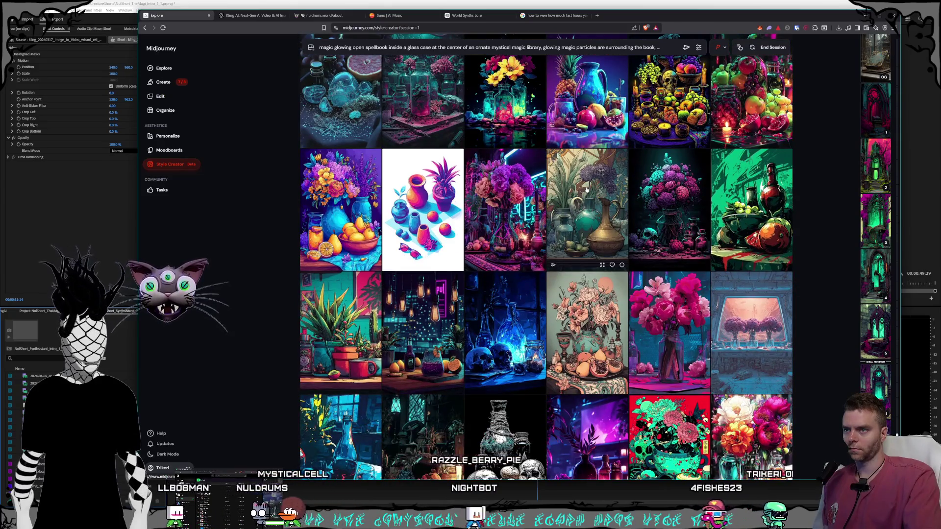
scroll(587, 190, down, 15)
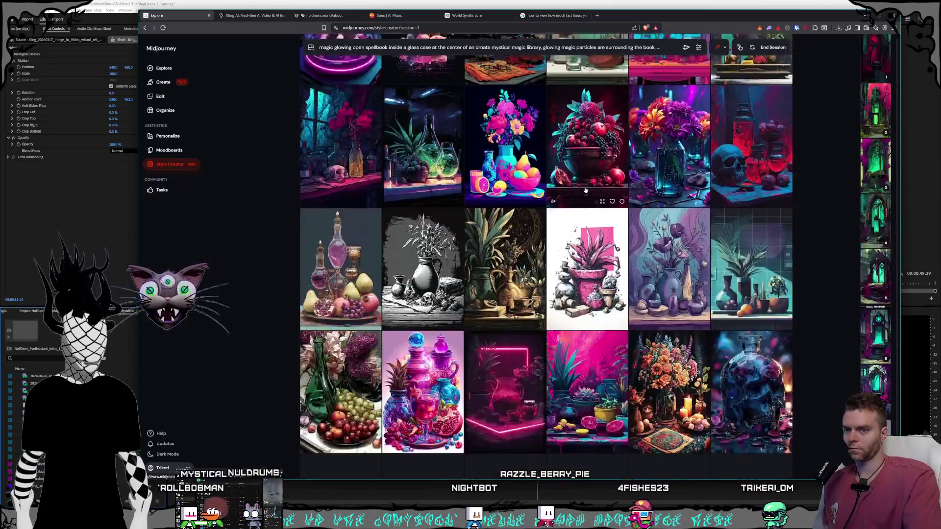
scroll(584, 191, down, 5)
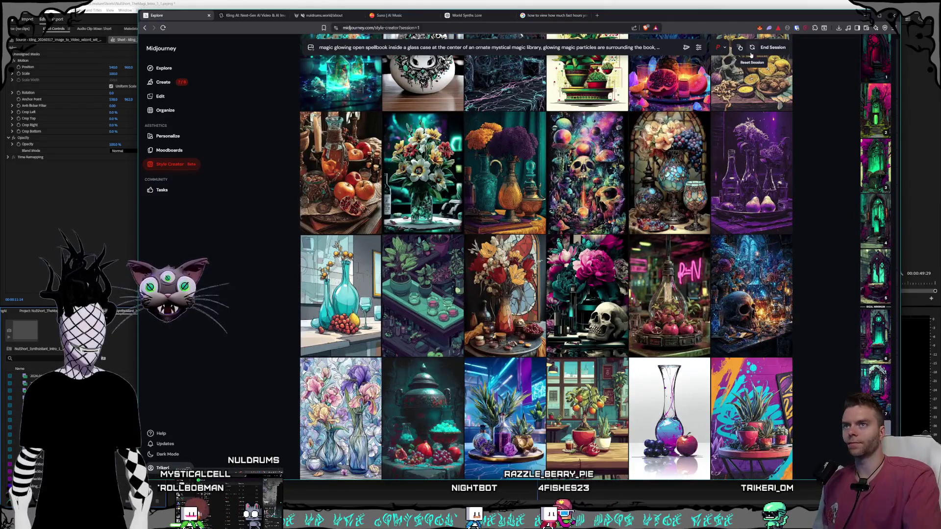
click(767, 49)
- Open the teal library image from the Create feed at full size
click(166, 86)
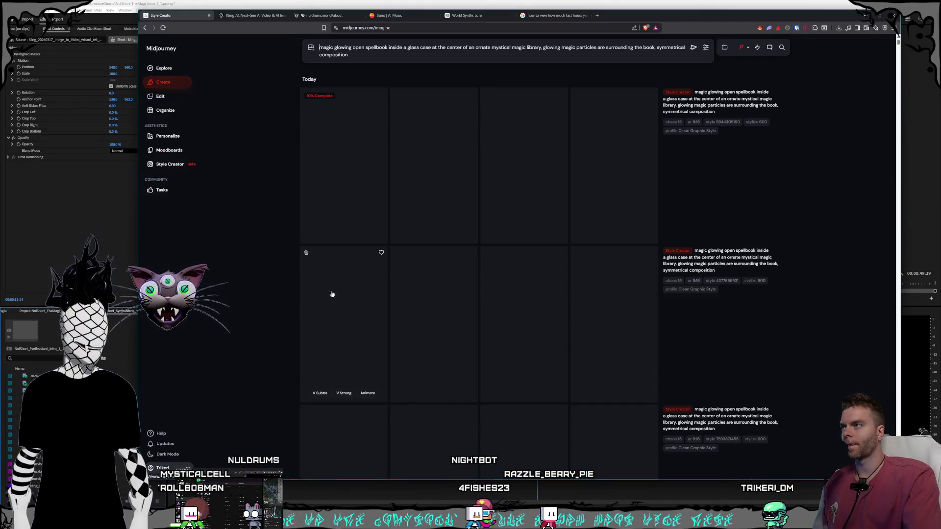
scroll(441, 215, down, 15)
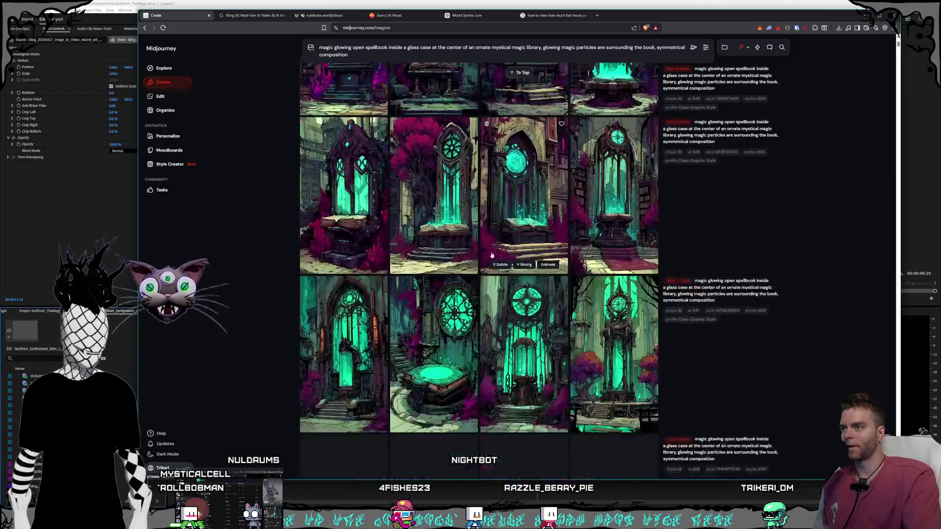
scroll(528, 265, down, 8)
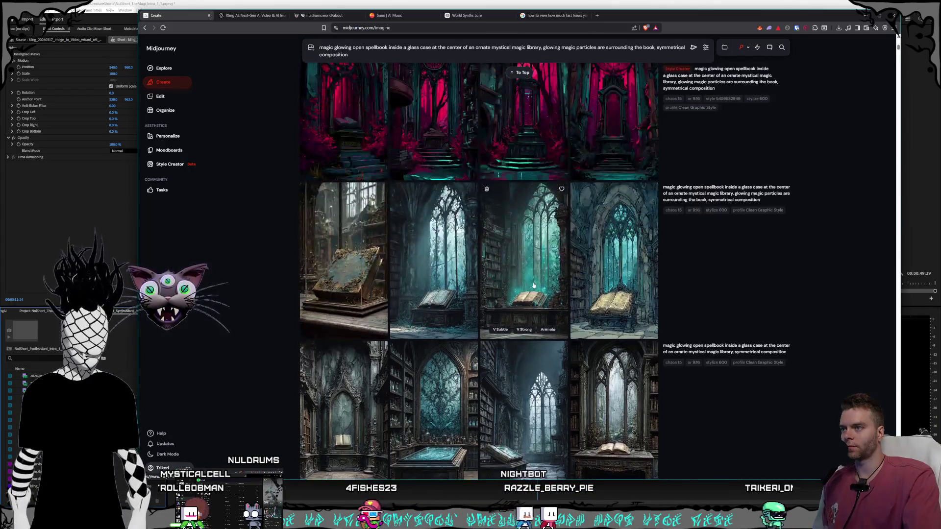
click(614, 274)
- Scroll the detail view to the pink-and-teal gothic arch spellbook image and begin saving it
scroll(715, 333, up, 1)
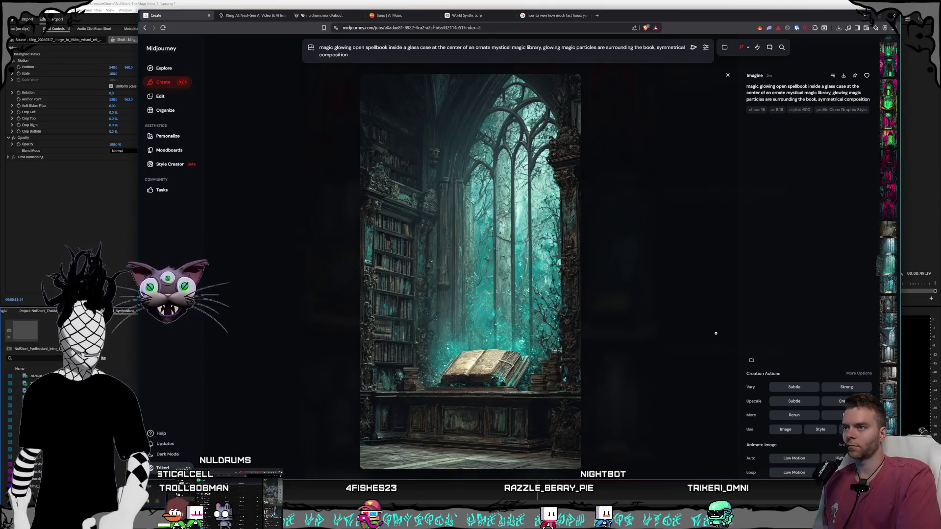
scroll(715, 333, up, 1)
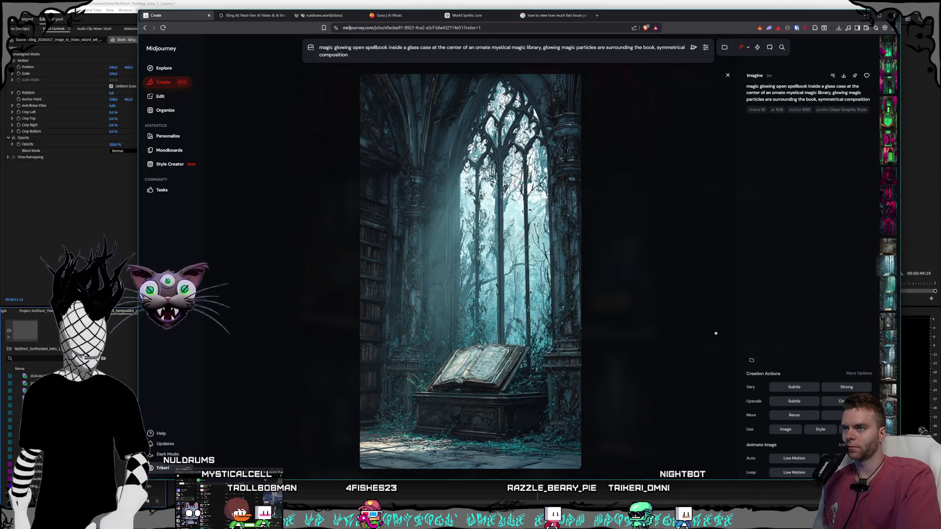
scroll(715, 333, up, 1)
scroll(715, 333, up, 1)
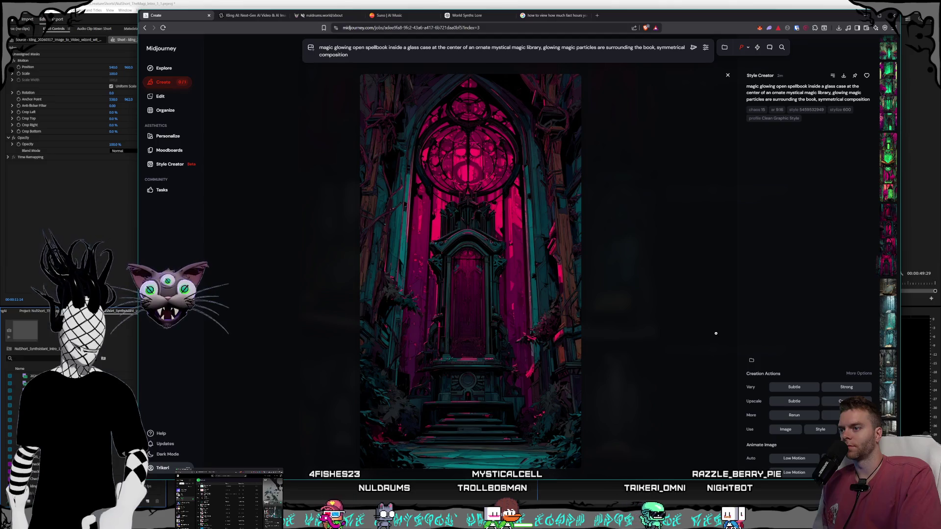
scroll(716, 333, up, 1)
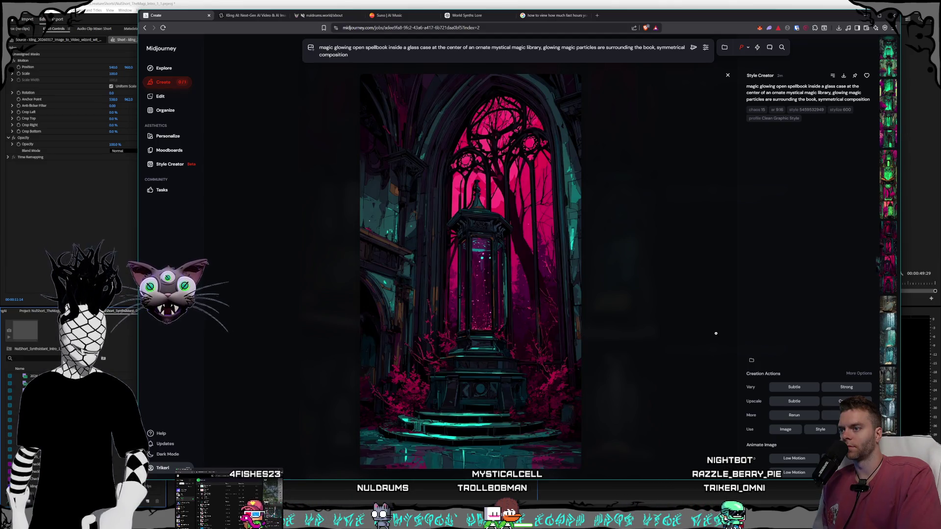
scroll(716, 334, up, 1)
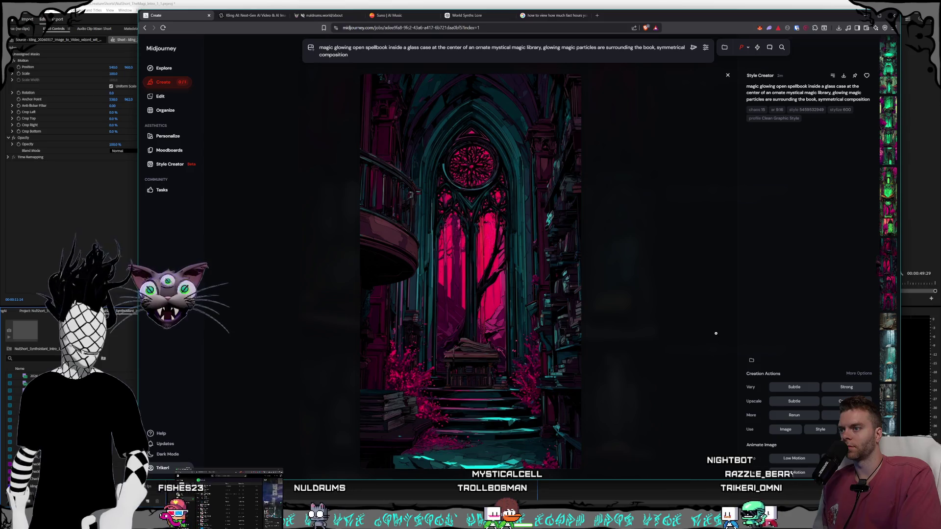
scroll(715, 333, up, 1)
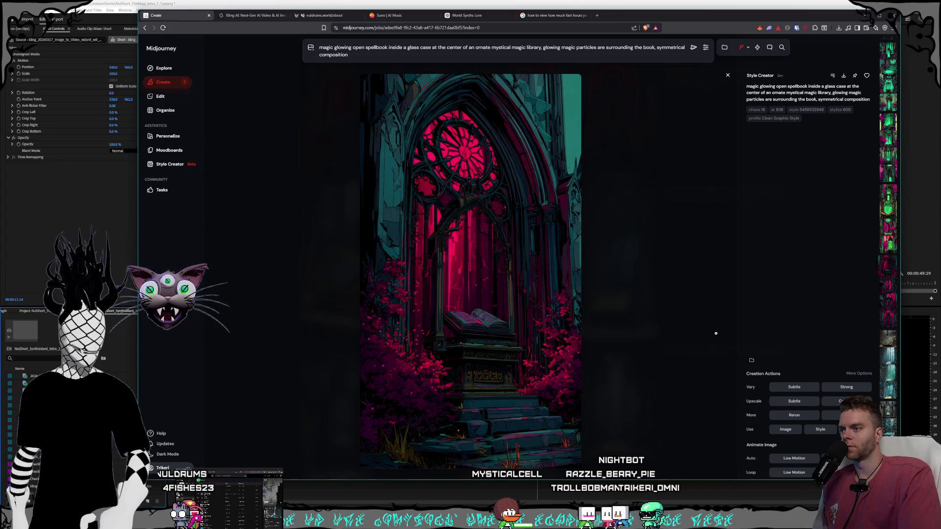
click(843, 76)
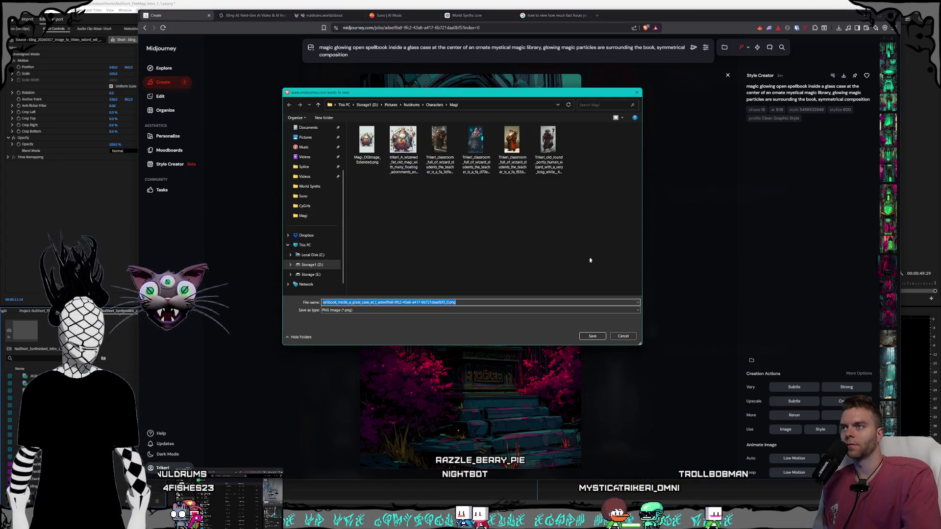
- Save the pink-and-teal image as PNG, then flip through the following spellbook variants
key(Return)
key(Up)
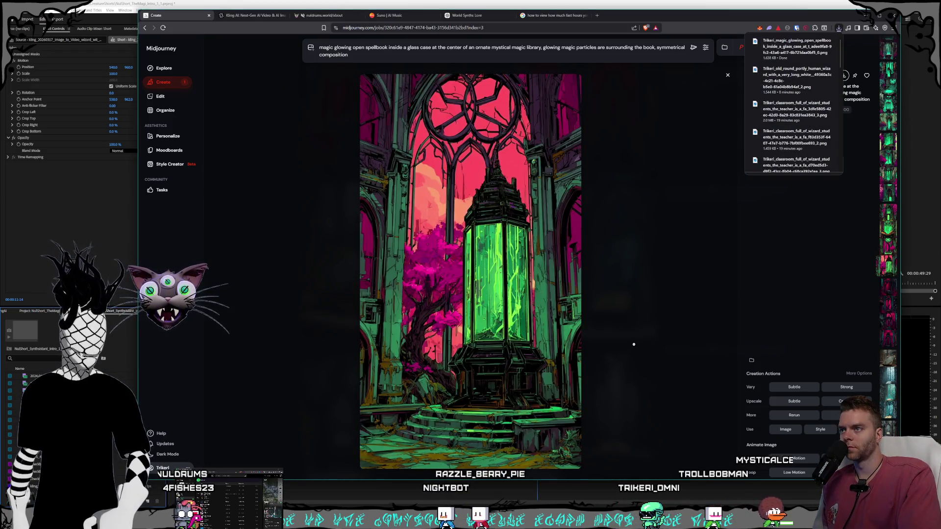
key(Up)
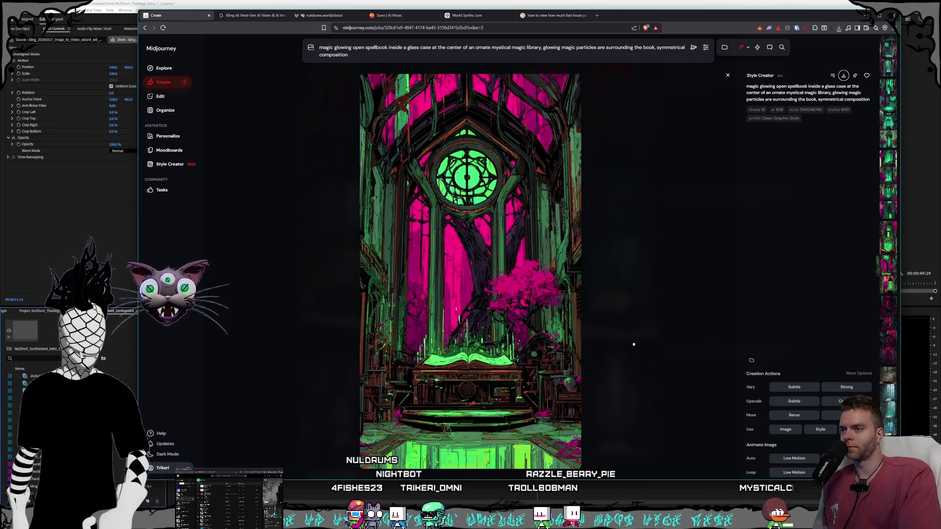
key(Up)
key(Up)
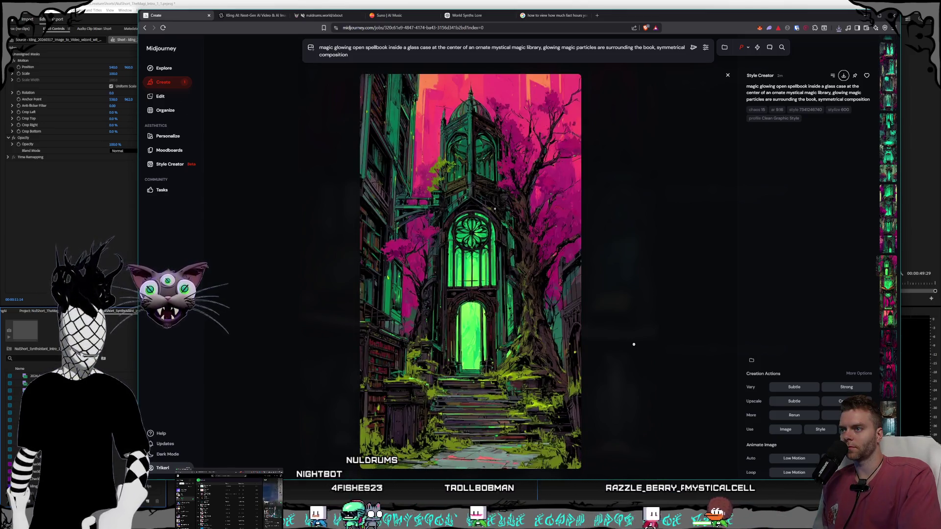
key(Up)
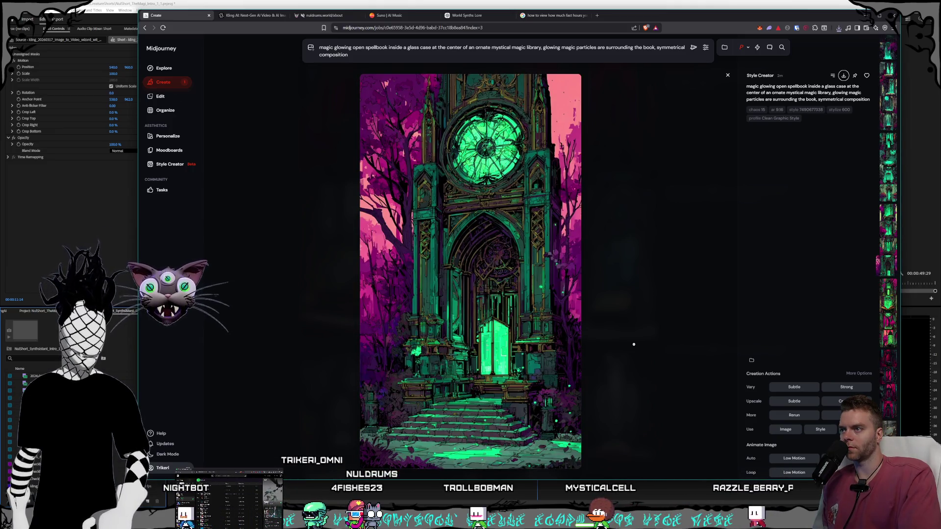
key(Up)
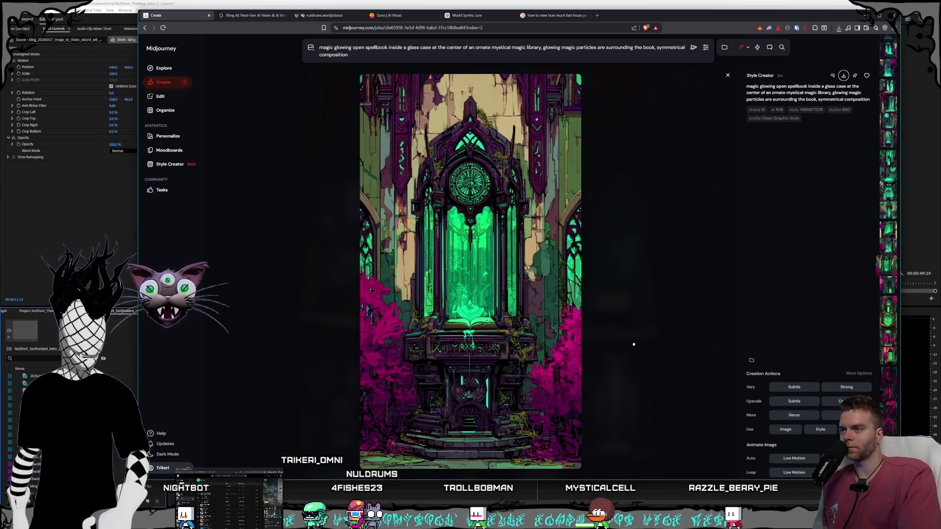
key(Up)
key(Up)
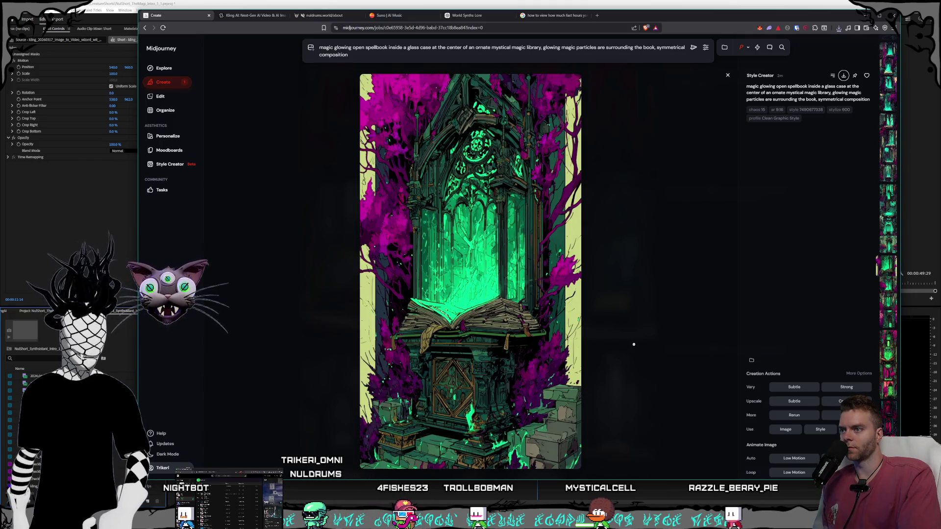
key(Up)
key(Up)
key(Up)
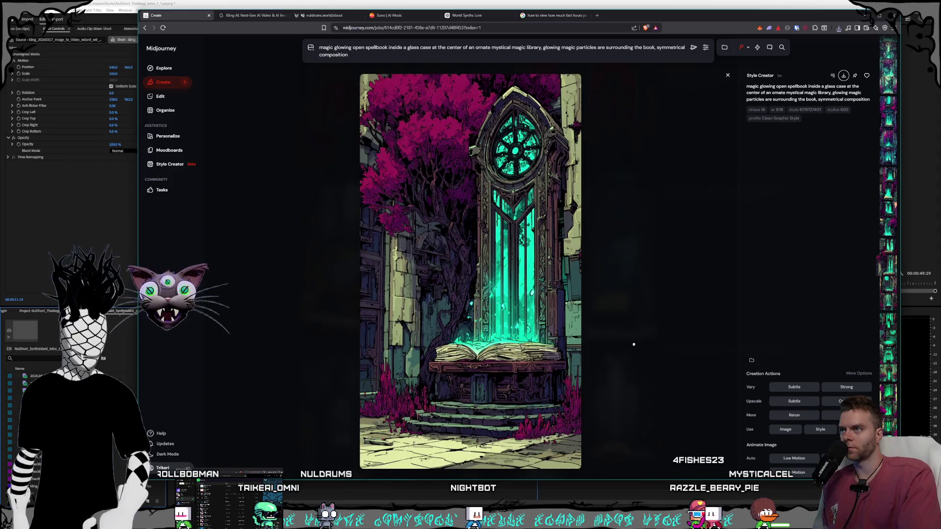
key(Up)
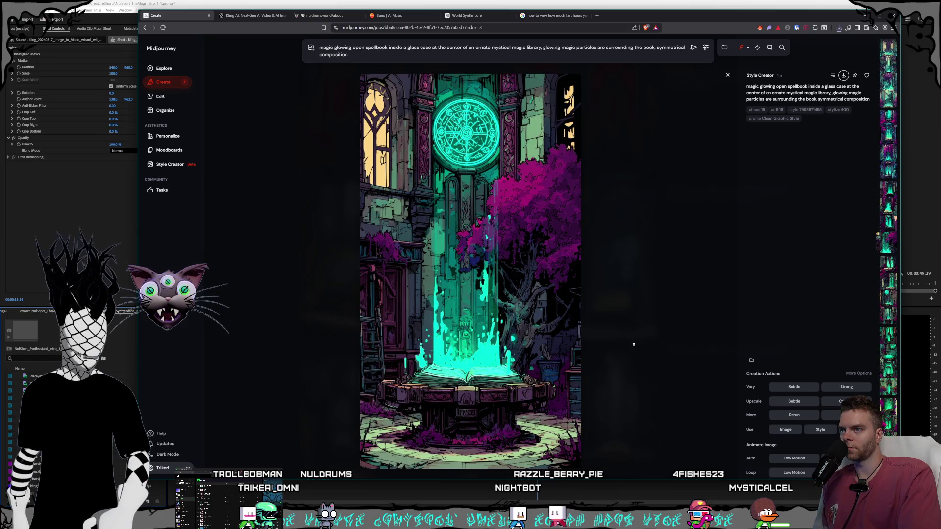
key(Up)
key(Up)
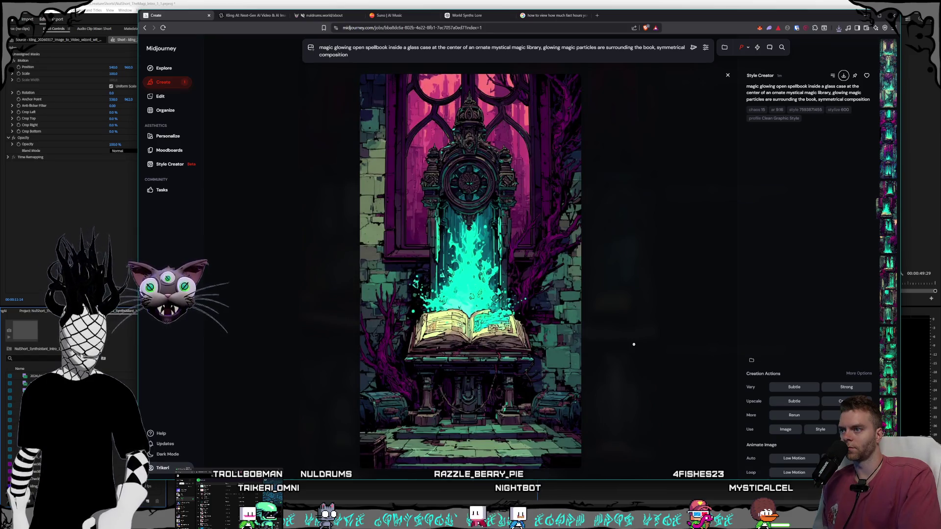
key(Up)
key(Up)
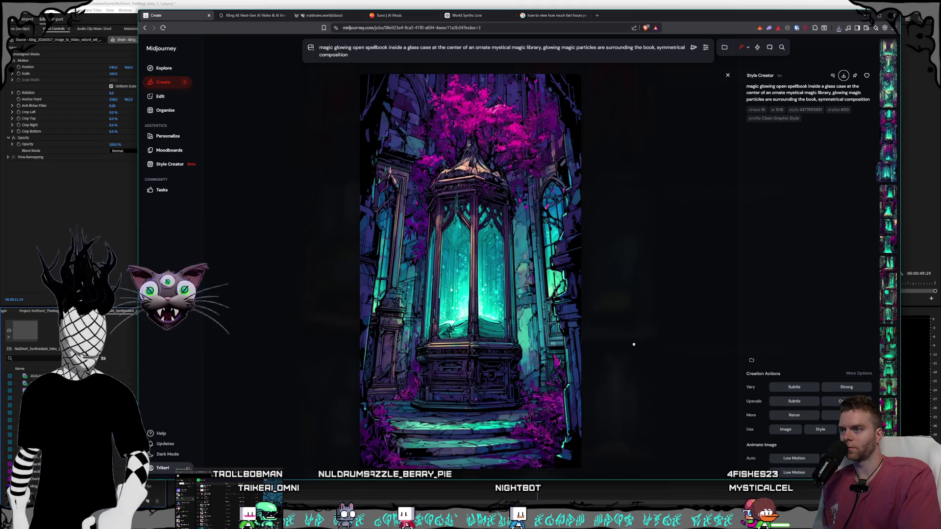
key(Up)
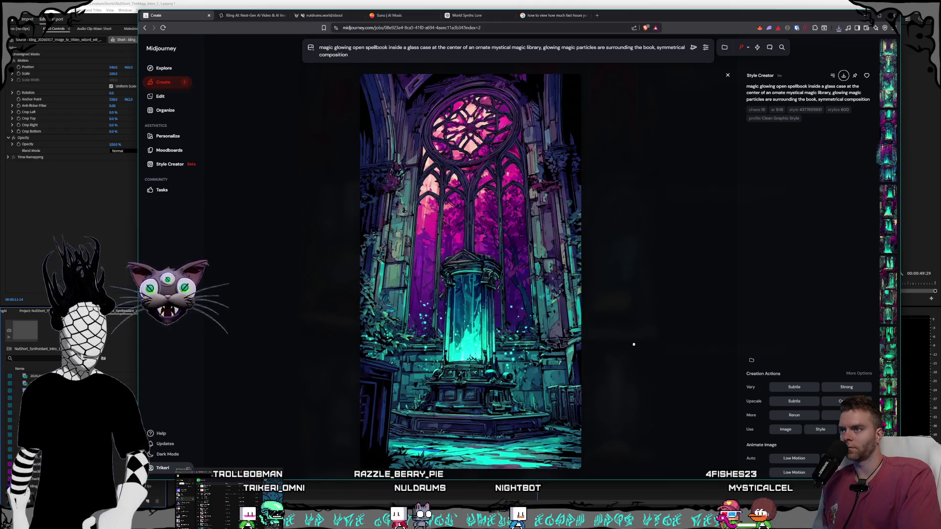
key(Up)
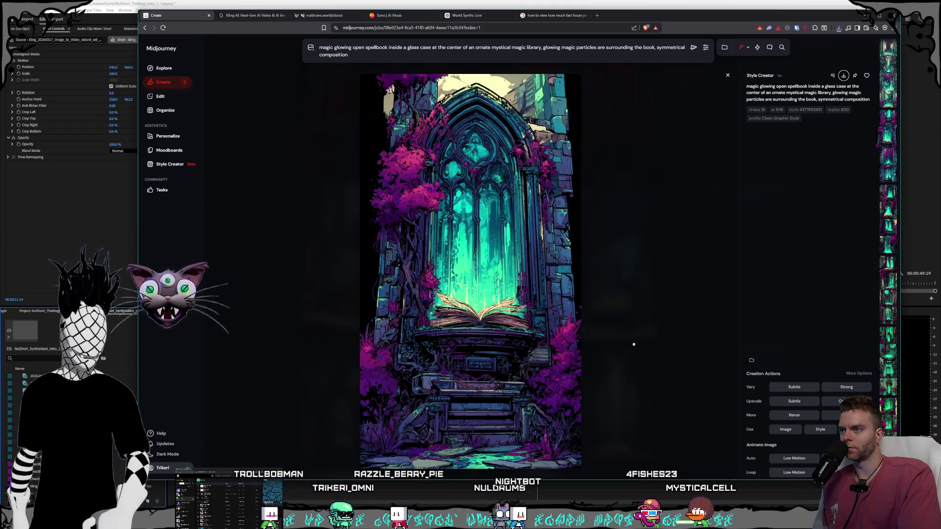
key(Up)
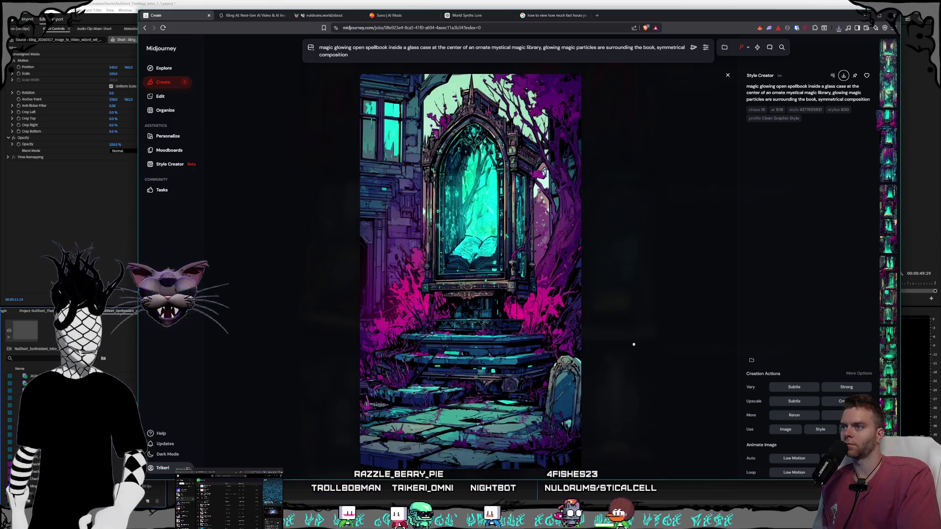
key(Up)
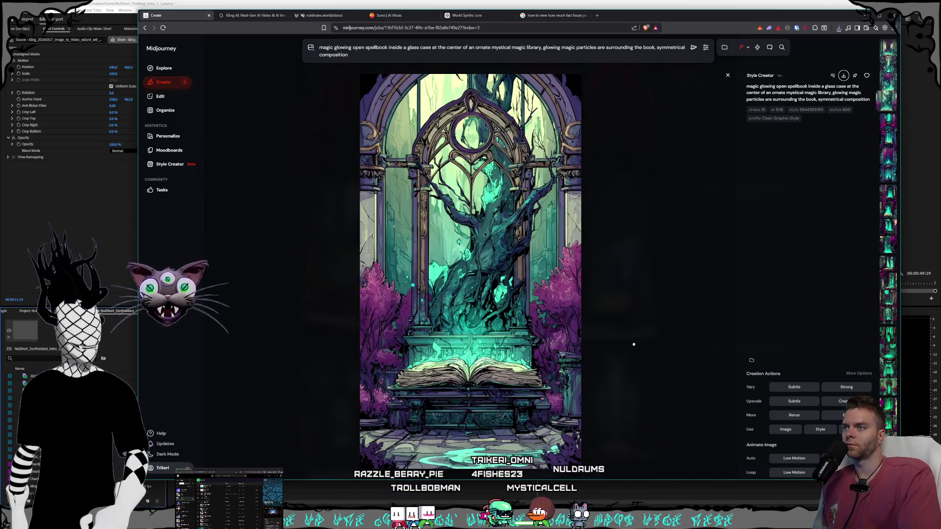
key(Up)
key(Up)
key(Up)
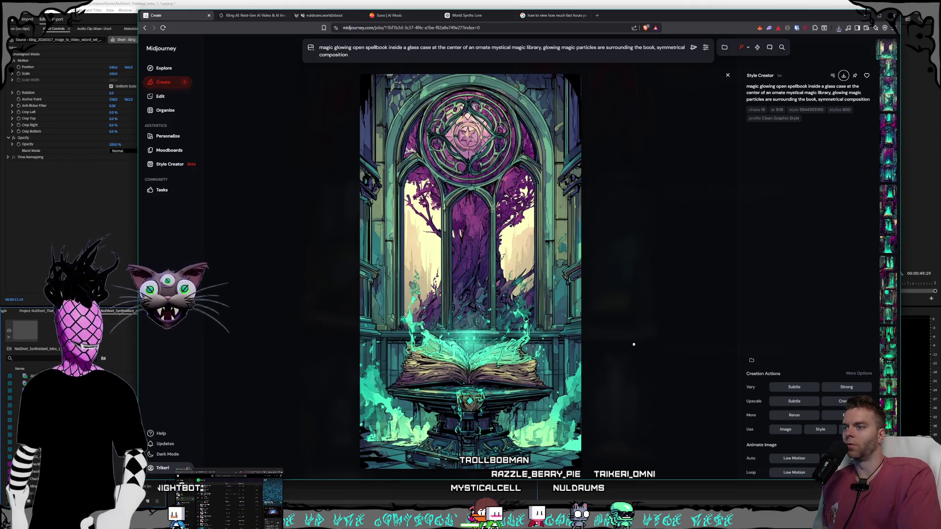
key(Down)
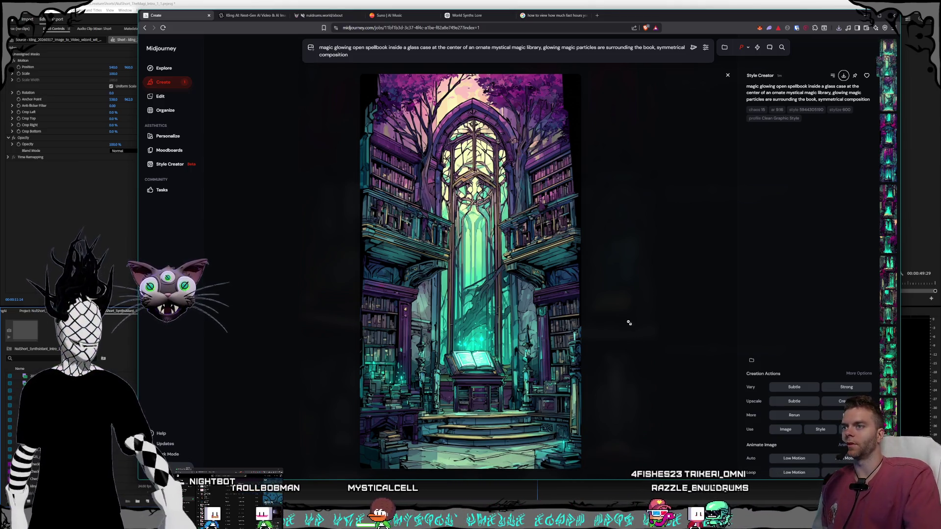
- Browse to the rune-circle spellbook image and save it as PNG in the Magi folder
key(Right)
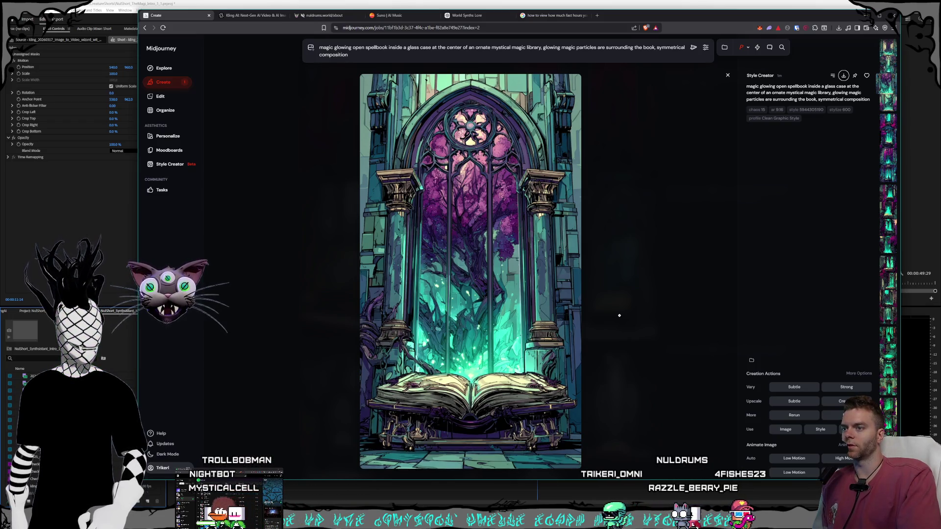
key(Right)
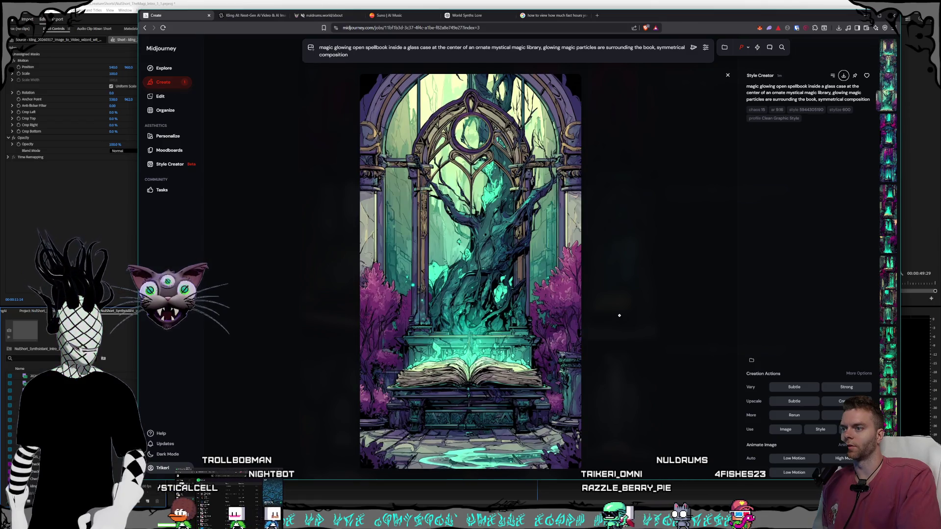
key(Right)
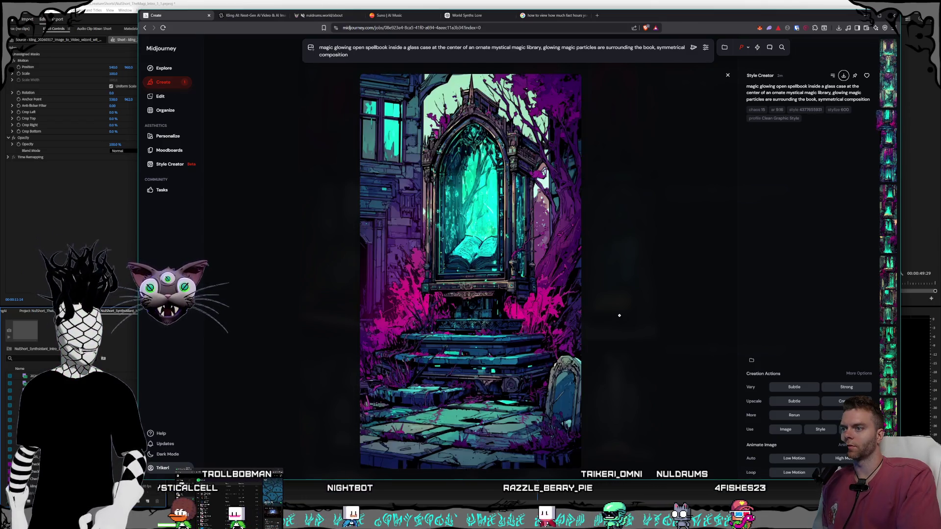
key(Right)
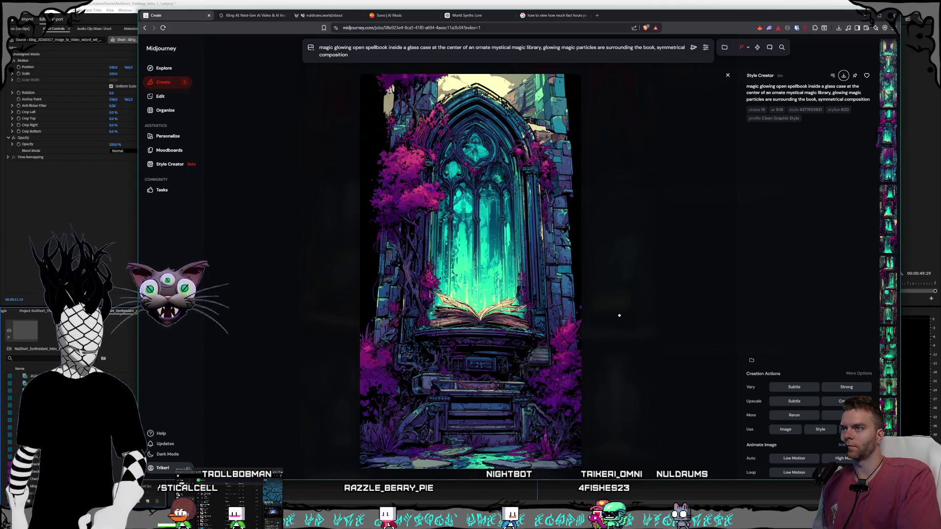
key(Right)
key(Right)
key(Right)
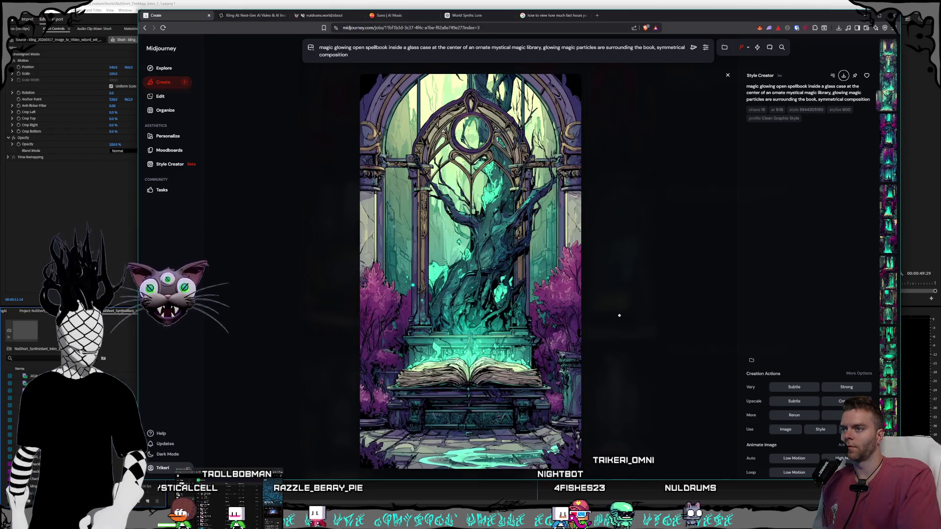
key(Right)
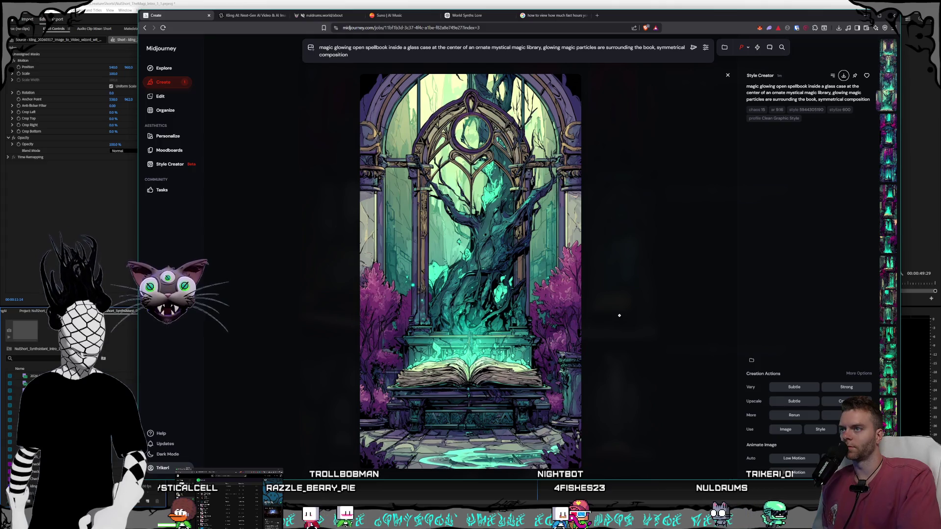
key(Right)
key(Right)
key(Right)
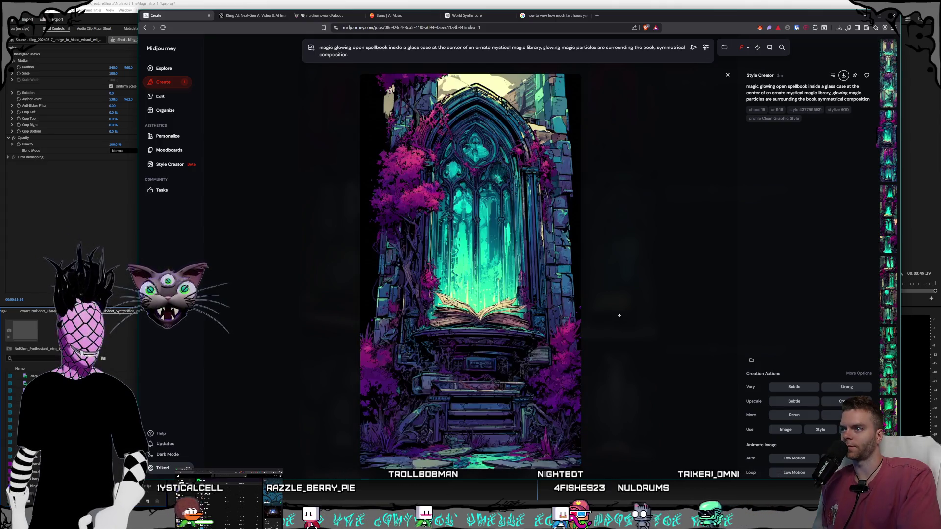
key(Right)
key(Right)
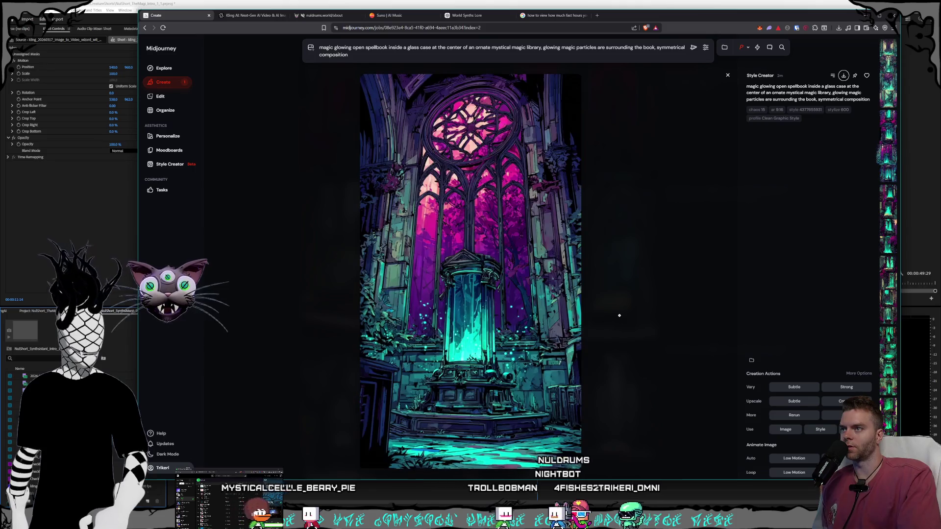
key(Right)
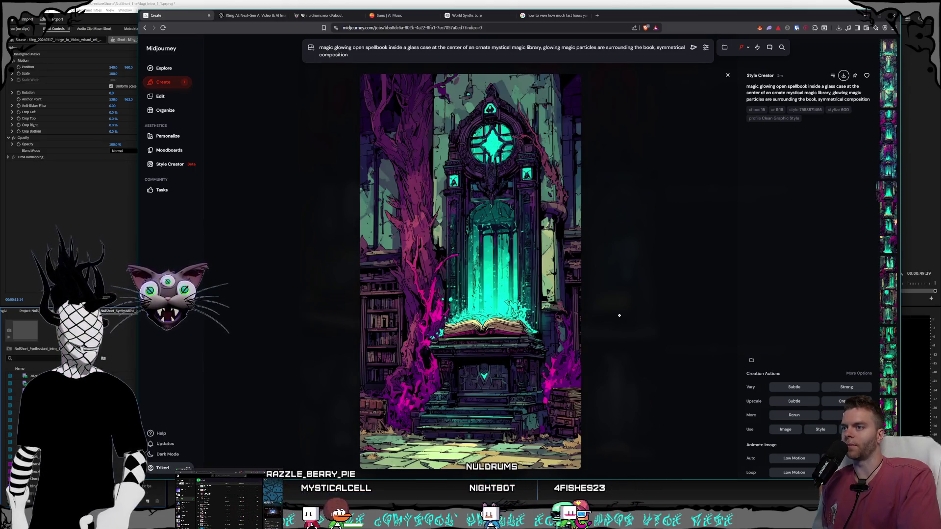
key(Right)
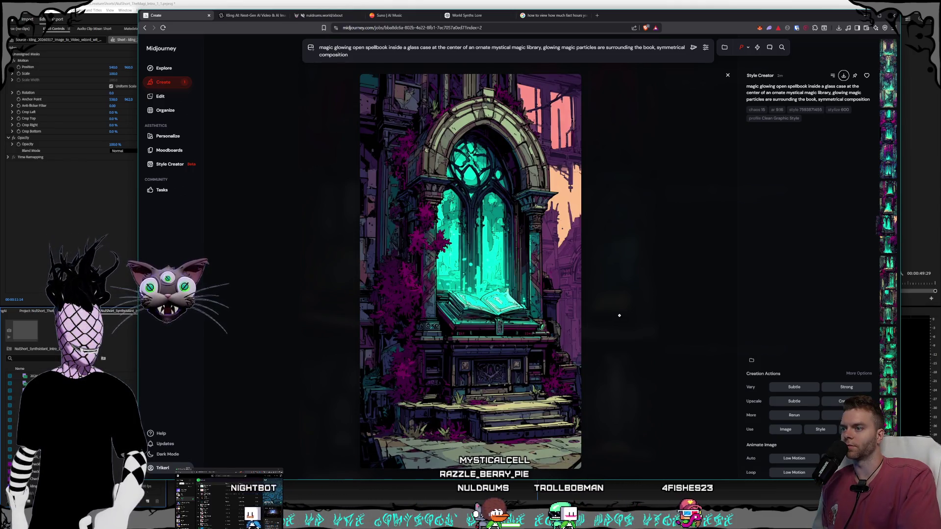
key(Right)
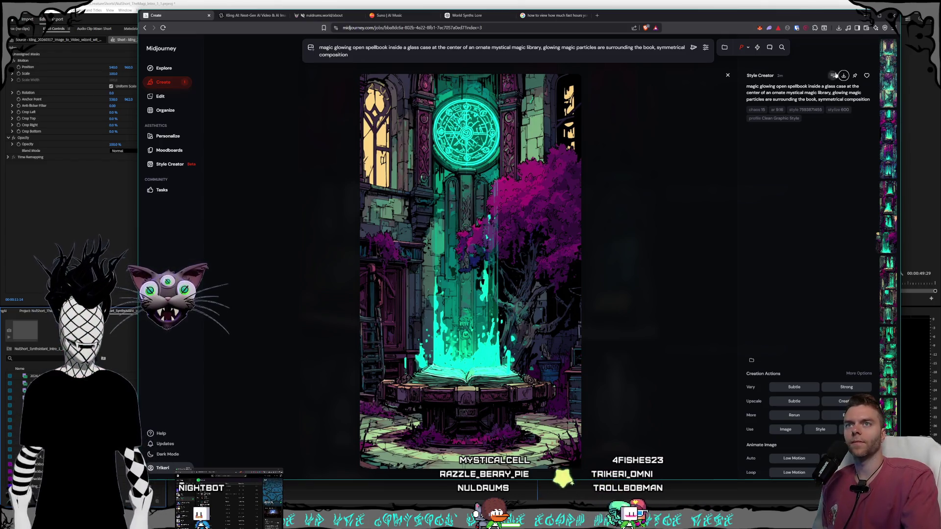
key(ctrl+s)
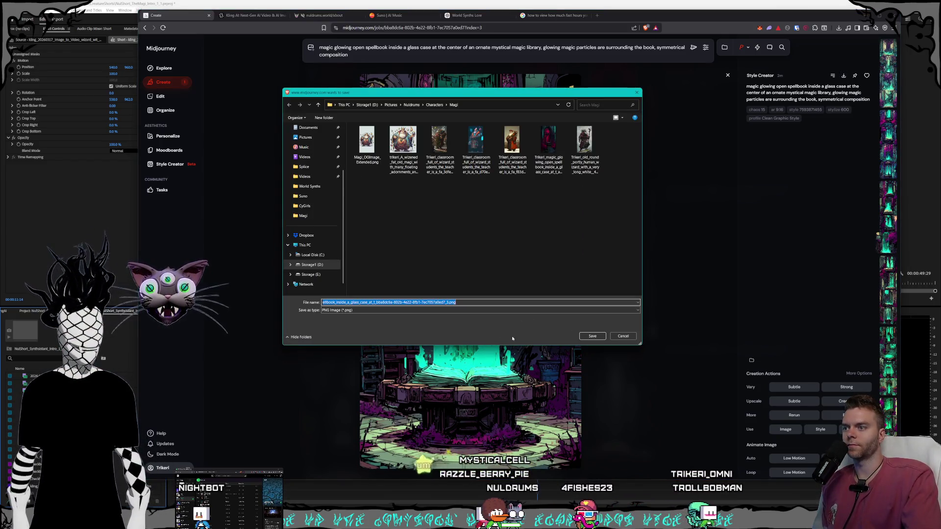
key(Return)
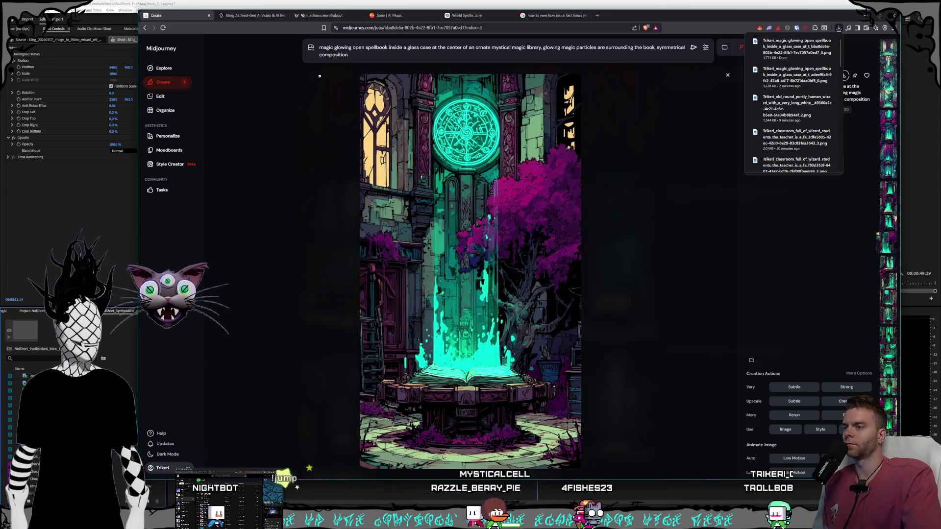
- In Kling AI, replace the wizard start frame with the saved spellbook PNG from the Magi folder
click(248, 15)
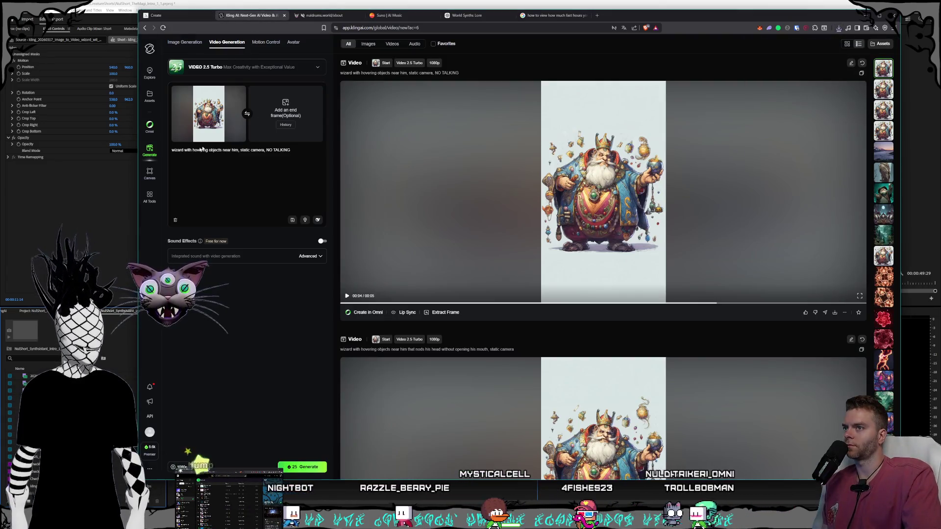
click(238, 93)
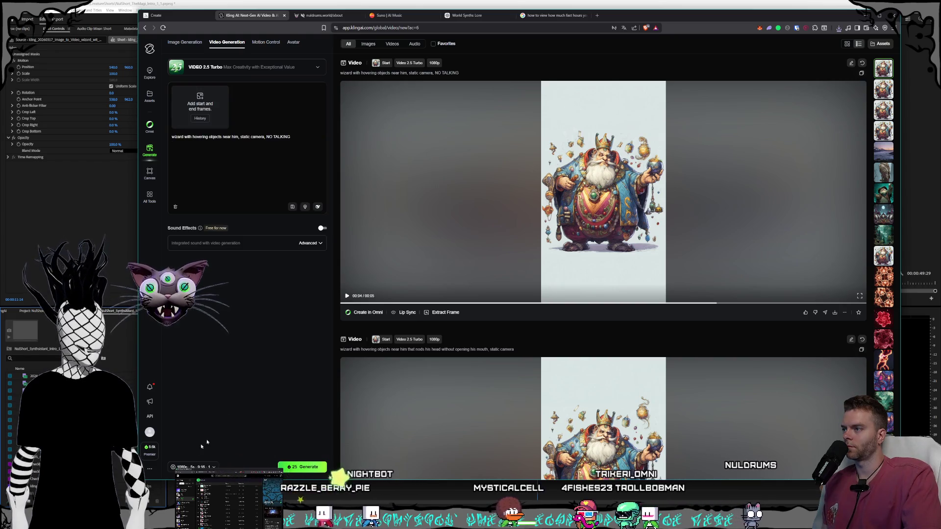
key(alt+Tab)
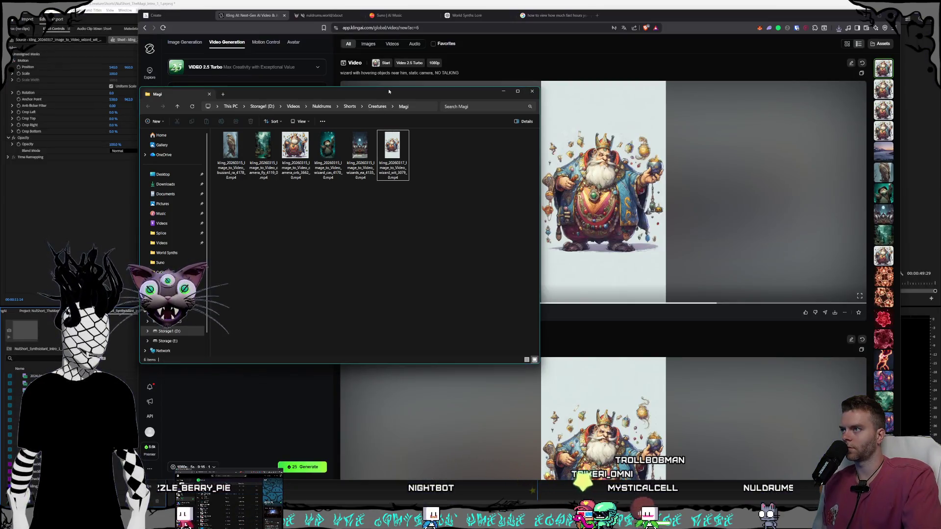
mouse_move(388, 91)
mouse_down()
mouse_move(300, 107)
mouse_move(592, 155)
mouse_move(560, 86)
mouse_up()
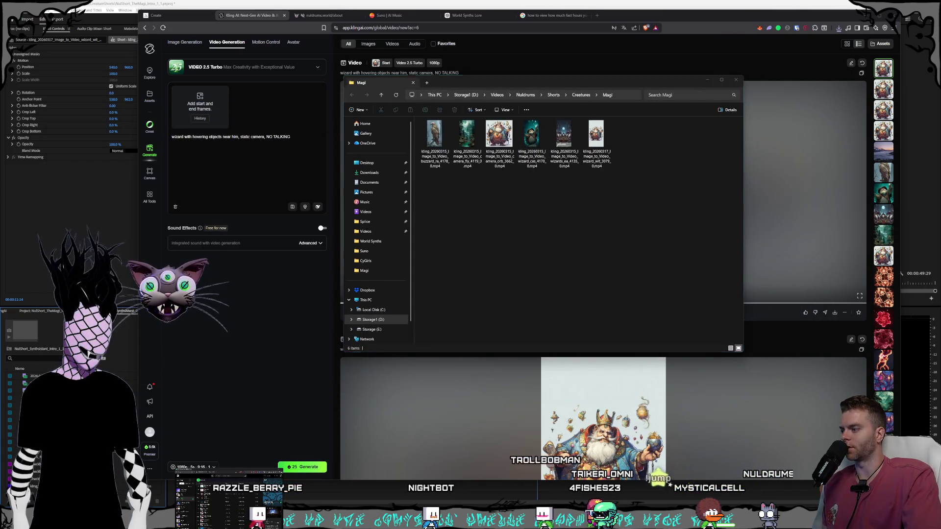
key(alt+Tab)
mouse_move(646, 192)
mouse_down()
mouse_move(314, 202)
mouse_move(296, 211)
mouse_up()
mouse_move(428, 288)
mouse_down()
mouse_move(415, 238)
mouse_move(200, 105)
mouse_up()
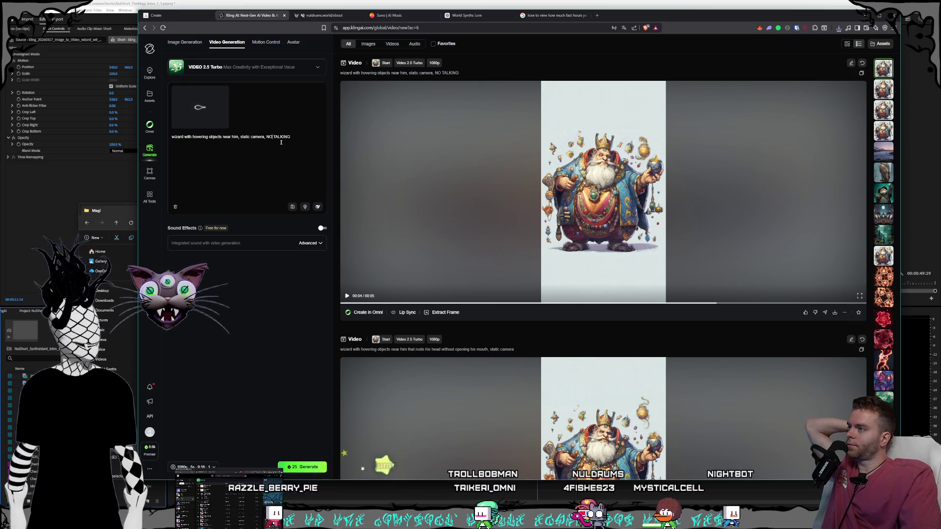
key(ctrl+a)
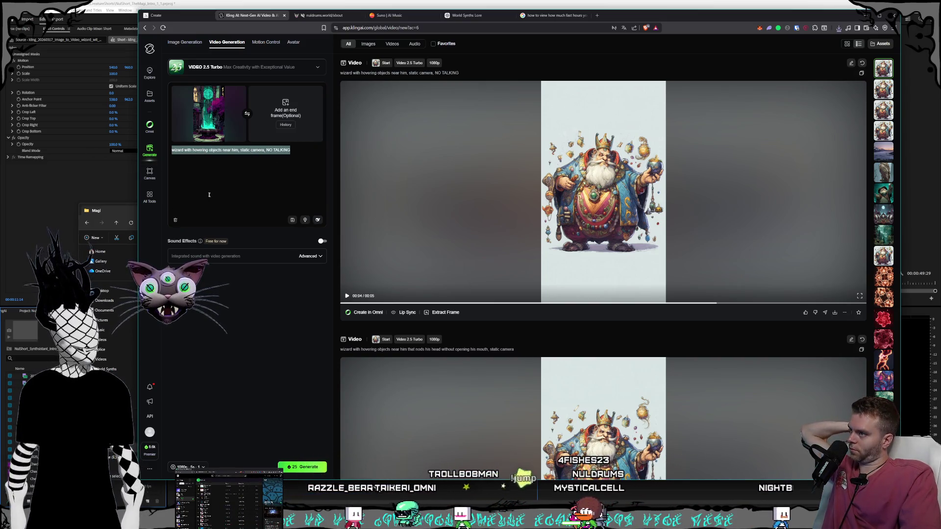
- Generate a Kling video with the prompt 'magic book with particles flowing up from it and a pulsating glow'
text(magic book with particles )
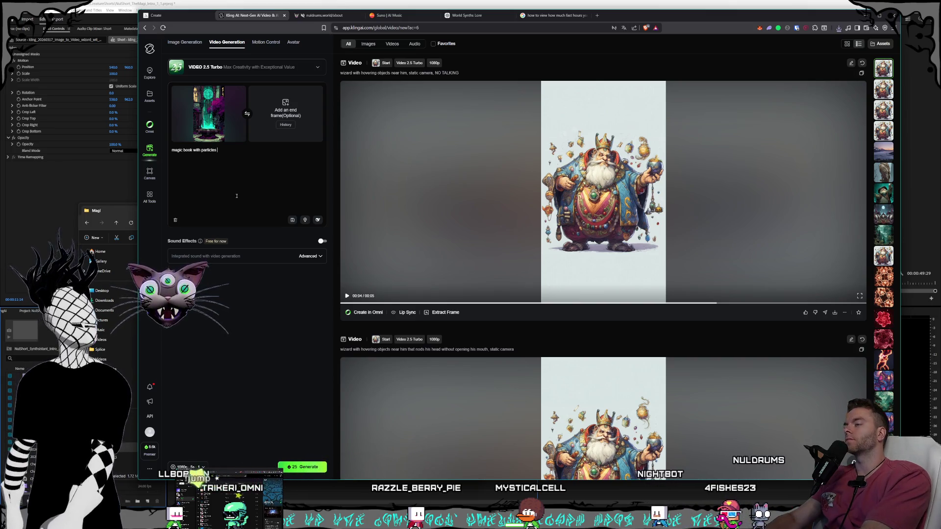
text(flowing up f)
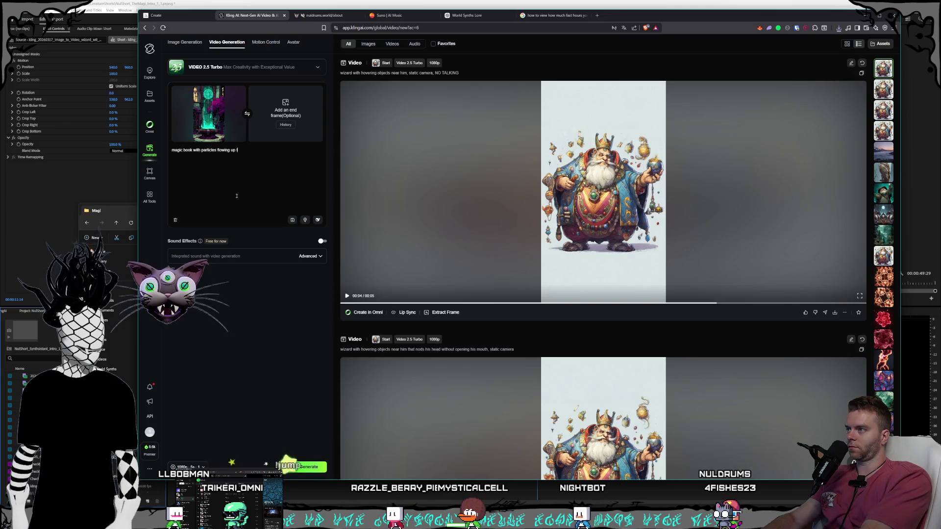
text(rom it and a pulsating glow)
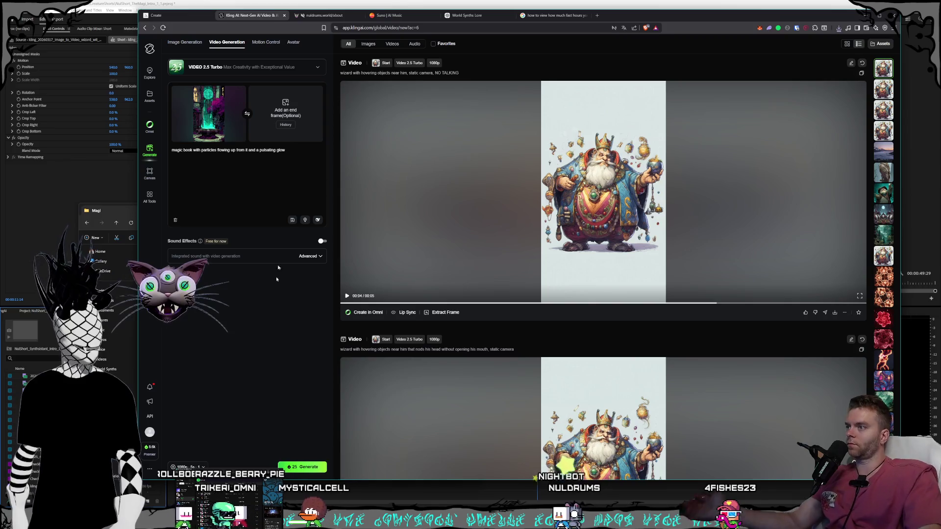
click(302, 467)
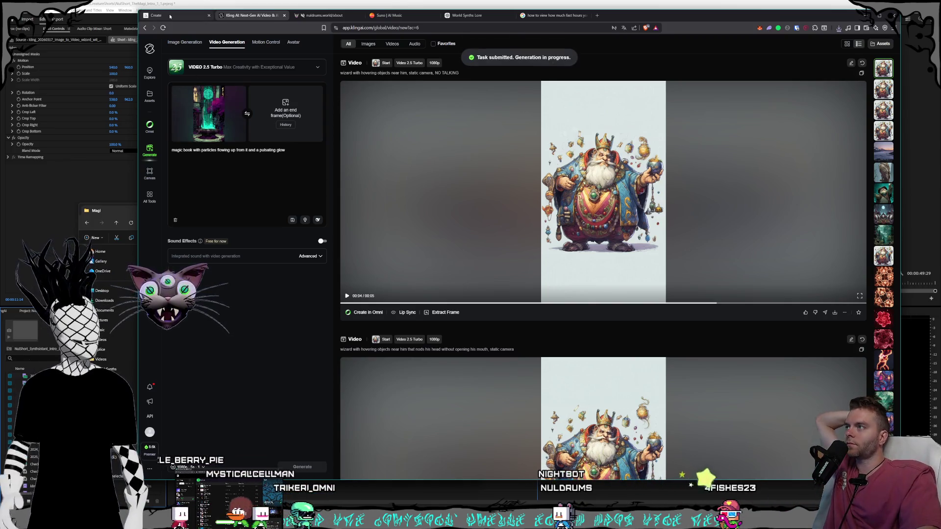
key(ctrl+shift+Tab)
key(Left)
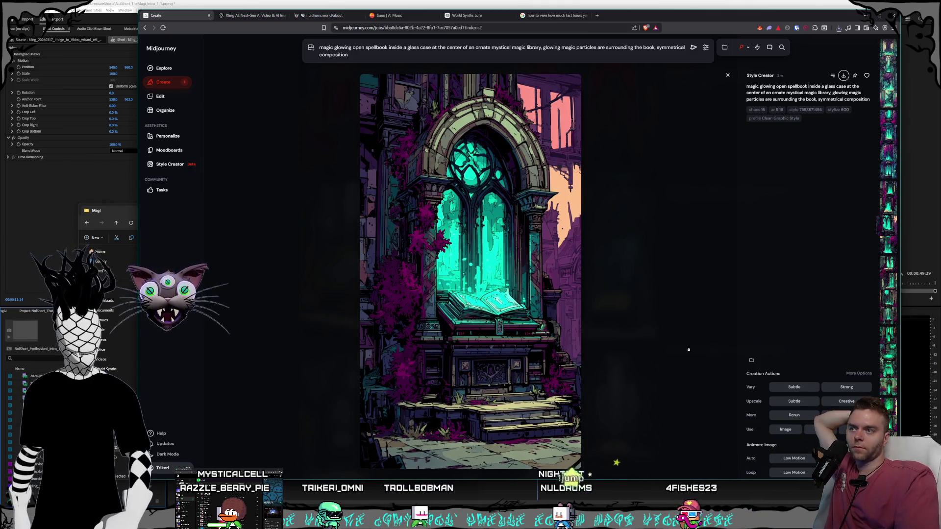
- Arrow to the teal-and-purple bookshelf library image and save it as PNG in the Magi folder
key(Left)
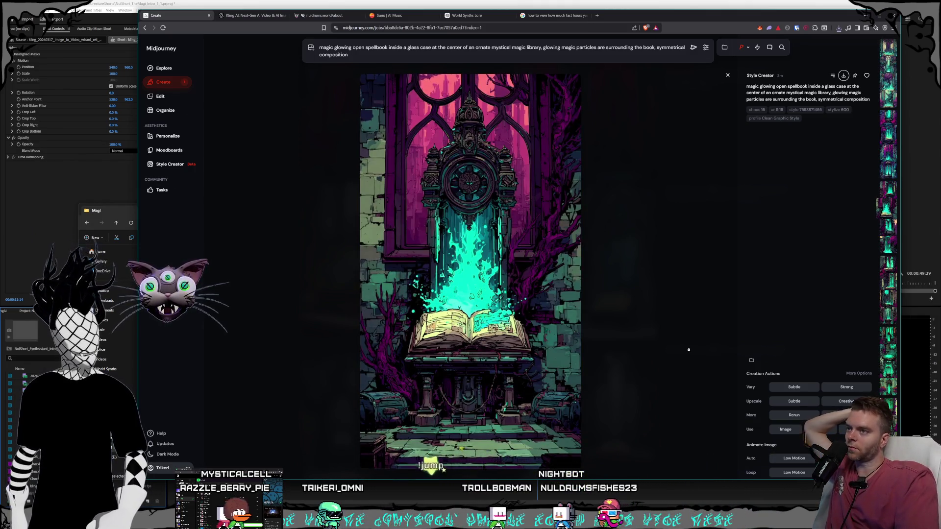
key(Left)
key(Left)
key(Left)
key(Left)
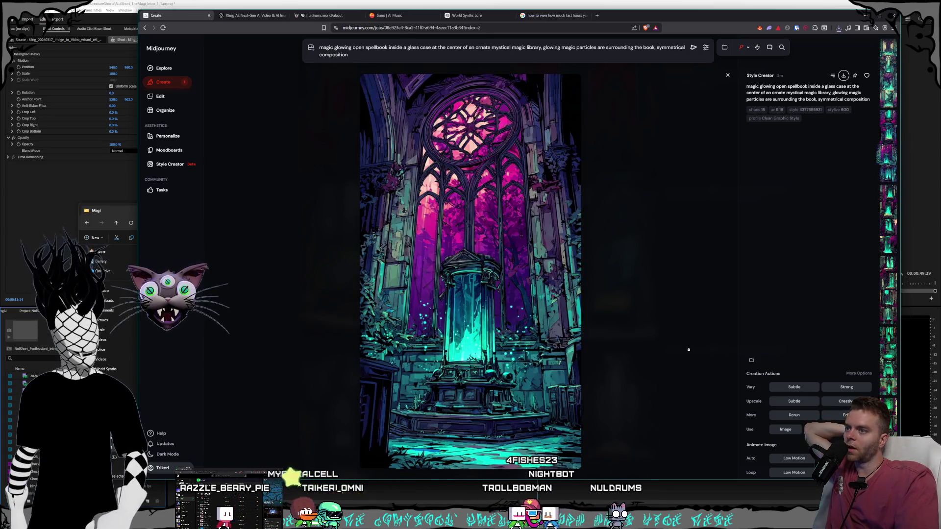
key(Left)
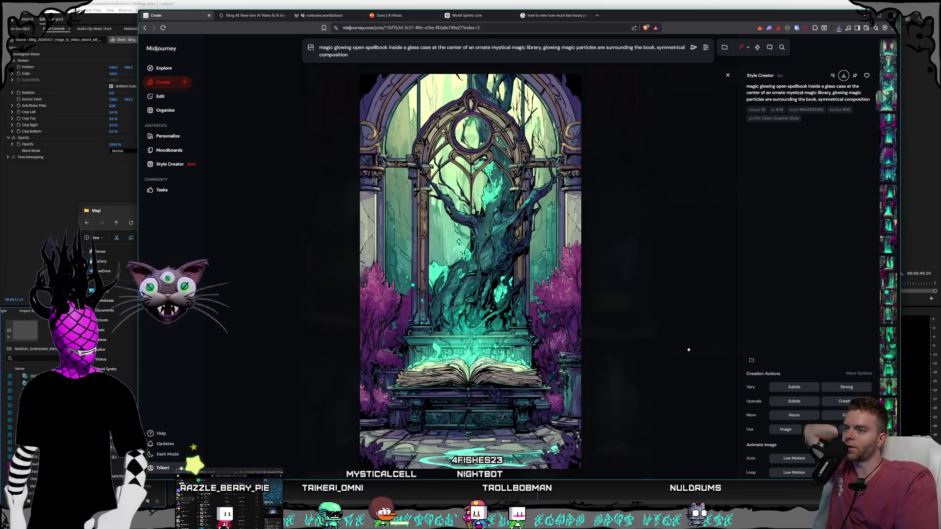
key(Right)
key(Left)
key(Left)
key(Left)
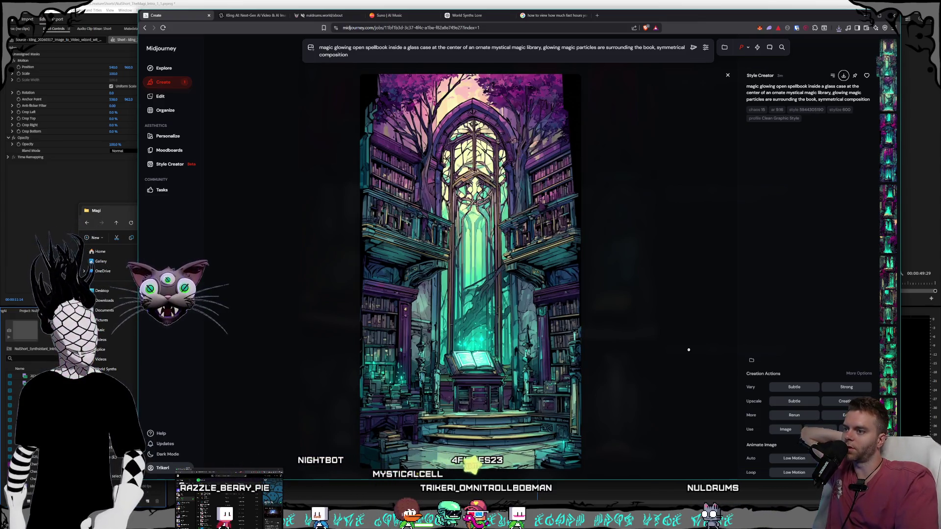
key(Left)
key(Right)
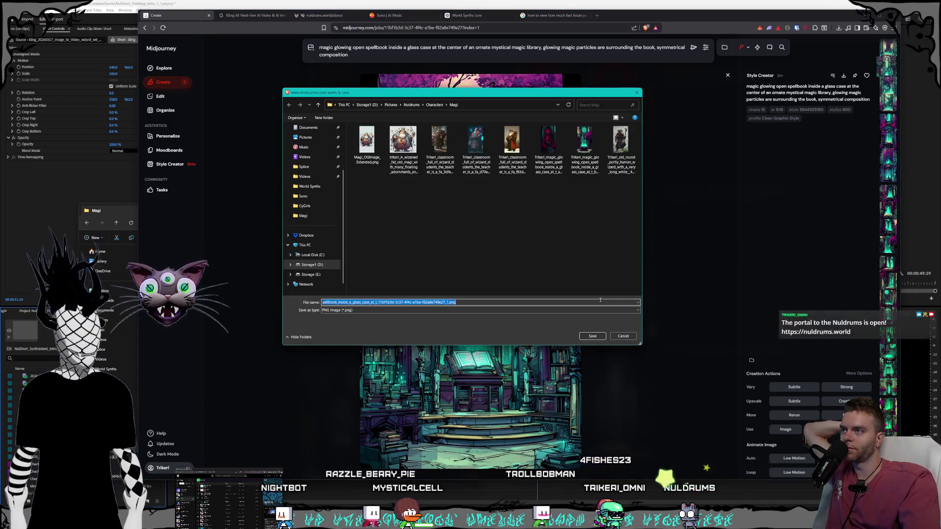
click(591, 336)
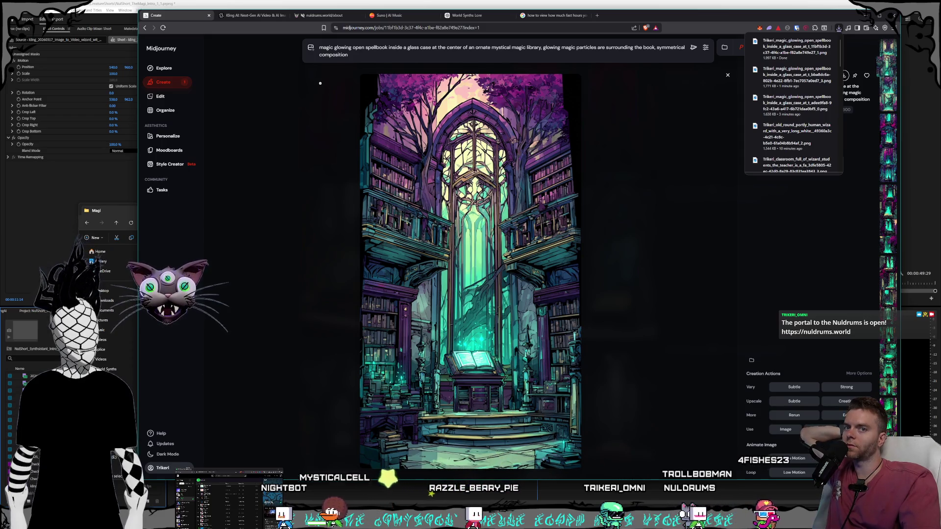
key(ctrl+Tab)
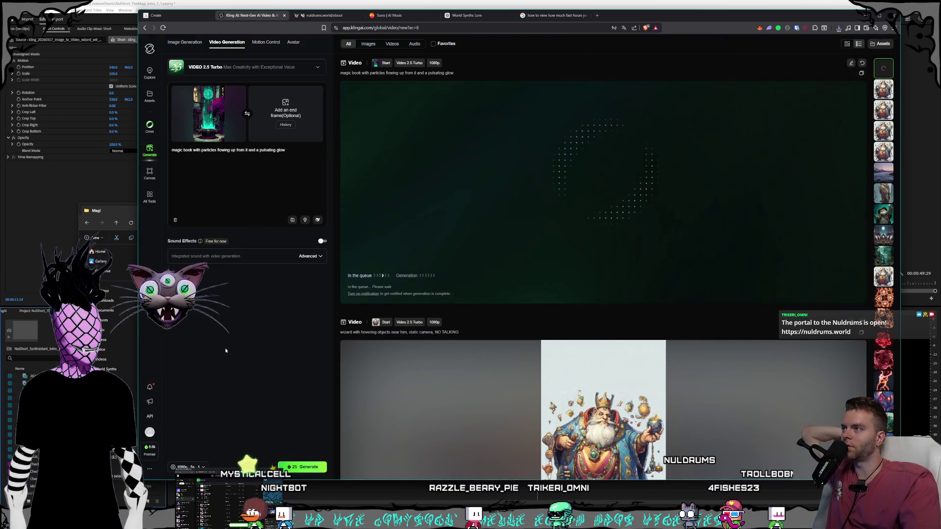
- Replace the spellbook start frame with the magic library image from the Magi folder
click(241, 90)
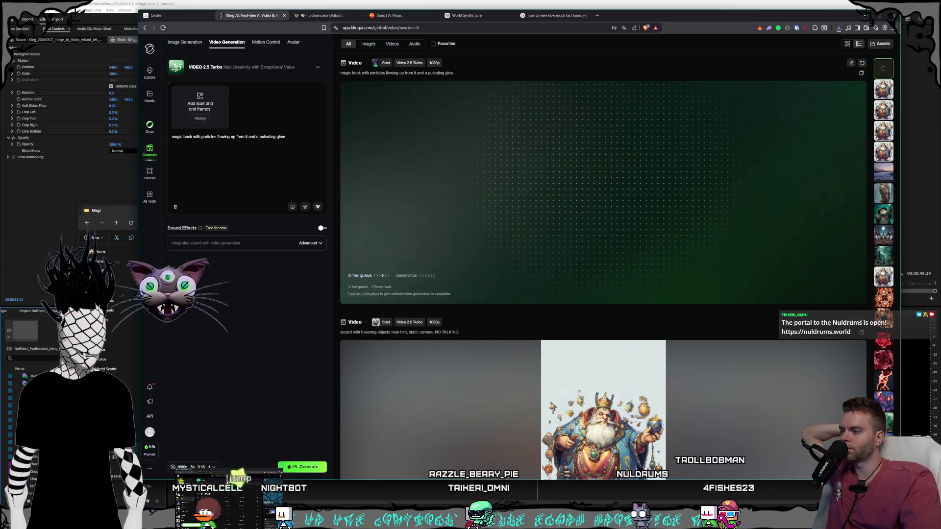
key(alt+Tab)
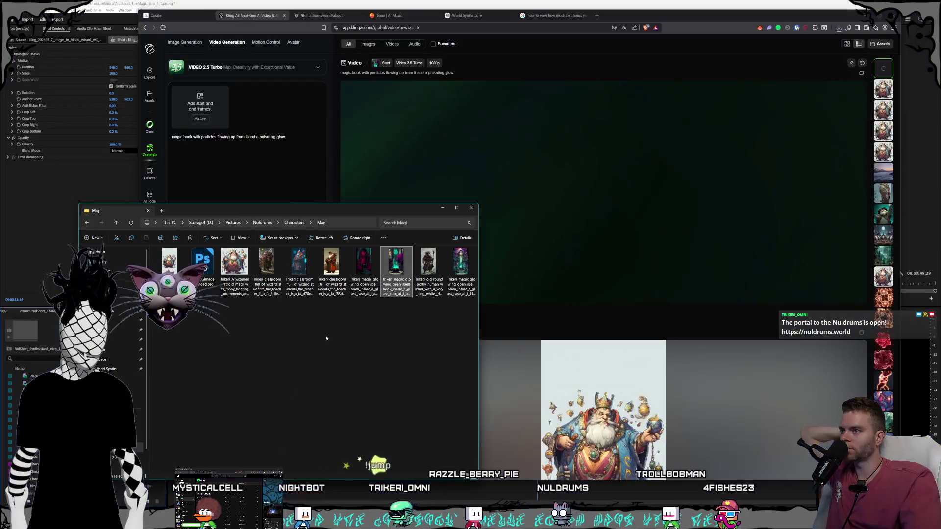
double_click(463, 272)
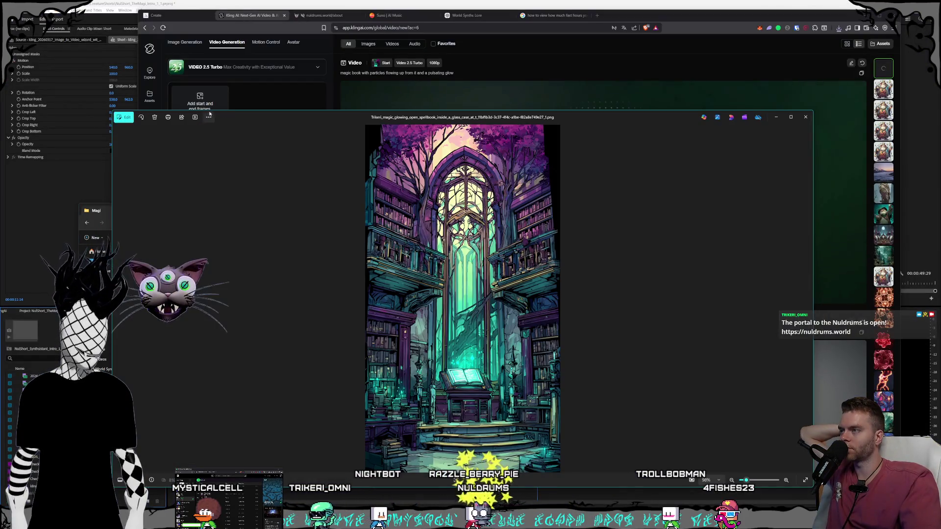
click(809, 120)
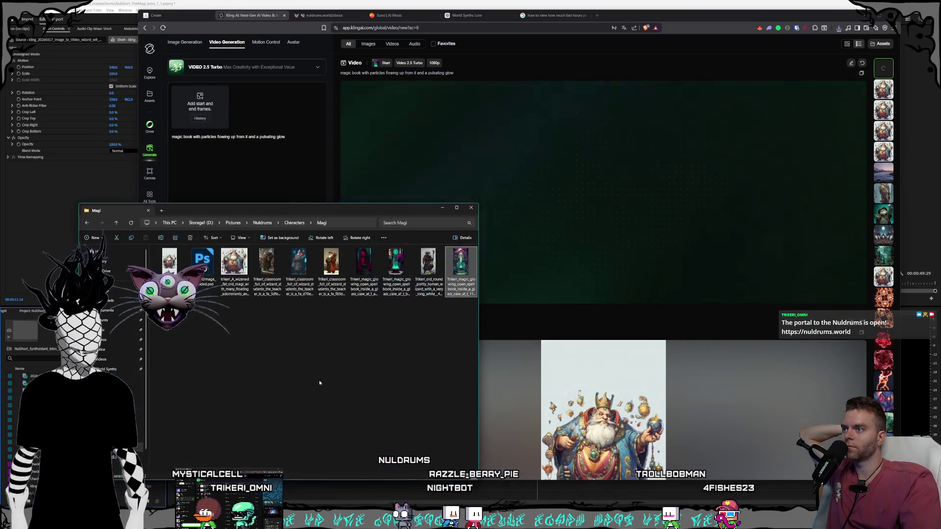
mouse_move(463, 275)
mouse_down()
mouse_move(192, 126)
mouse_move(196, 105)
mouse_up()
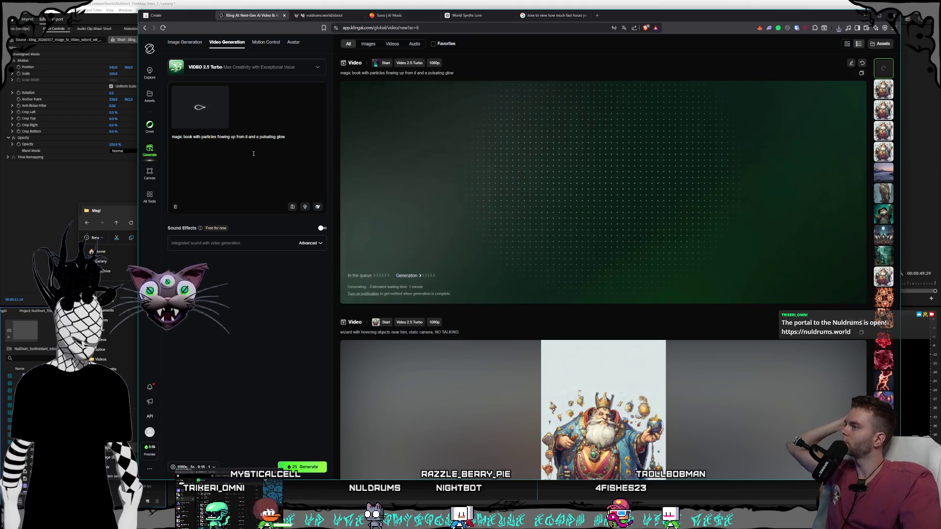
- Prompt 'objects subtly moving, book glowing in the middle' and generate the library video
key(ctrl+a)
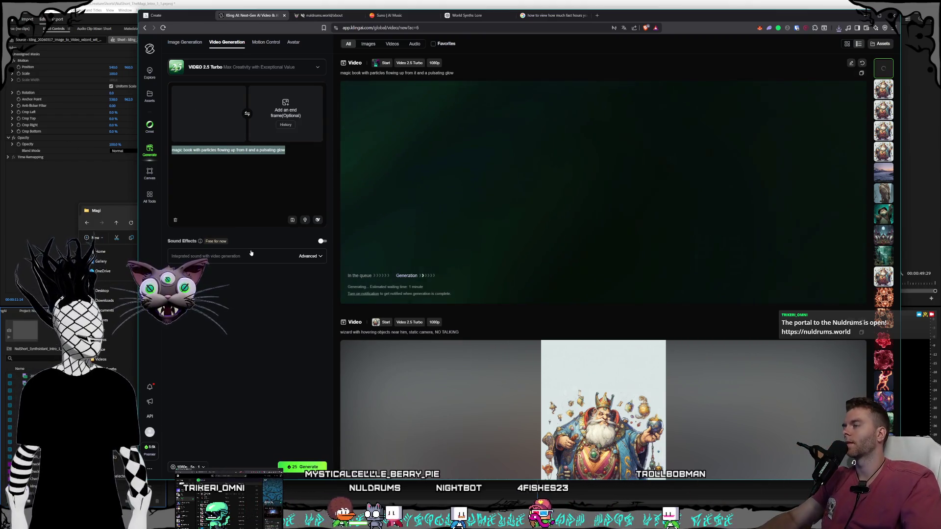
text(ma)
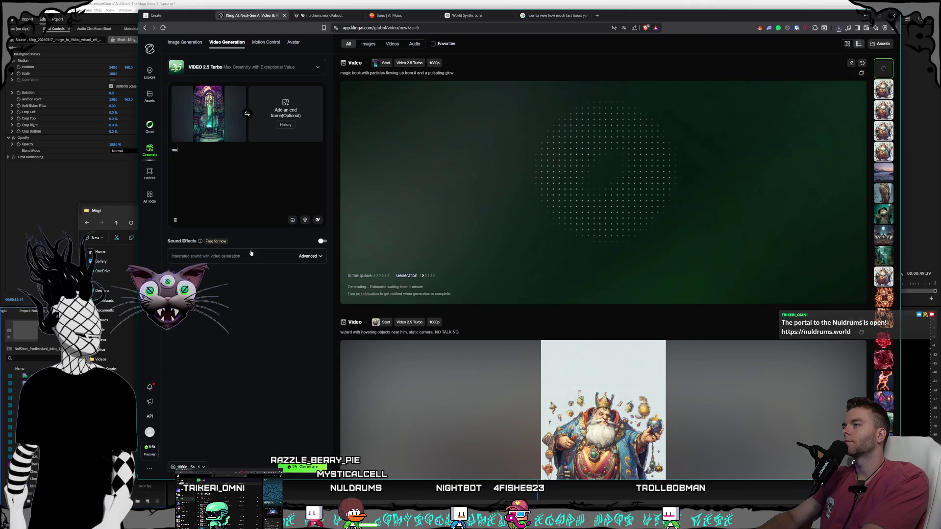
text(gical library)
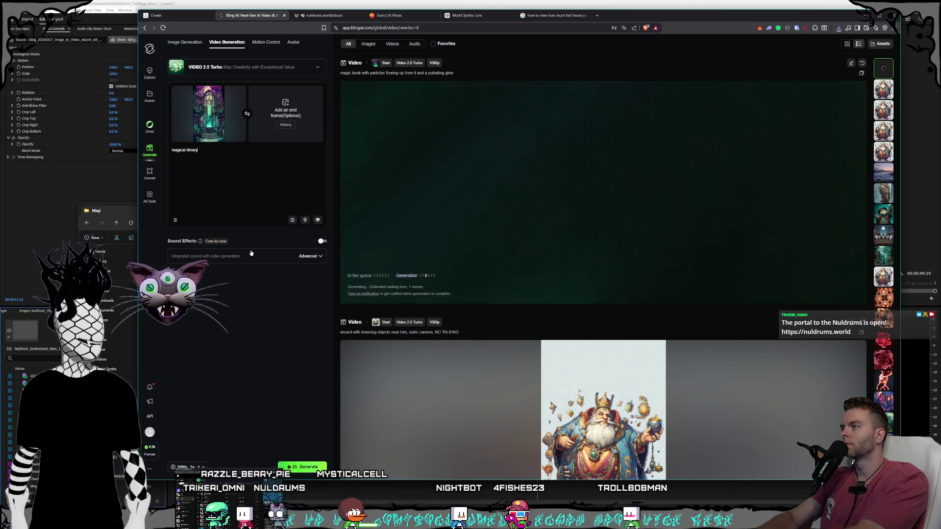
text(, camera )
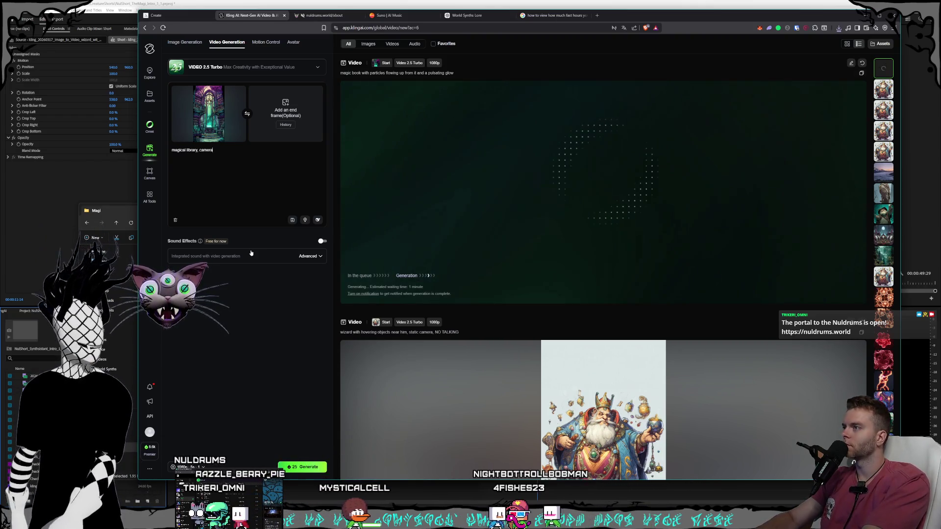
text(zoom)
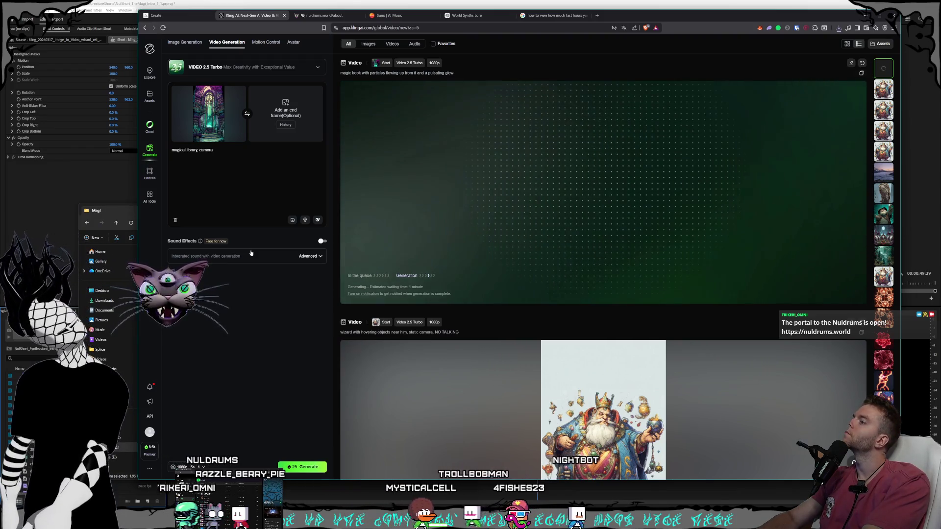
text(s )
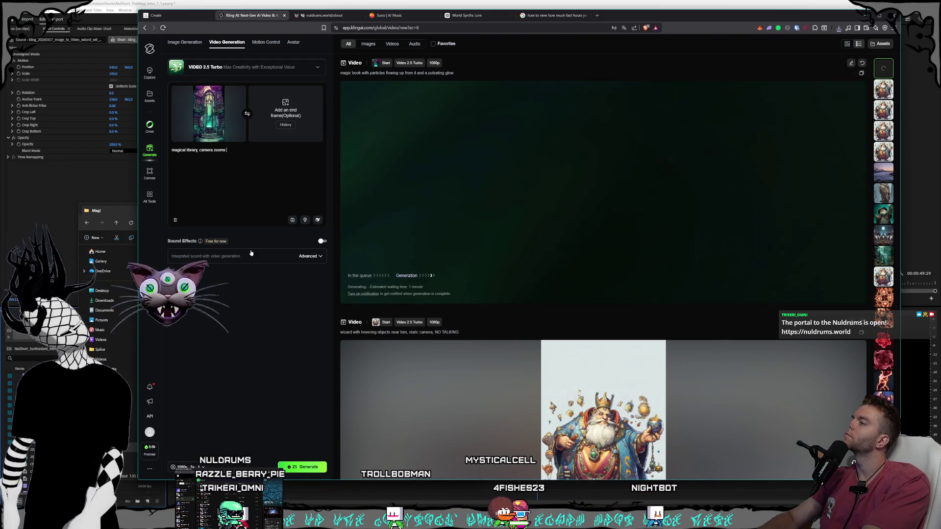
text(in slowly)
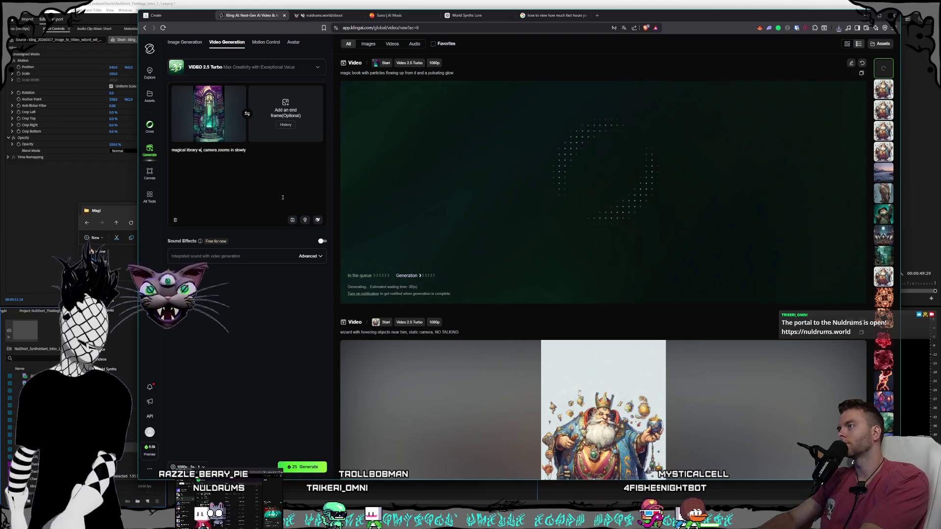
text(ith a)
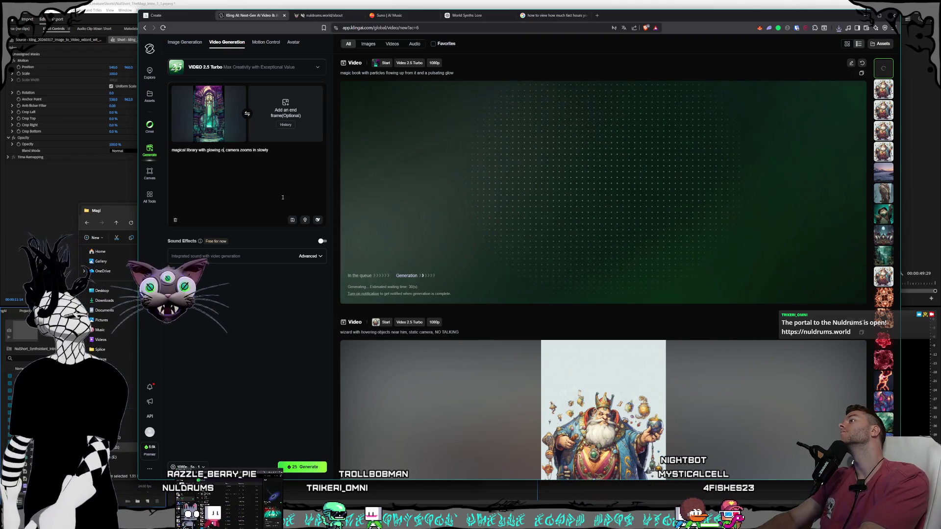
text(bj)
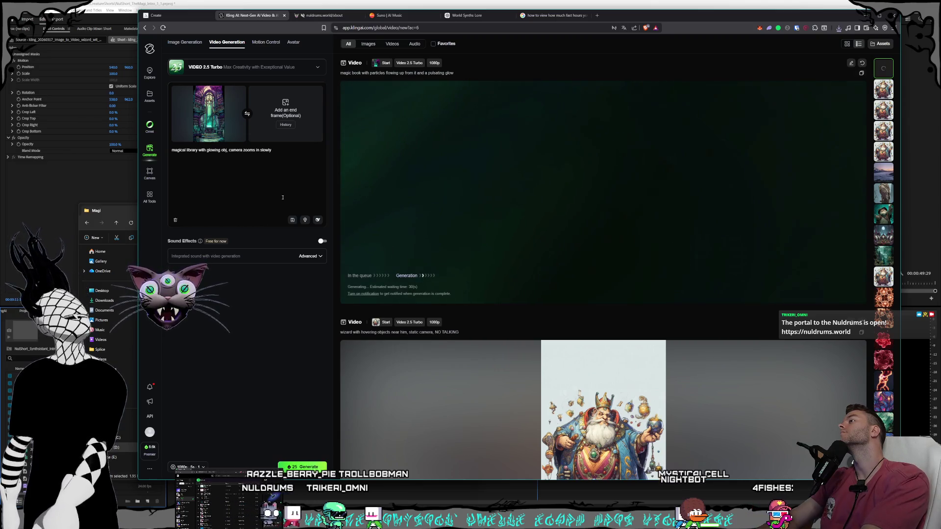
key(BackSpace)
key(BackSpace)
key(BackSpace)
text(objec)
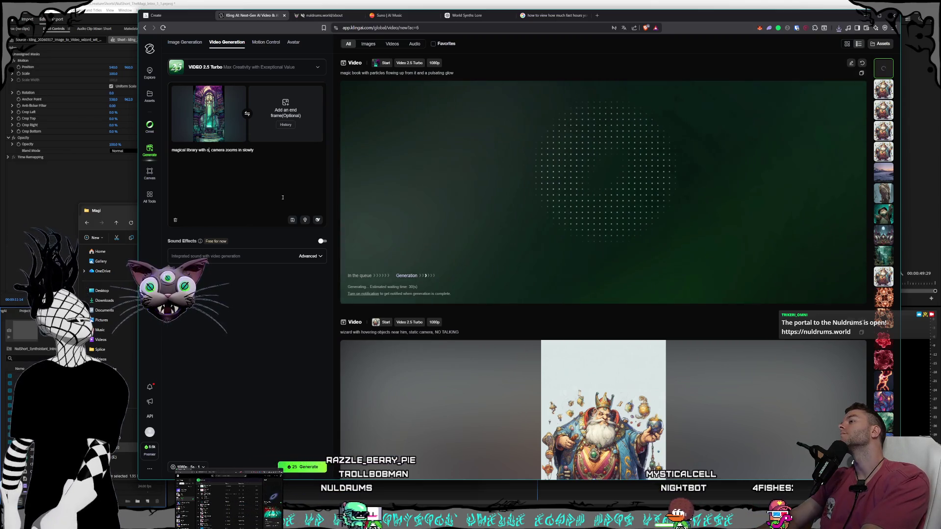
text(ts)
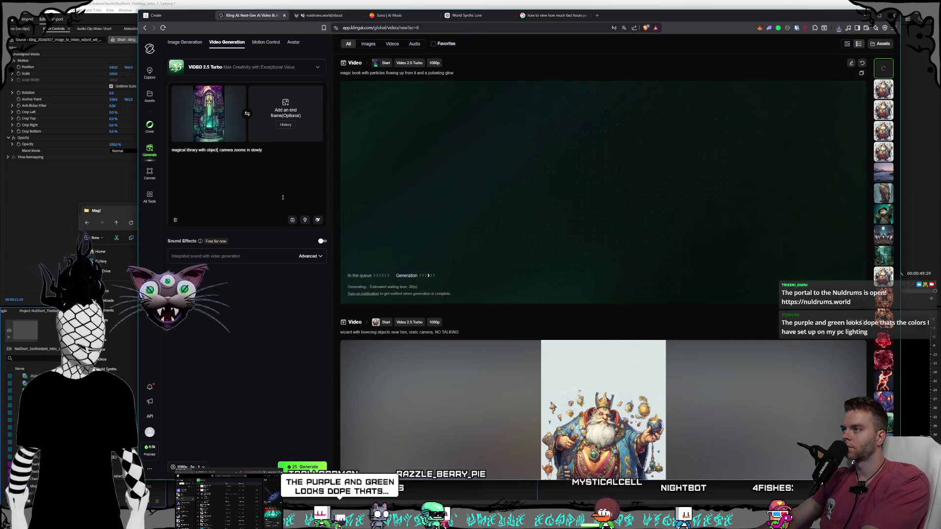
text( subtly moving)
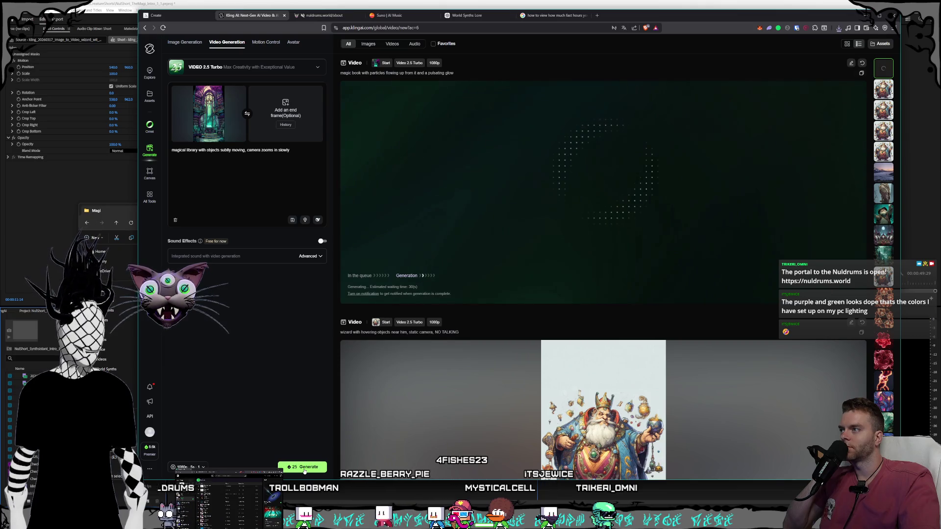
right_click(273, 142)
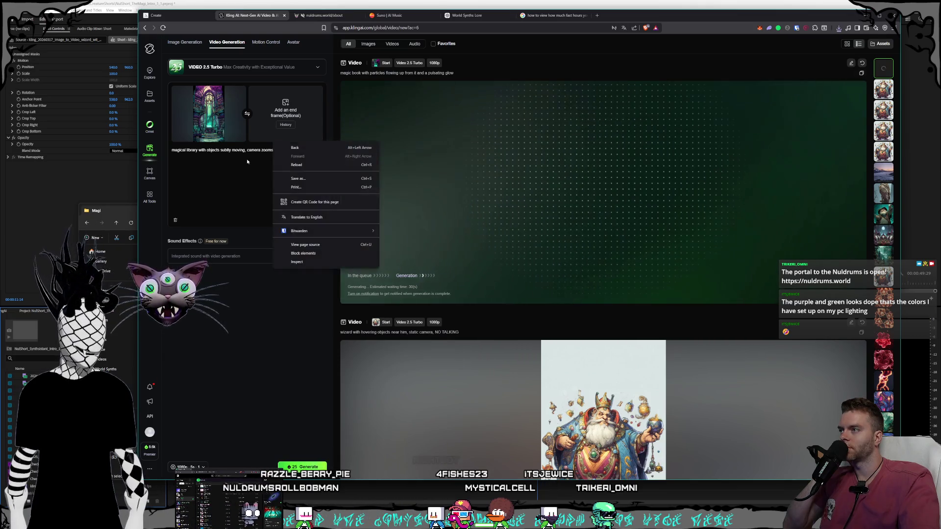
click(296, 191)
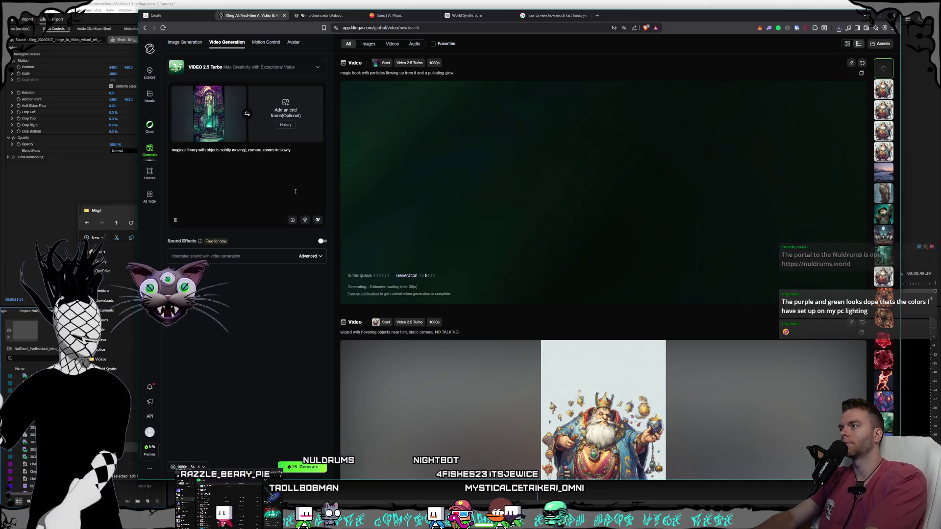
text(and abook glowing)
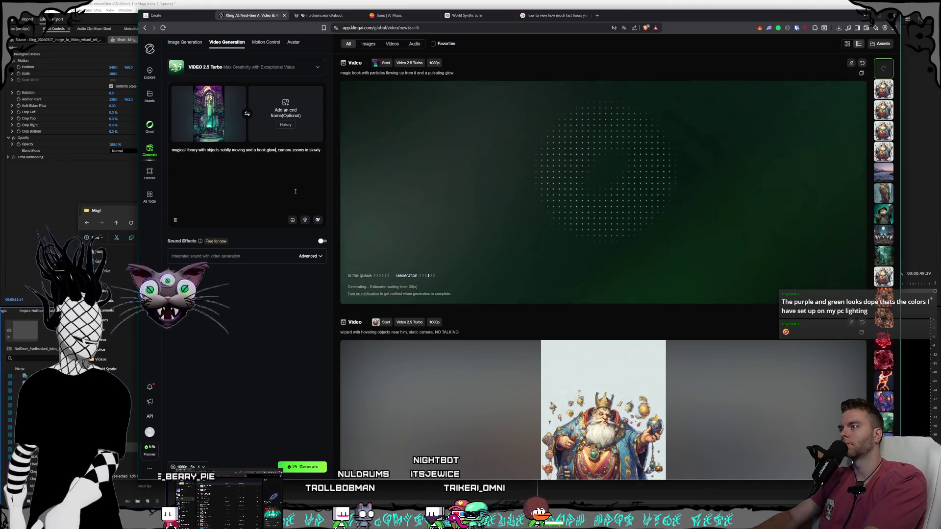
text( in the middle)
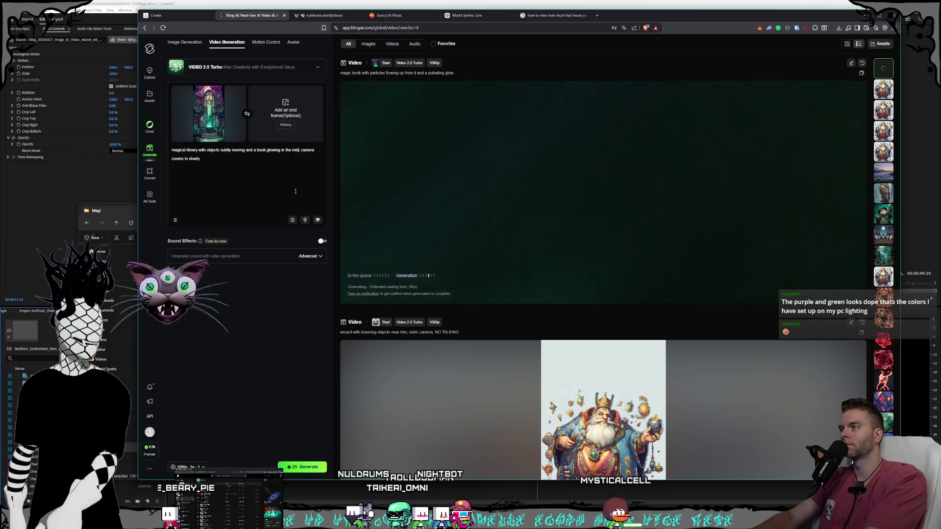
click(300, 466)
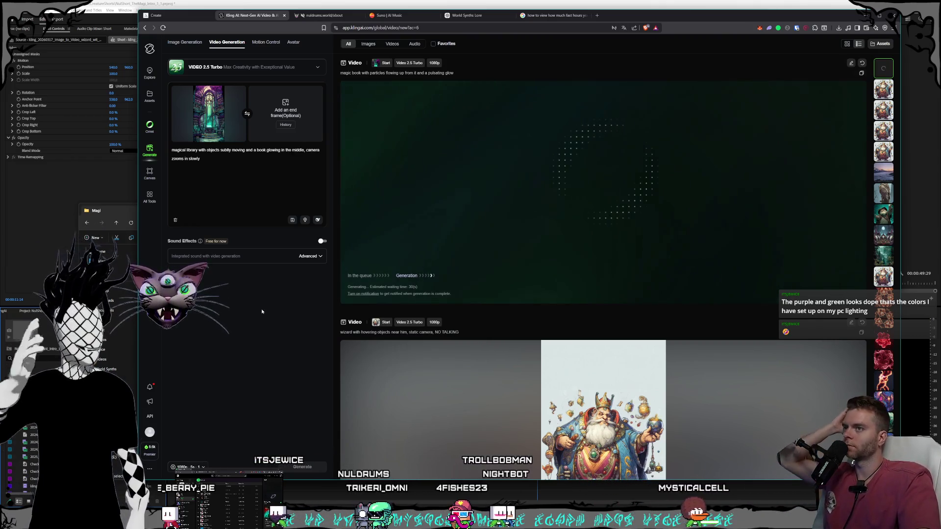
click(170, 17)
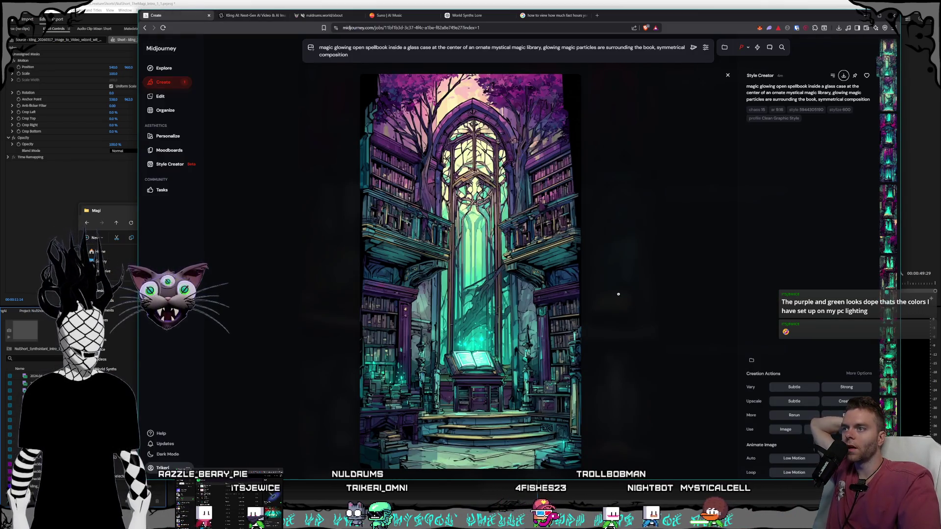
- Open the pink-lit throne room image from the grid and start saving it as PNG
click(618, 294)
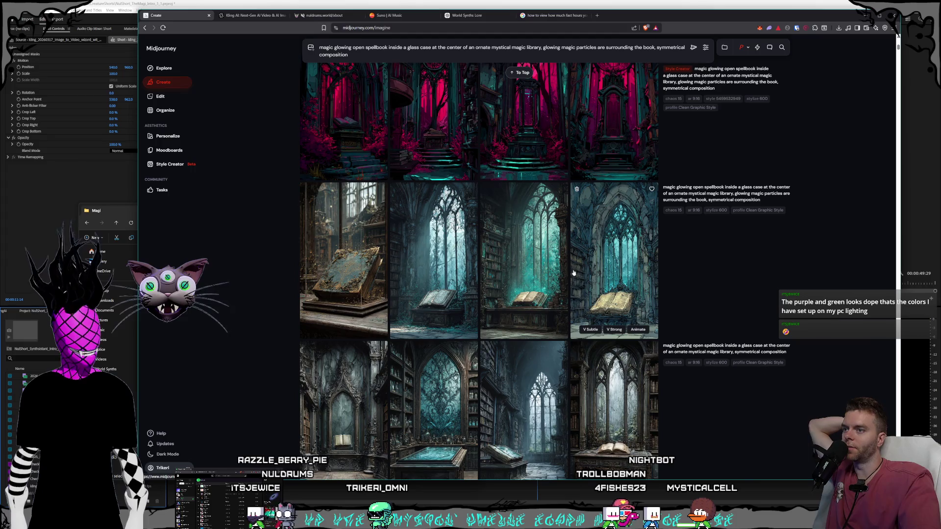
click(620, 284)
key(Left)
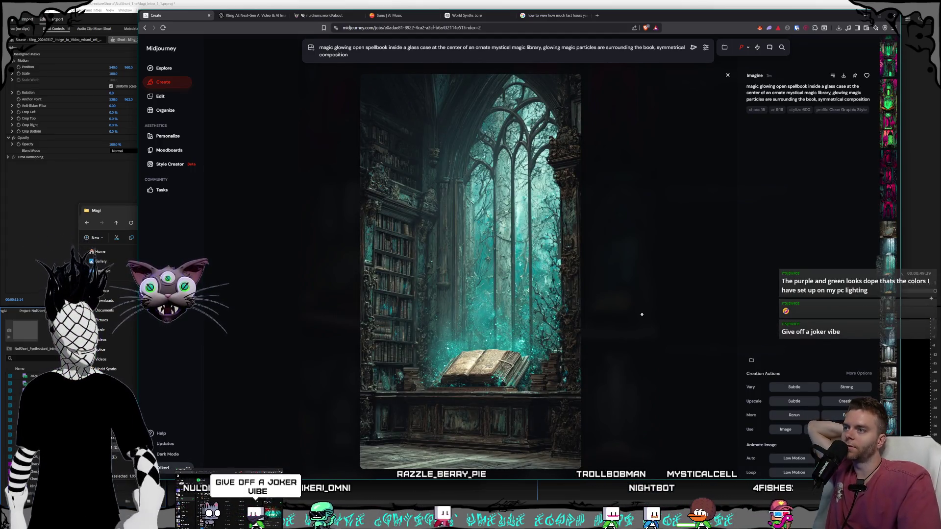
click(648, 359)
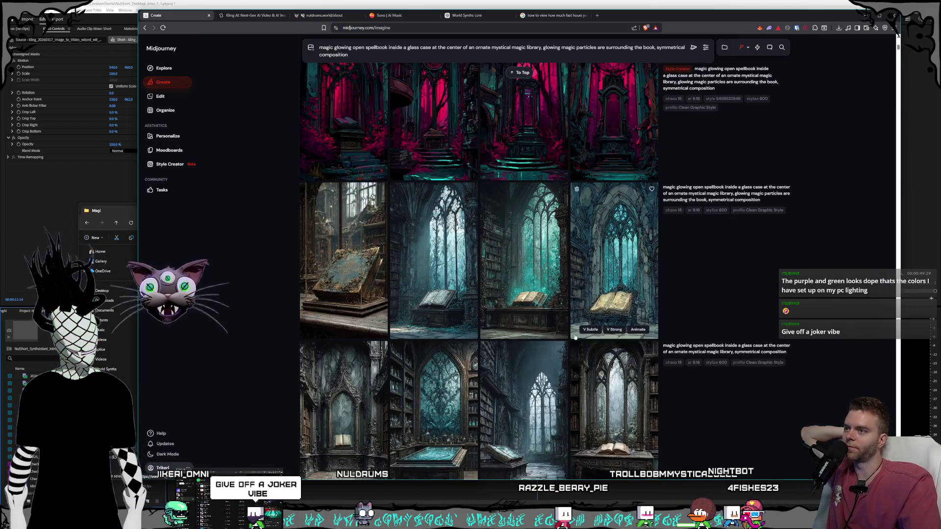
click(574, 340)
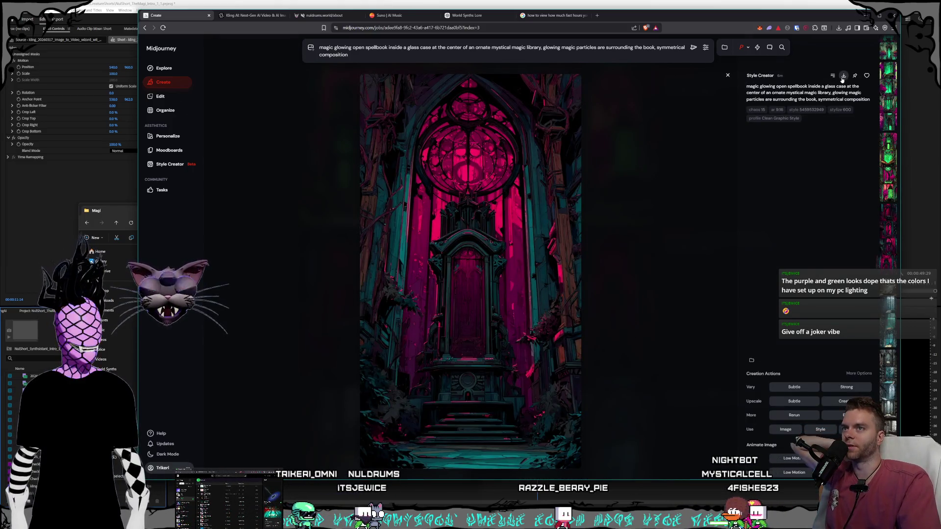
key(ctrl+s)
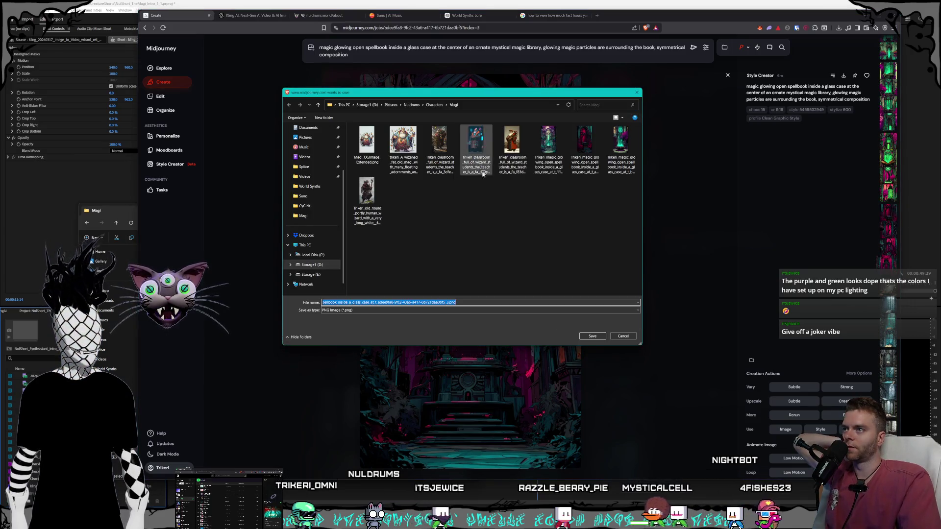
- Create a Vampires folder inside Characters and save the throne image there
click(434, 104)
right_click(428, 248)
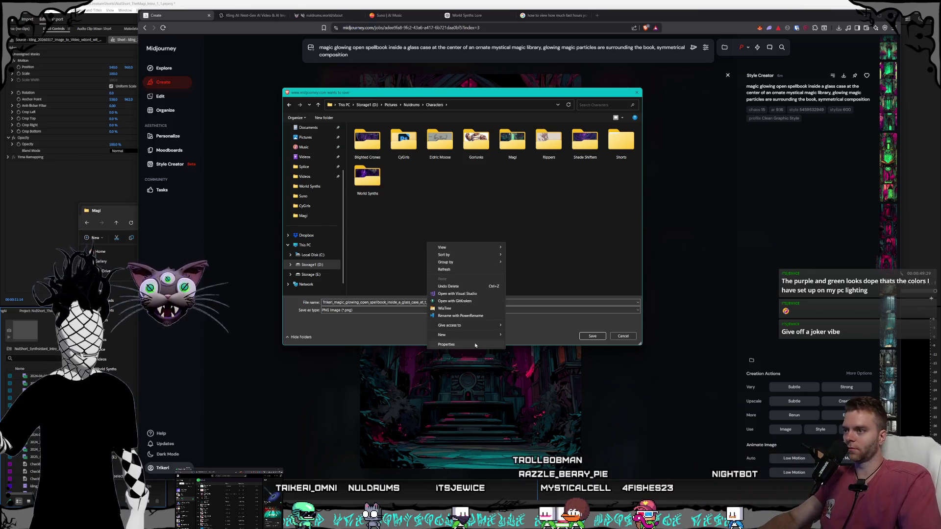
click(522, 334)
text(Vamp)
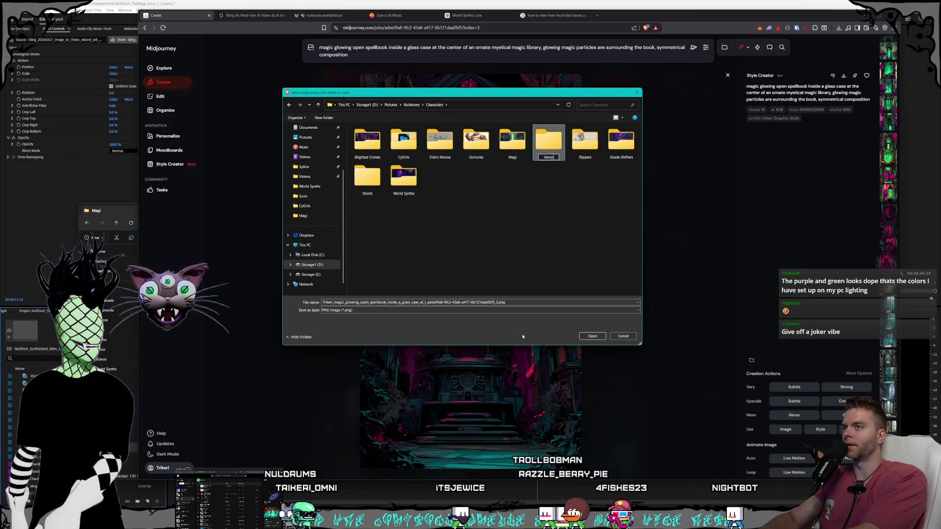
text(ires)
key(Return)
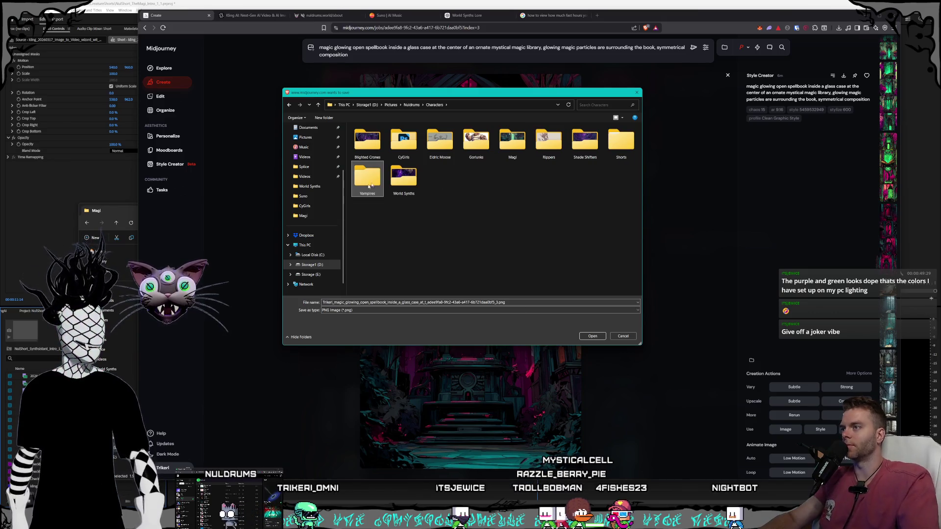
double_click(367, 179)
click(592, 335)
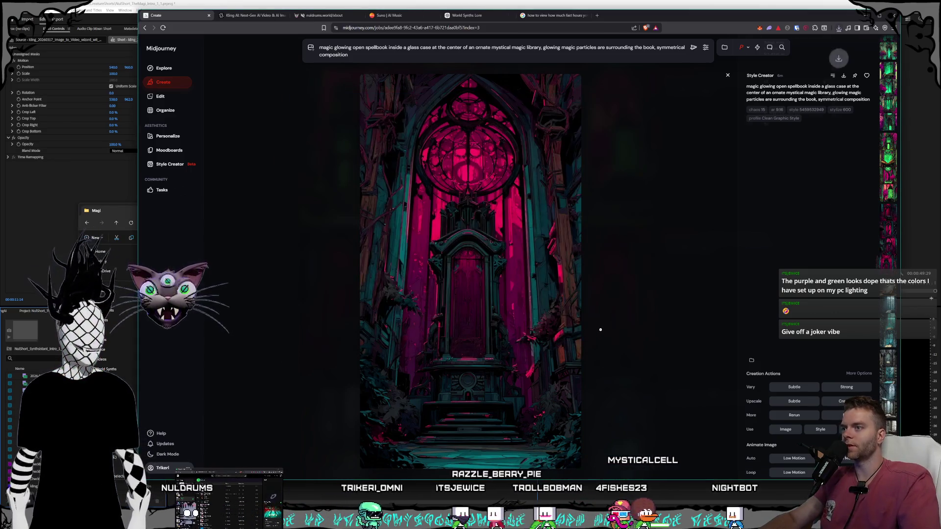
- Save the next two spellbook-in-glass-case variations as PNGs into the Vampires folder
scroll(600, 330, down, 1)
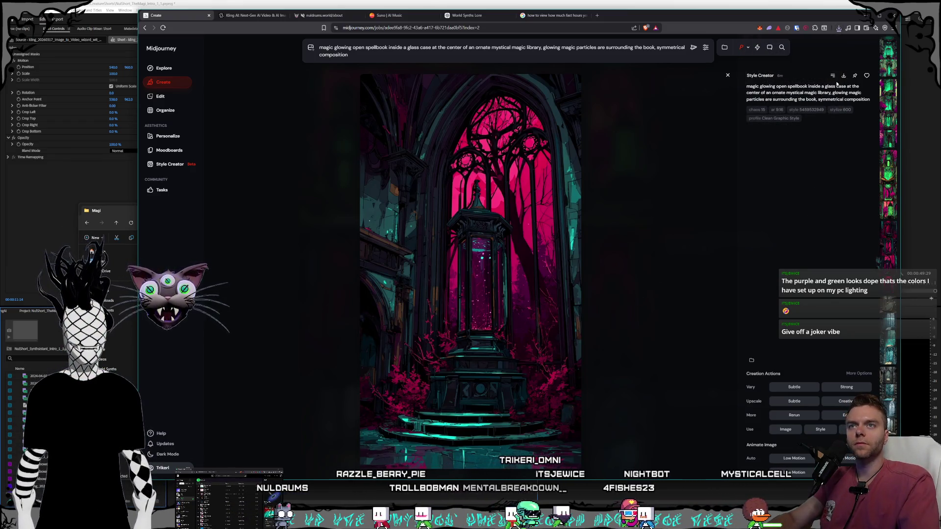
key(ctrl+s)
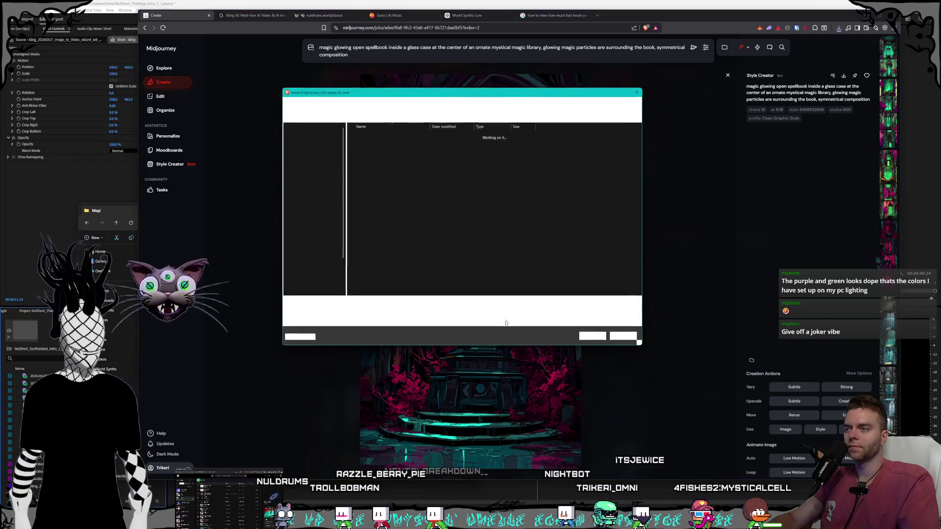
key(Return)
scroll(654, 312, up, 1)
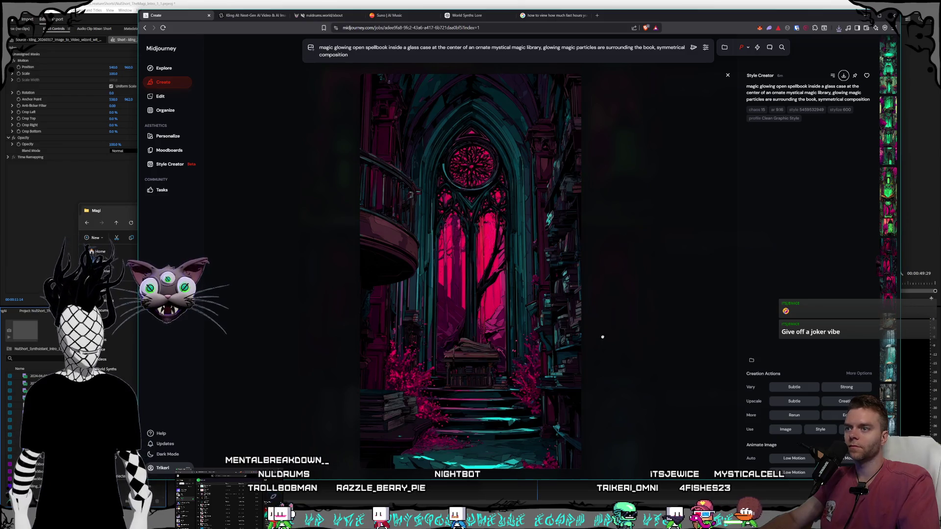
key(ctrl+s)
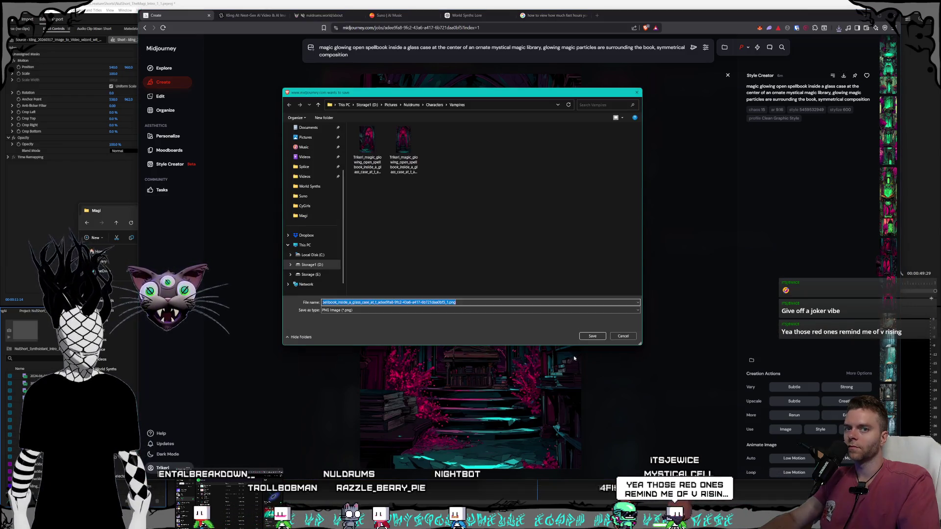
click(590, 337)
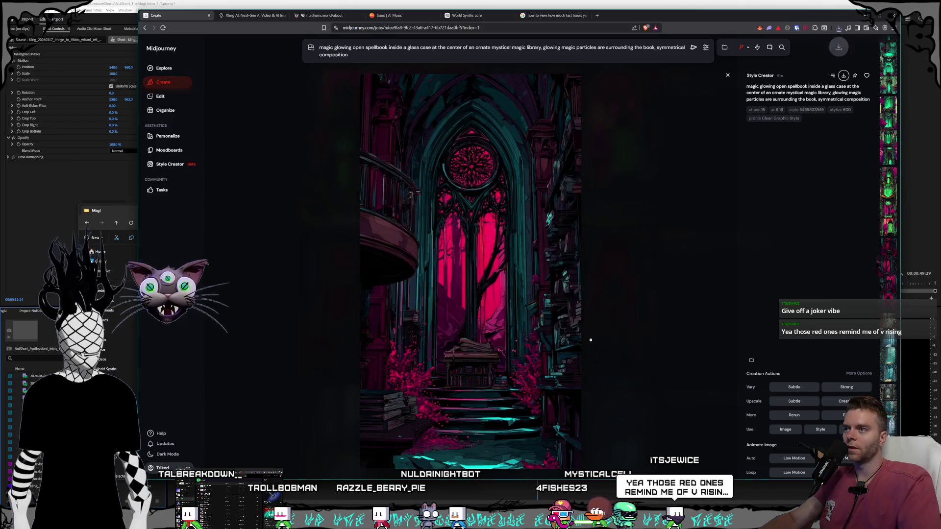
scroll(591, 340, up, 1)
- Save the third spellbook variation as a PNG
key(ctrl+s)
key(Return)
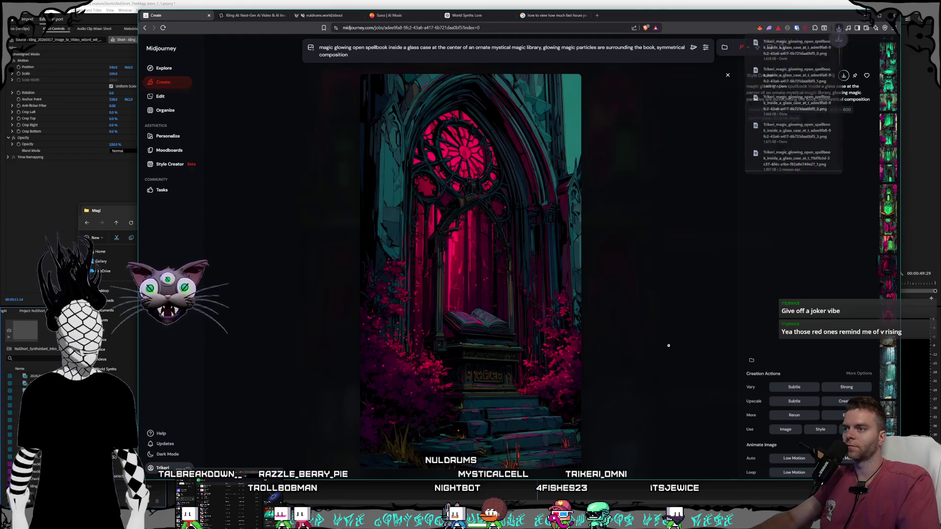
scroll(668, 344, up, 1)
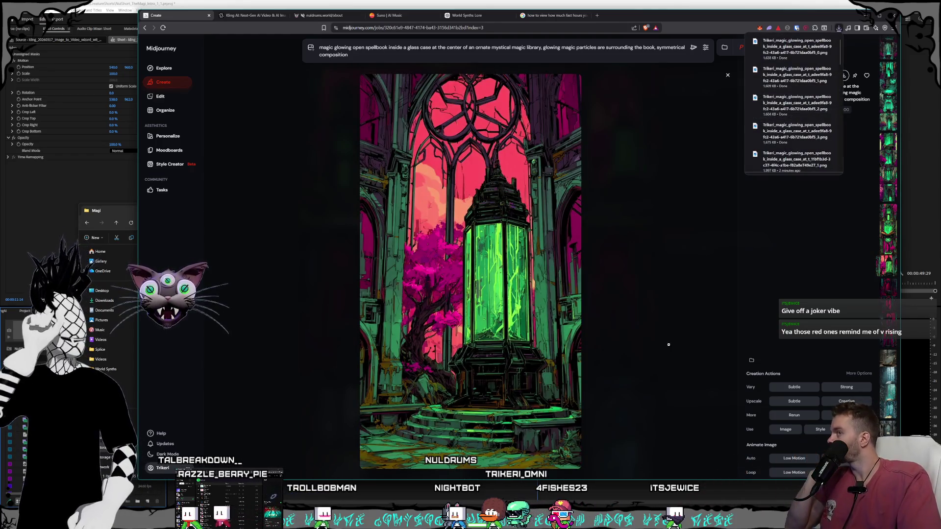
scroll(669, 344, up, 1)
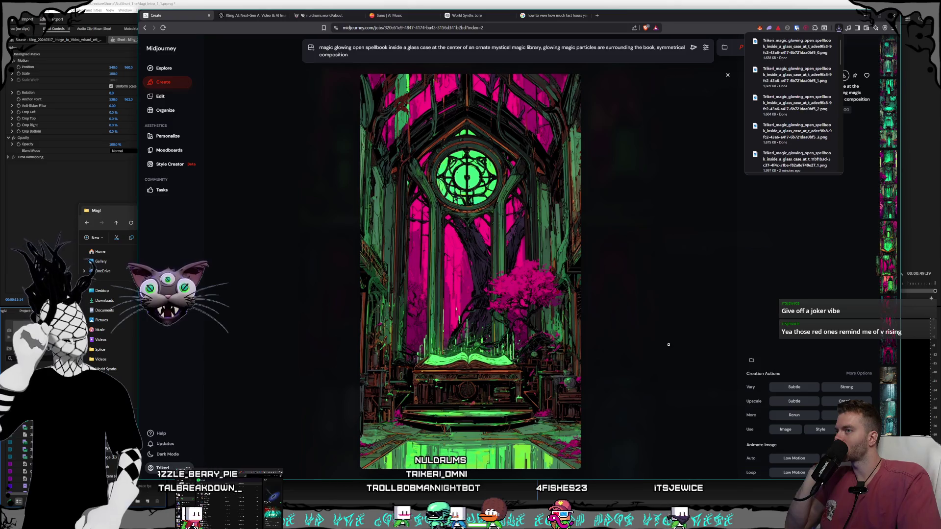
scroll(668, 344, down, 1)
scroll(668, 344, up, 1)
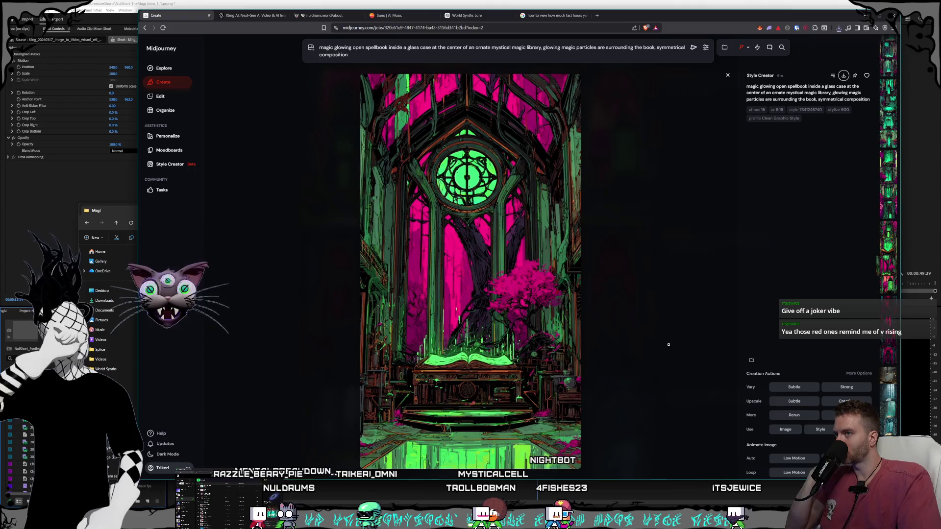
scroll(668, 345, up, 1)
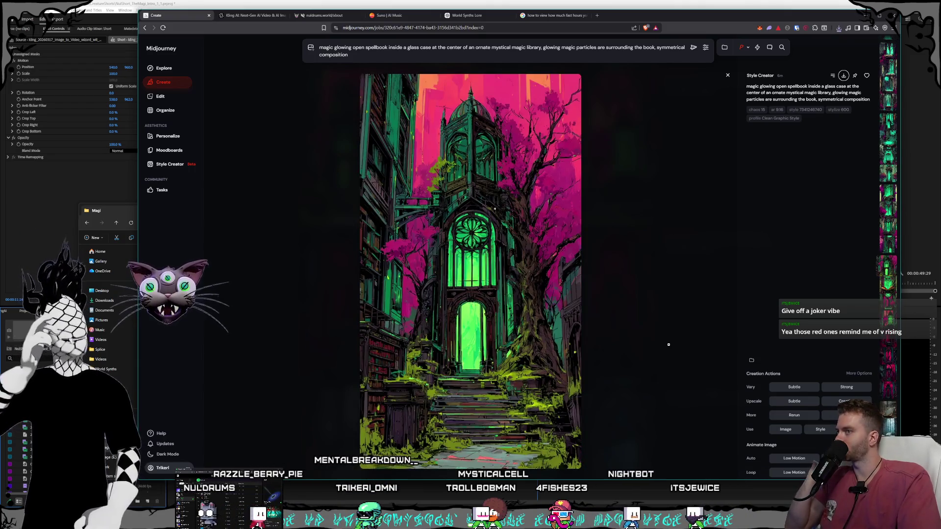
- Browse other generated library images, ending on the open book beneath a stained-glass window
key(Up)
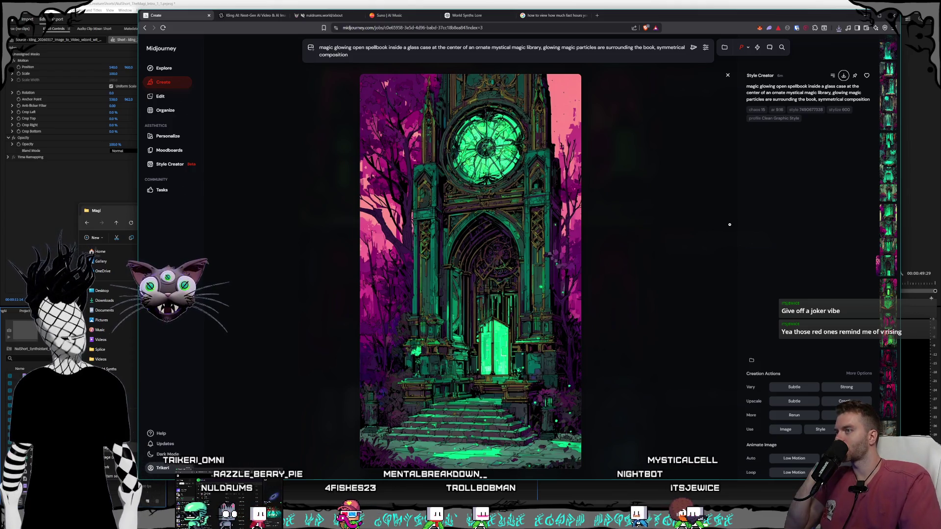
key(Left)
key(Down)
key(Down)
key(Down)
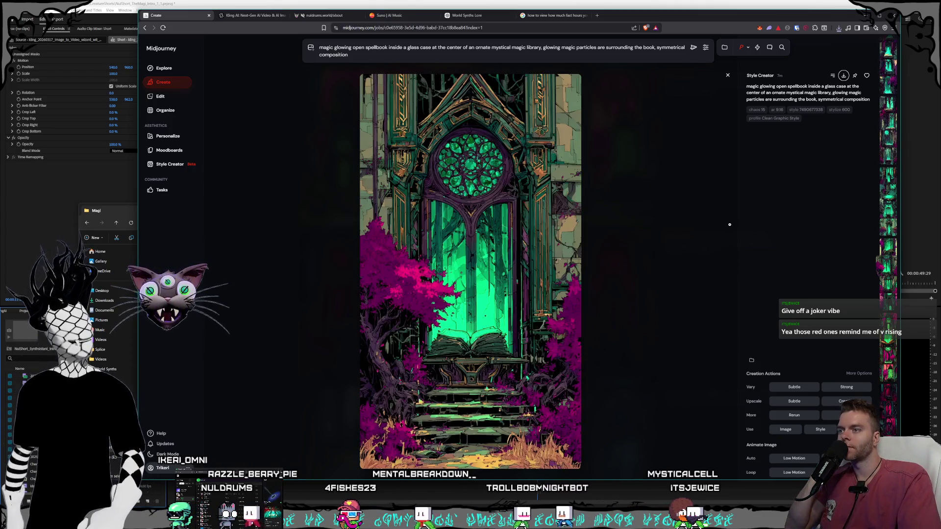
key(Down)
key(Down)
key(Down)
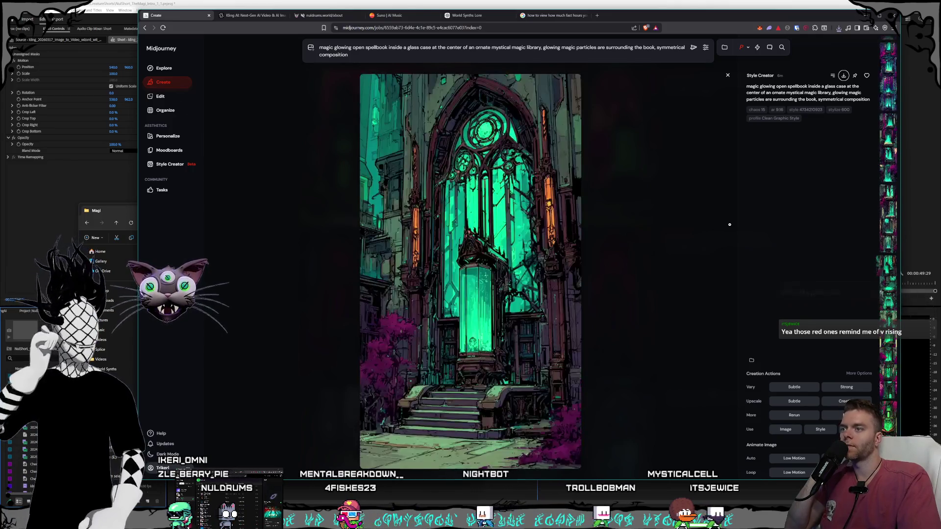
key(Down)
key(Down)
key(Down)
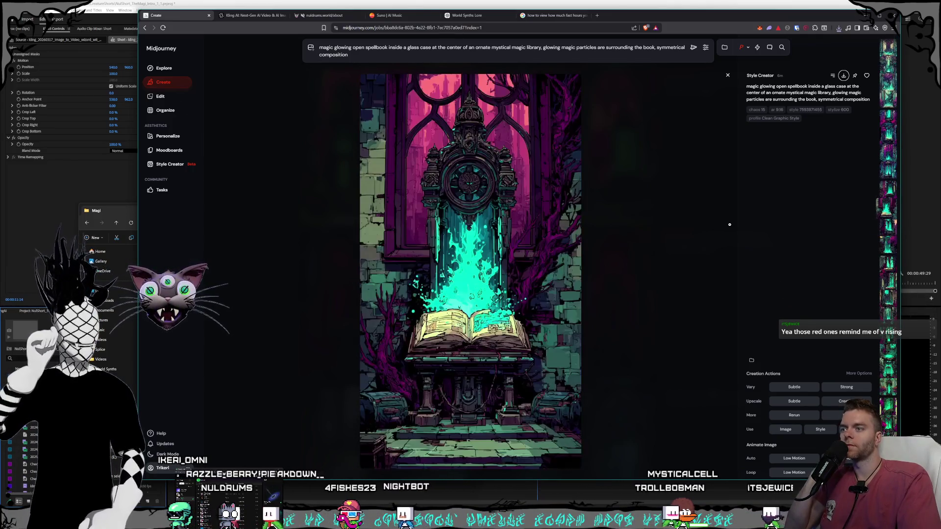
key(Left)
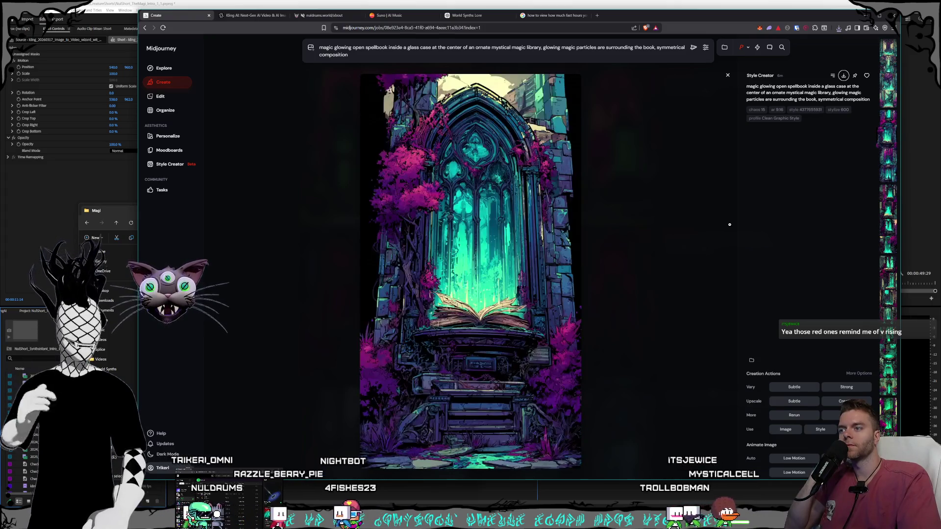
key(Left)
key(Right)
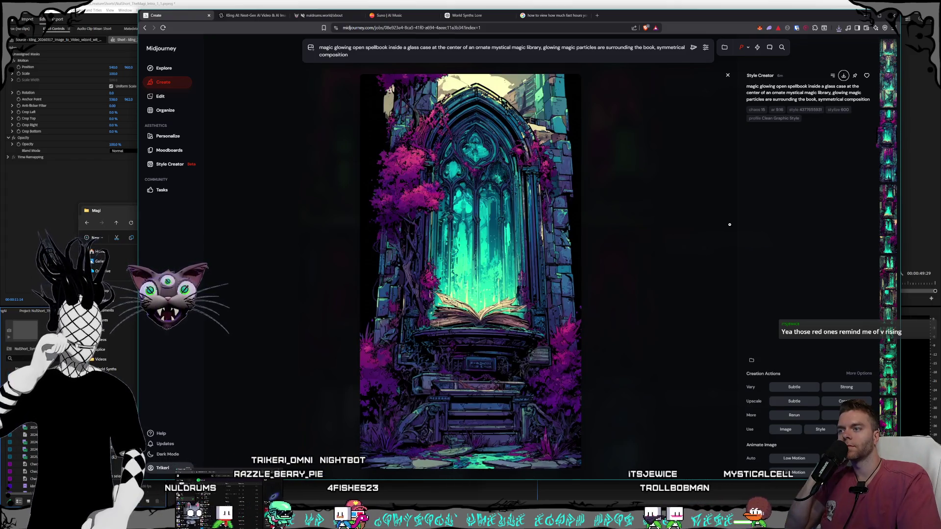
key(Left)
key(Left)
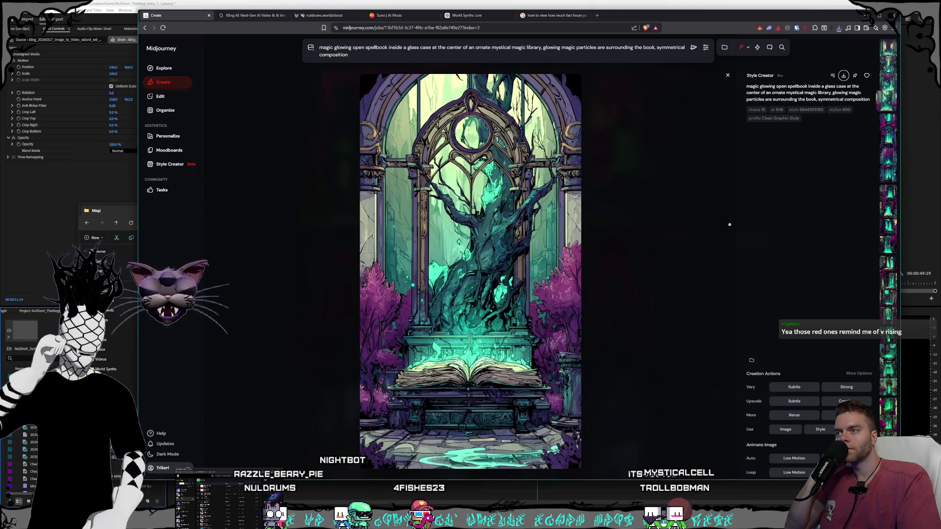
key(Left)
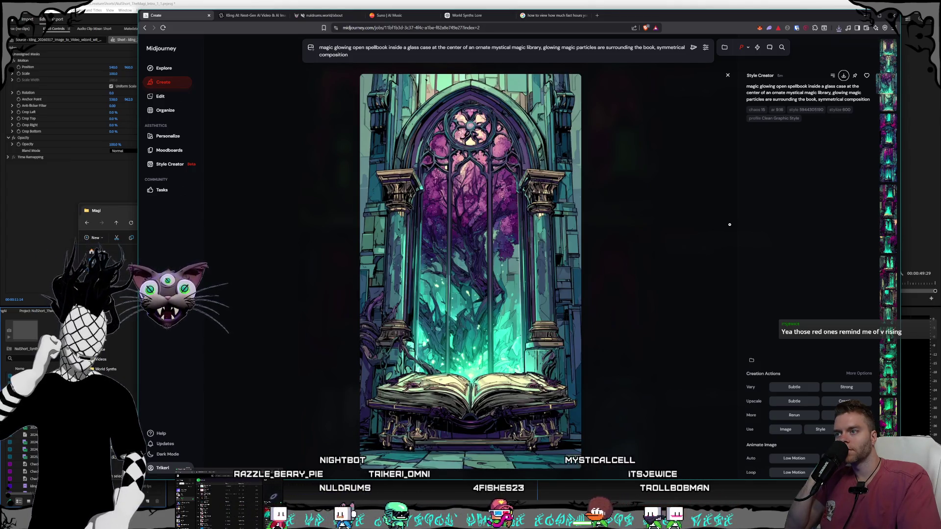
key(Left)
key(Left)
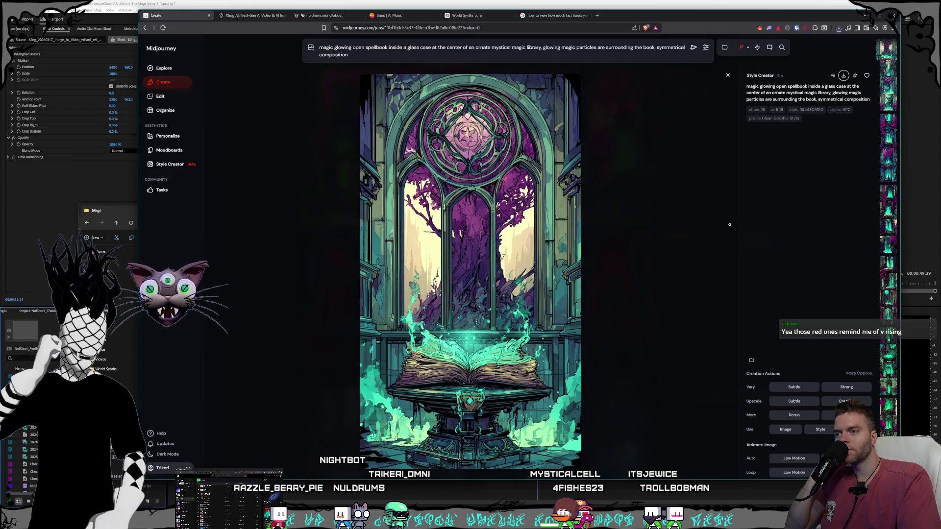
click(269, 16)
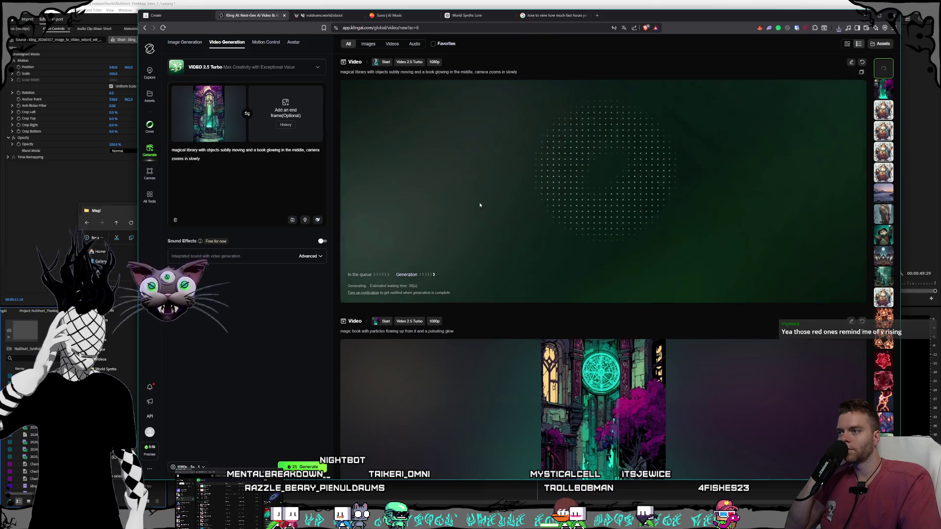
- Watch the magic-book video full screen, then the library video with the glowing open book
scroll(482, 211, down, 4)
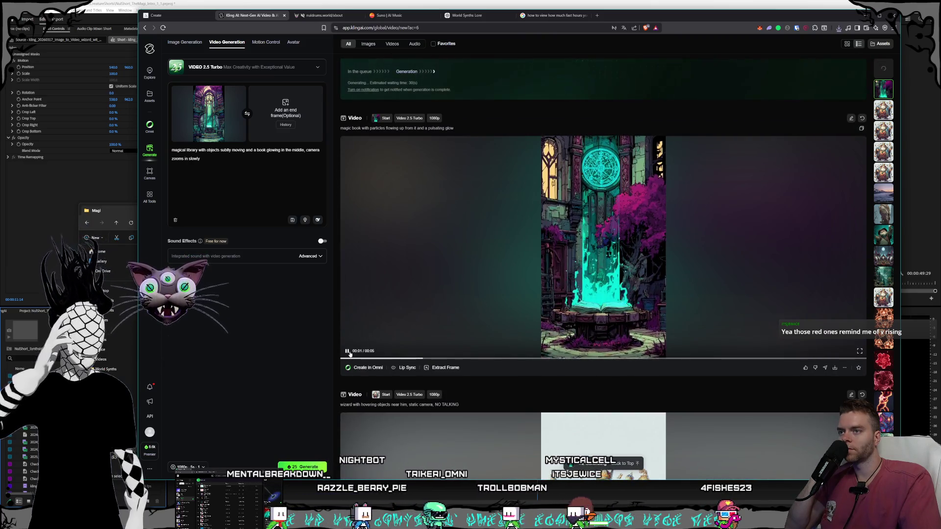
click(859, 351)
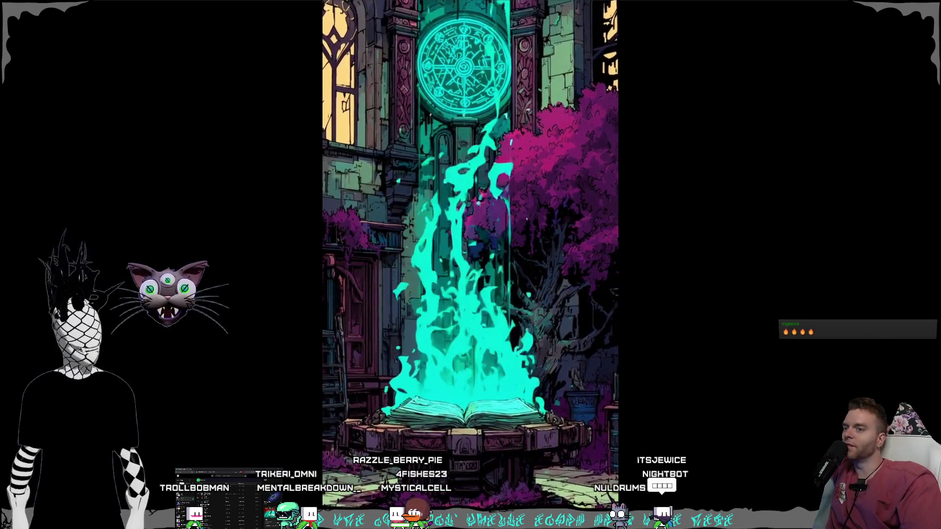
key(Escape)
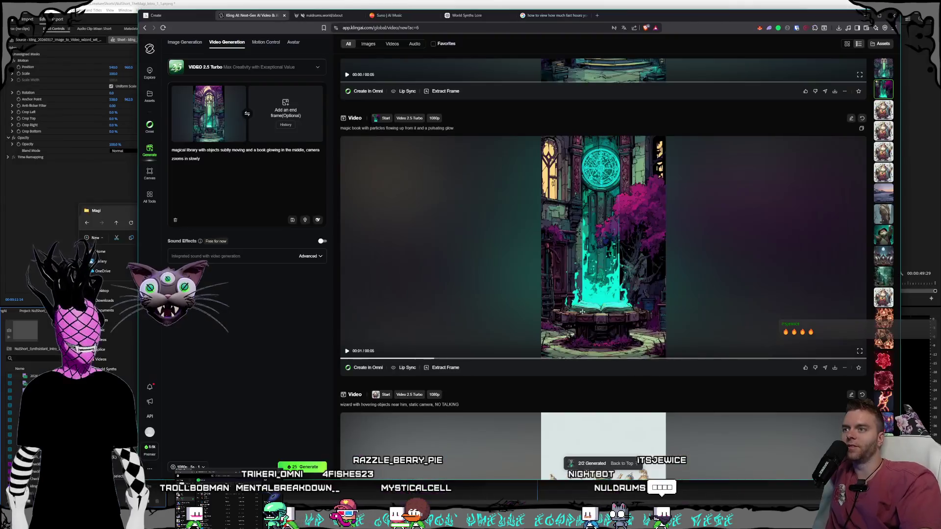
scroll(587, 319, up, 5)
click(860, 297)
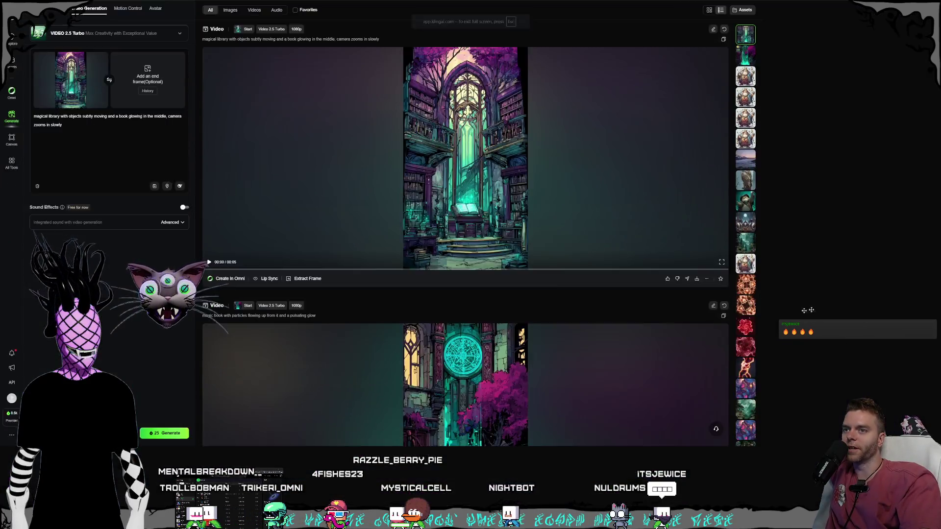
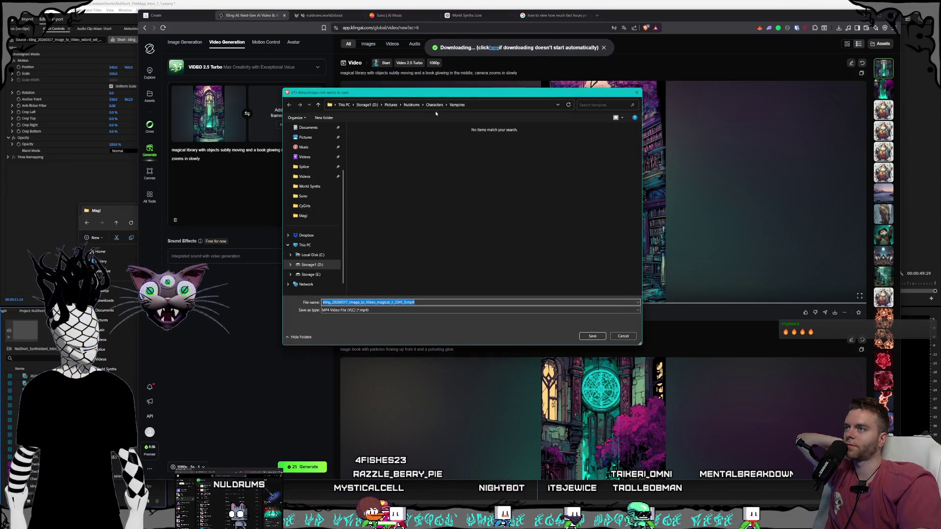
- Save the magical library clip as an MP4 into D:\Videos\Nuldrums\Shorts\Creatures\Magi
click(434, 104)
click(367, 105)
double_click(368, 186)
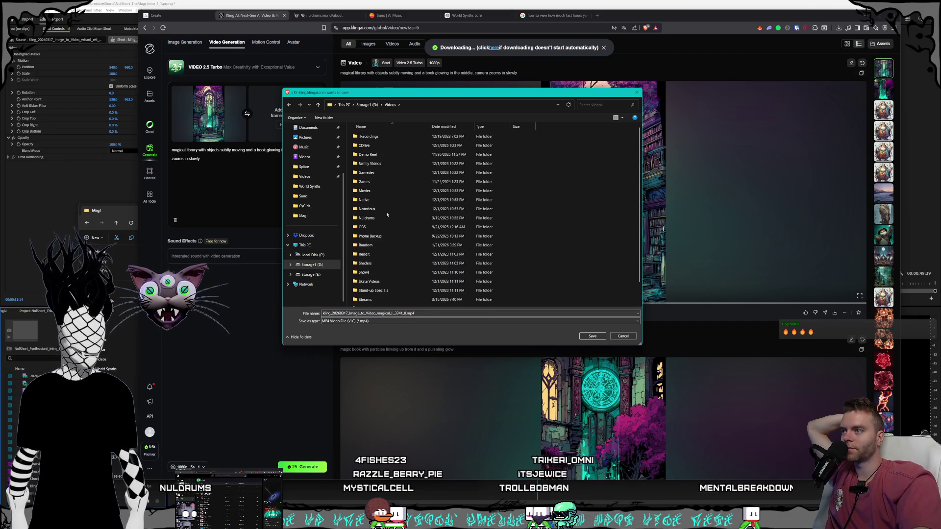
double_click(391, 217)
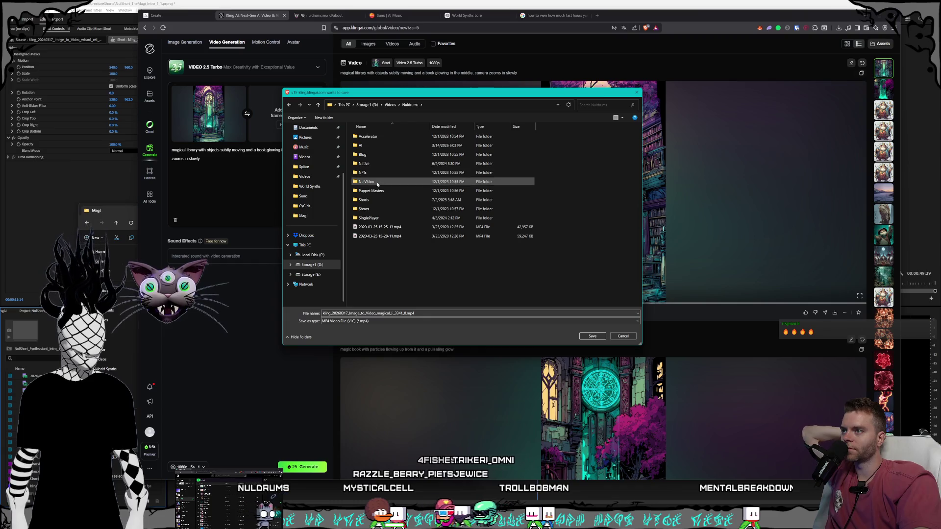
double_click(377, 200)
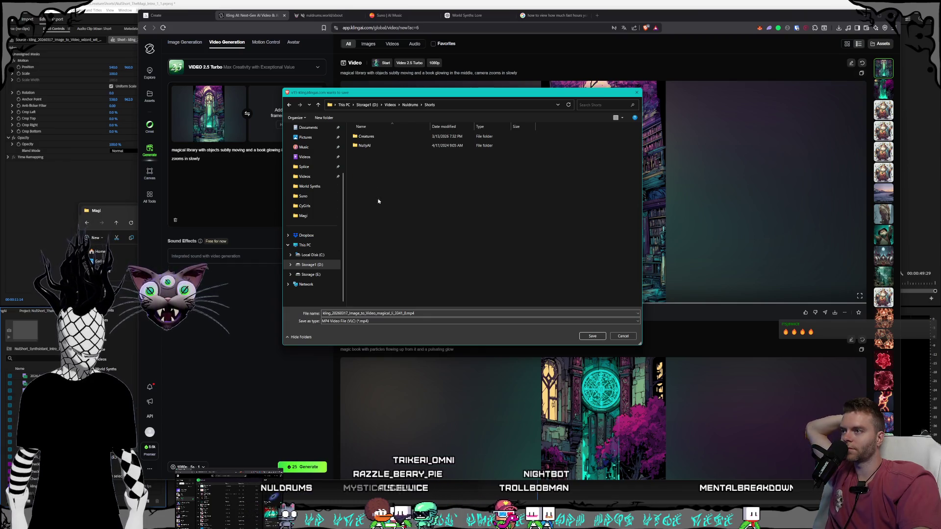
double_click(366, 136)
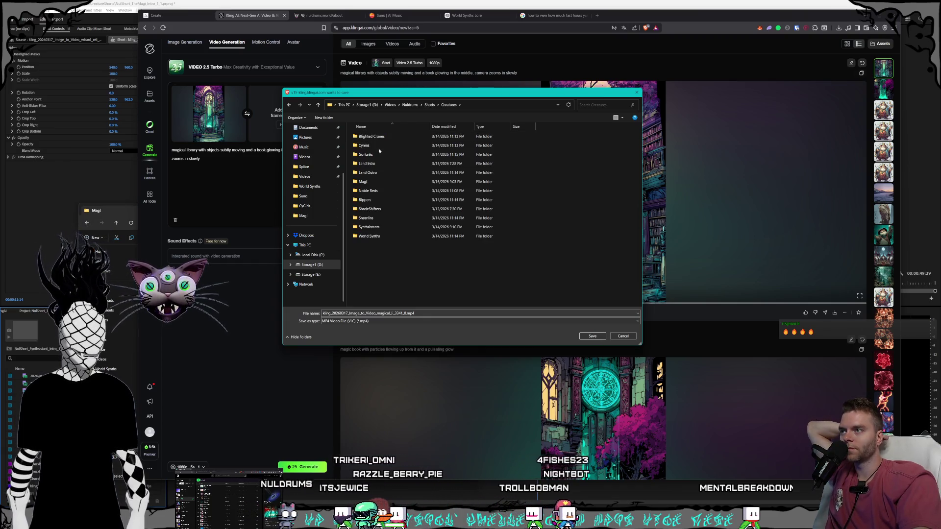
double_click(381, 181)
click(592, 335)
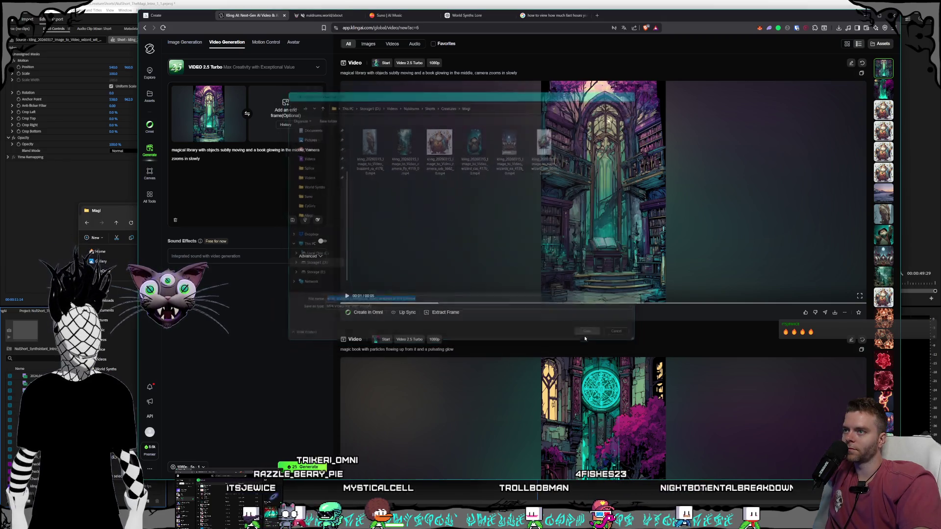
- Save the magic book clip into the same Magi folder
scroll(665, 276, down, 5)
scroll(665, 276, down, 1)
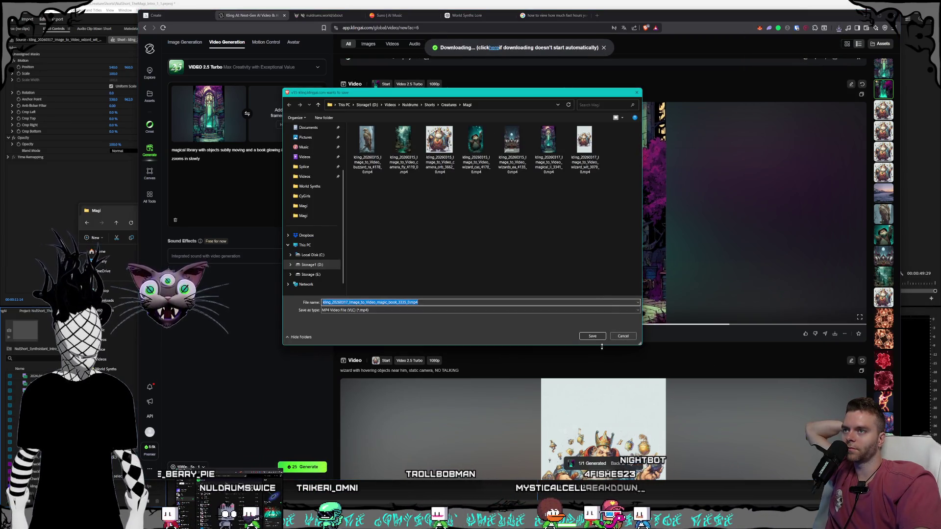
click(596, 336)
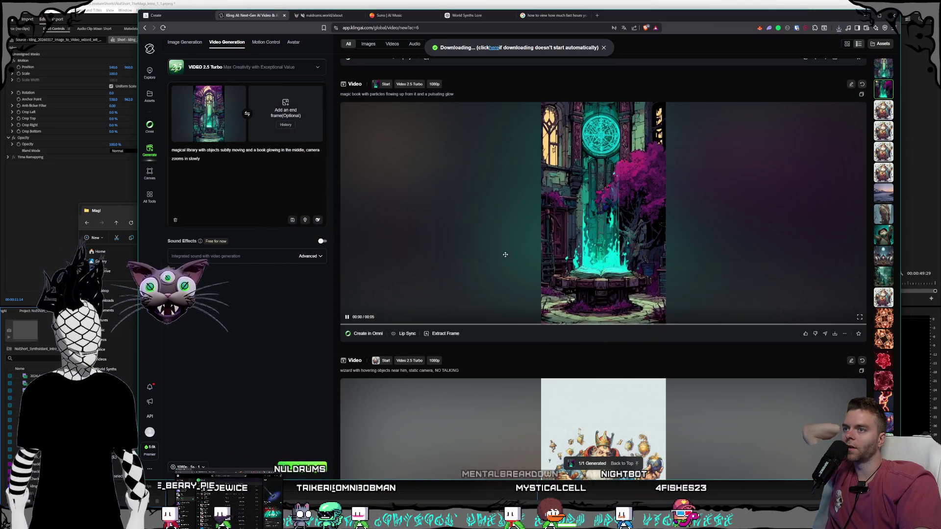
- Check the Midjourney page, return to Kling, and bring the Magi videos folder forward
scroll(505, 255, up, 5)
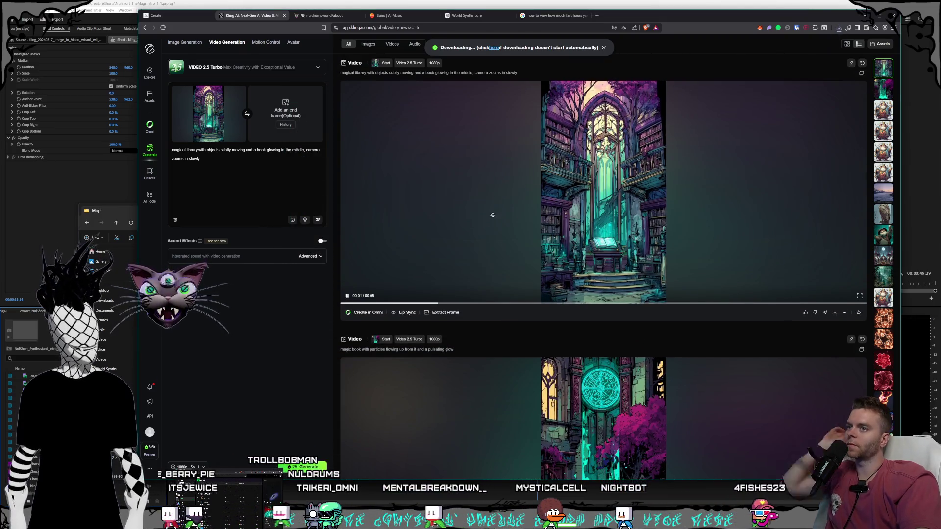
click(171, 19)
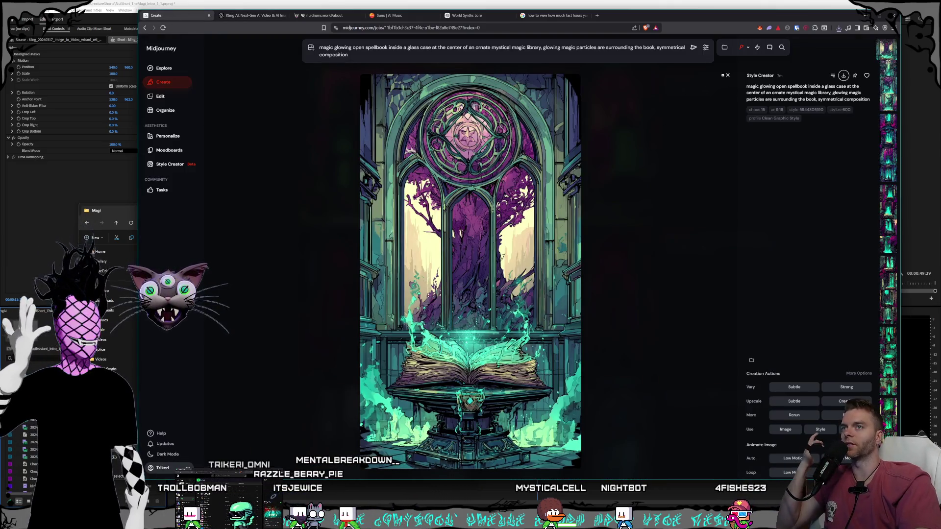
click(725, 75)
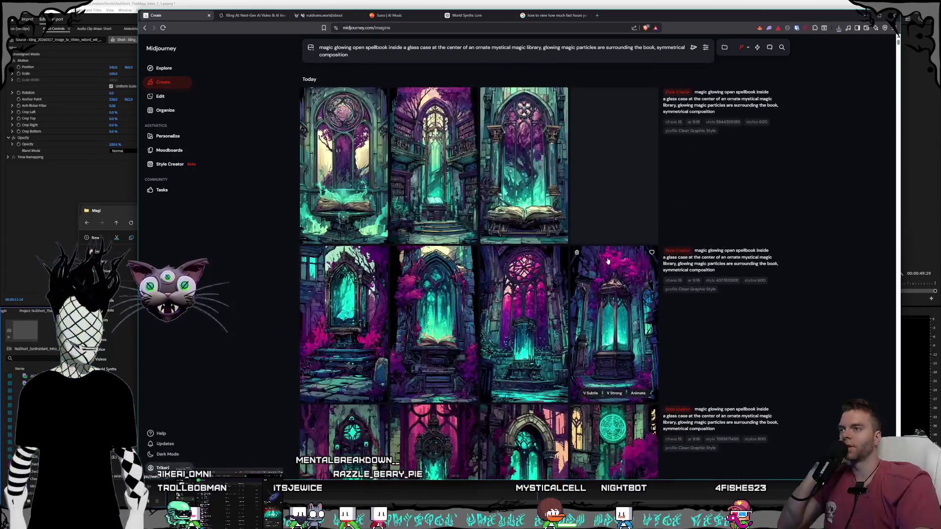
click(250, 15)
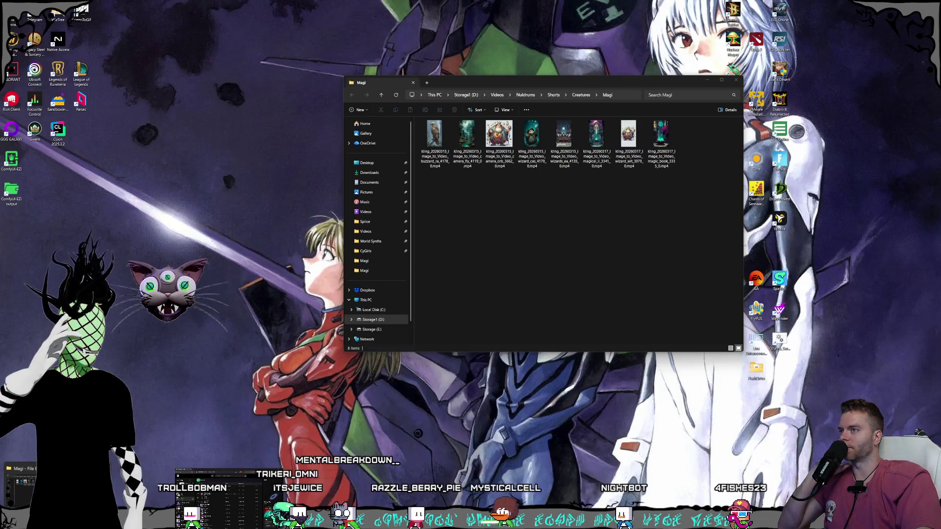
click(21, 485)
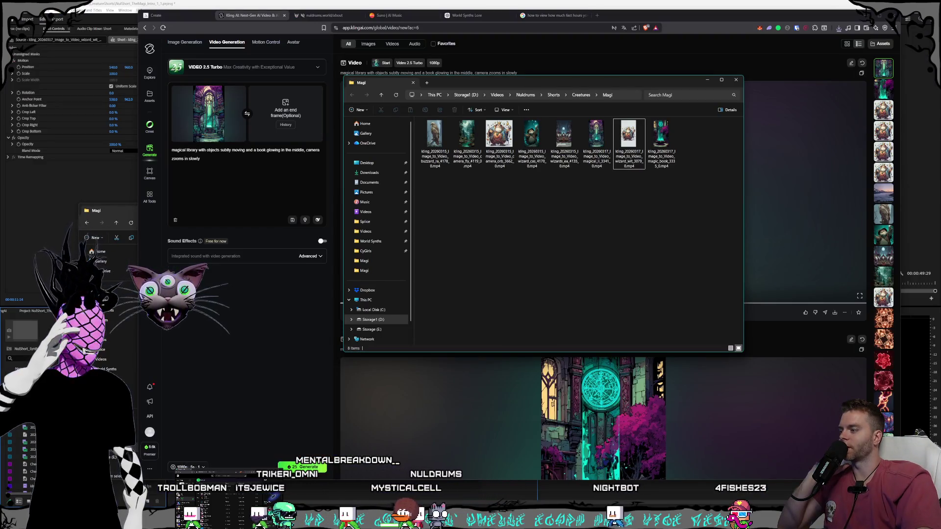
- Open the Pictures > Nuldrums > Characters > CyGirls folder in File Explorer
key(alt+Tab)
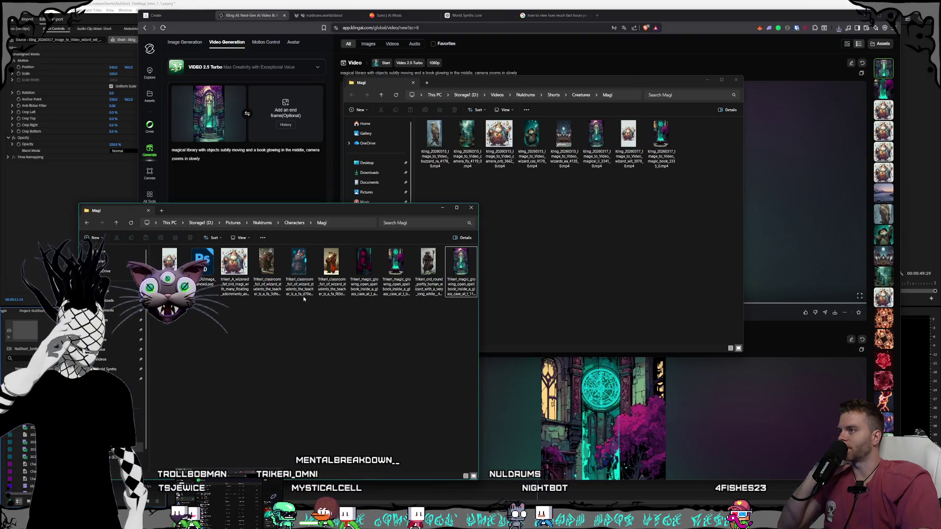
click(294, 223)
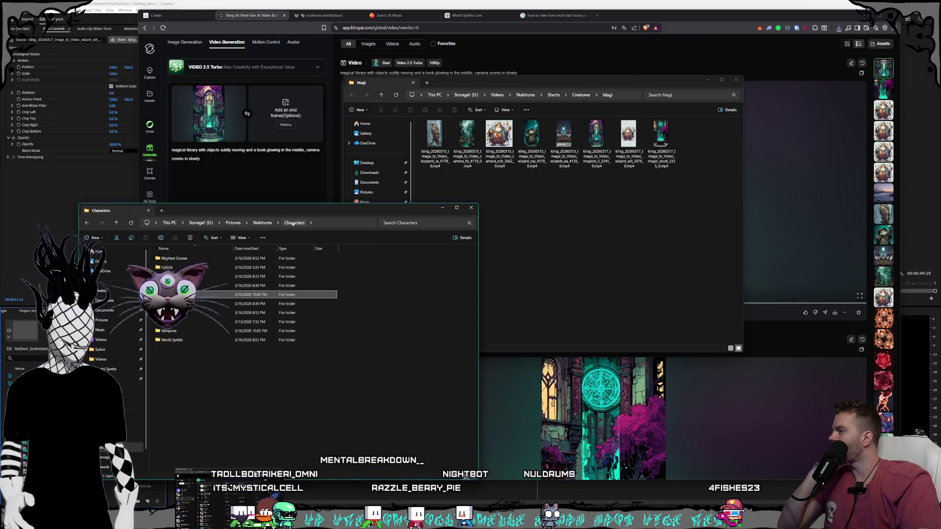
double_click(167, 268)
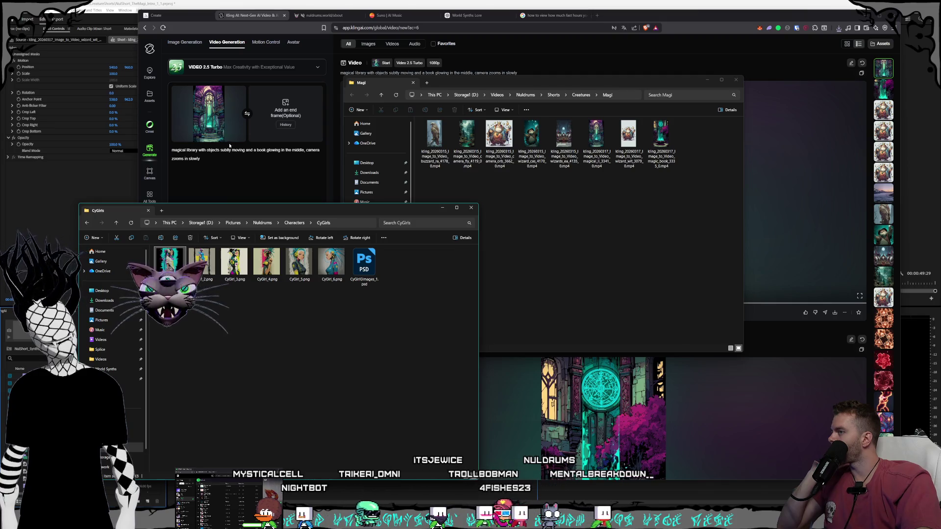
- Replace Kling's library start frame with a CyGirl image and select the old prompt
click(236, 93)
click(237, 93)
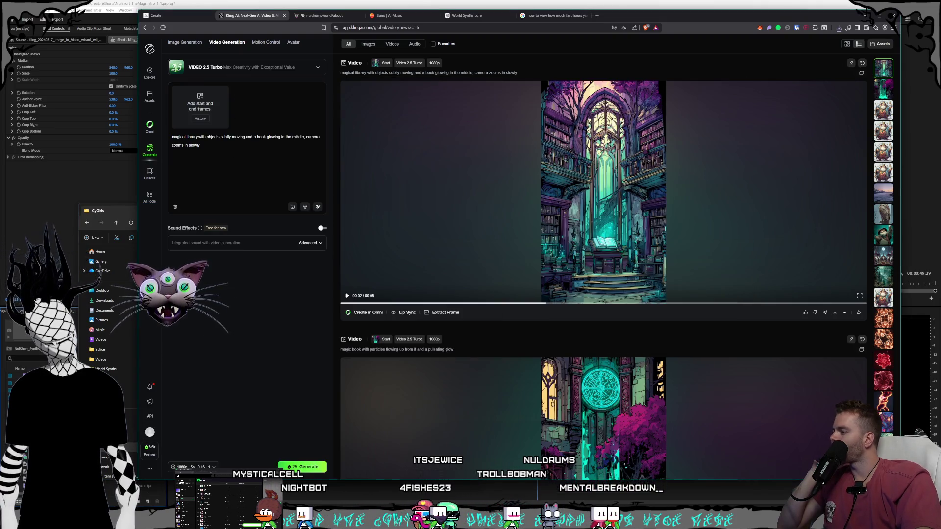
click(116, 238)
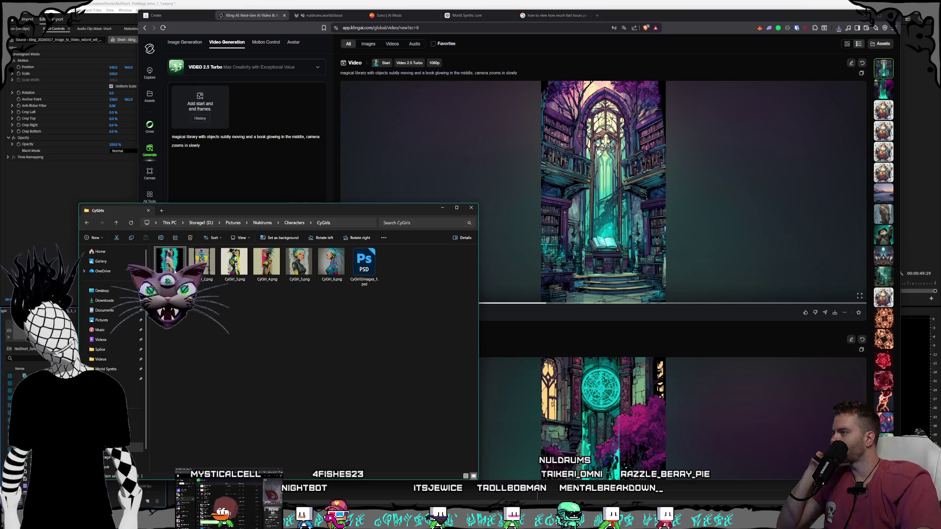
drag(198, 170, 219, 144)
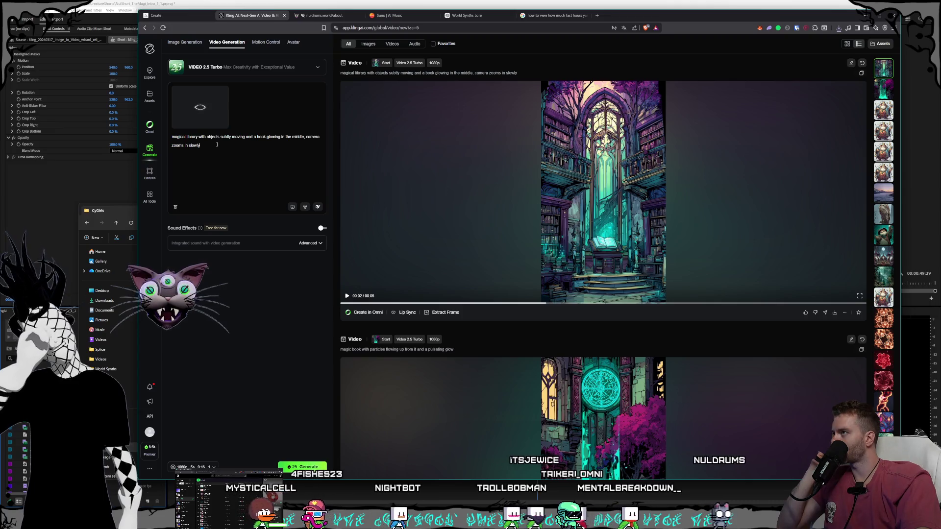
triple_click(217, 150)
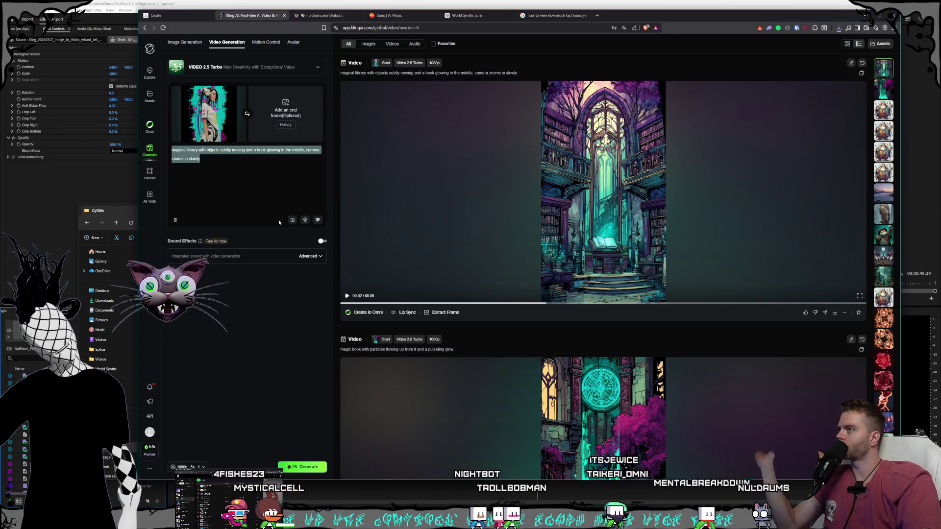
- Generate 'stylized robot girl turns to look at the camera, camera very slightly and slowly is zooming in'
text(s)
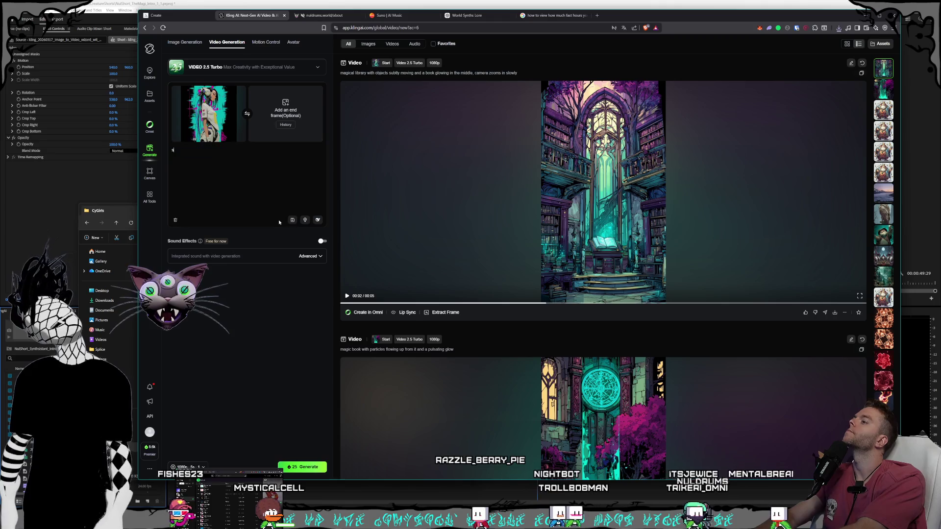
text(tylized robot girl turns to look at the camera,)
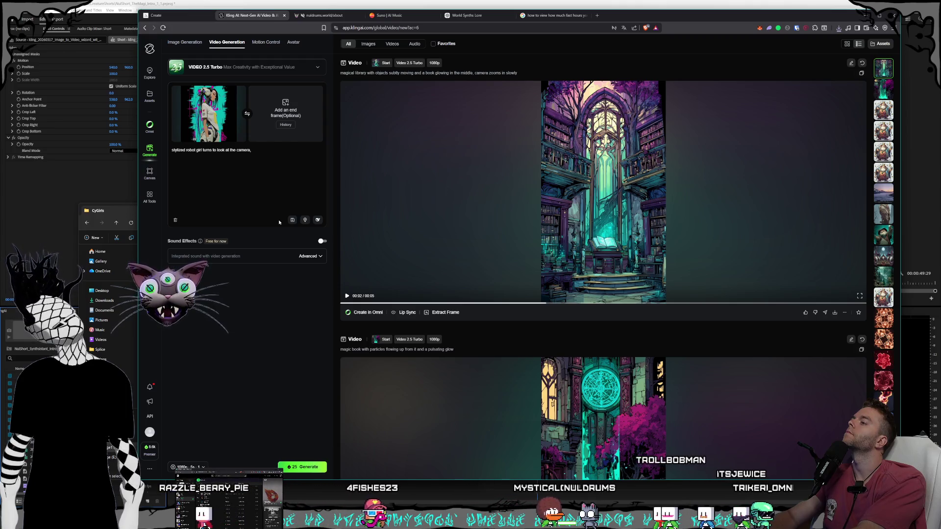
text( camera)
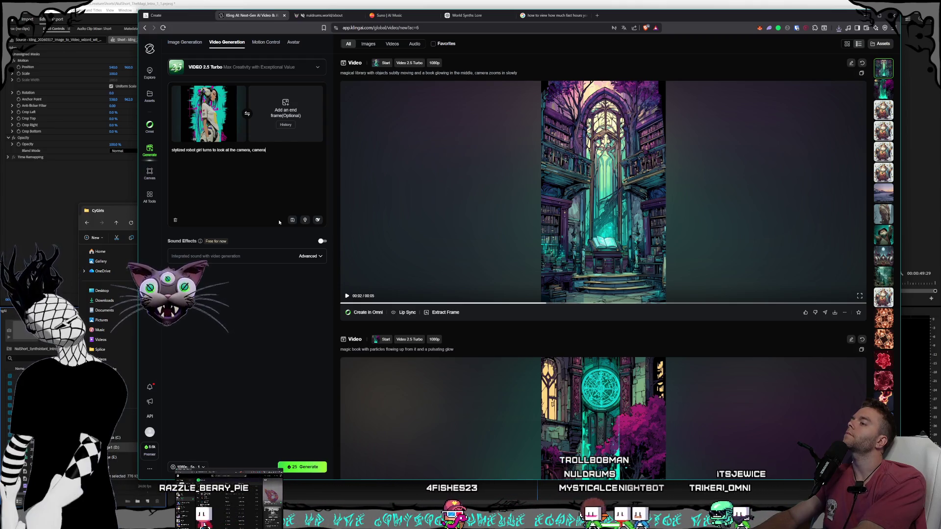
text( very sl)
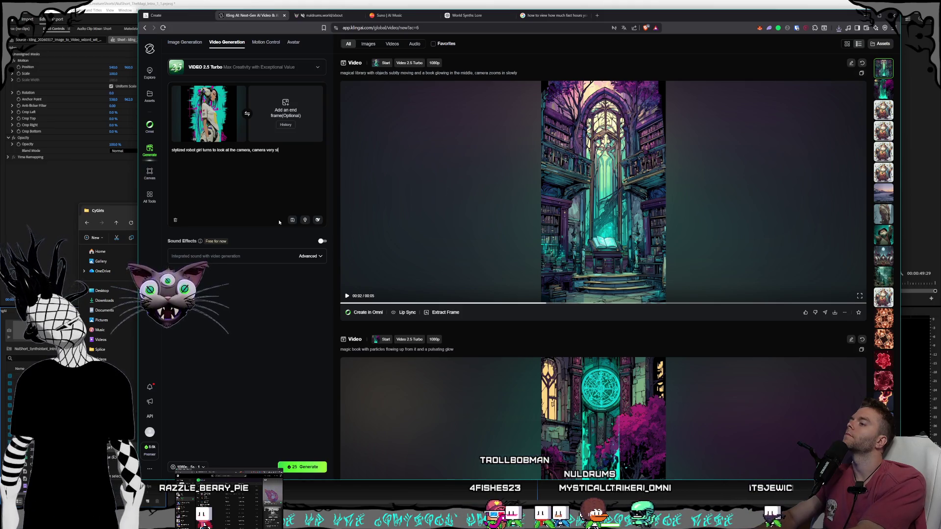
text(ightly)
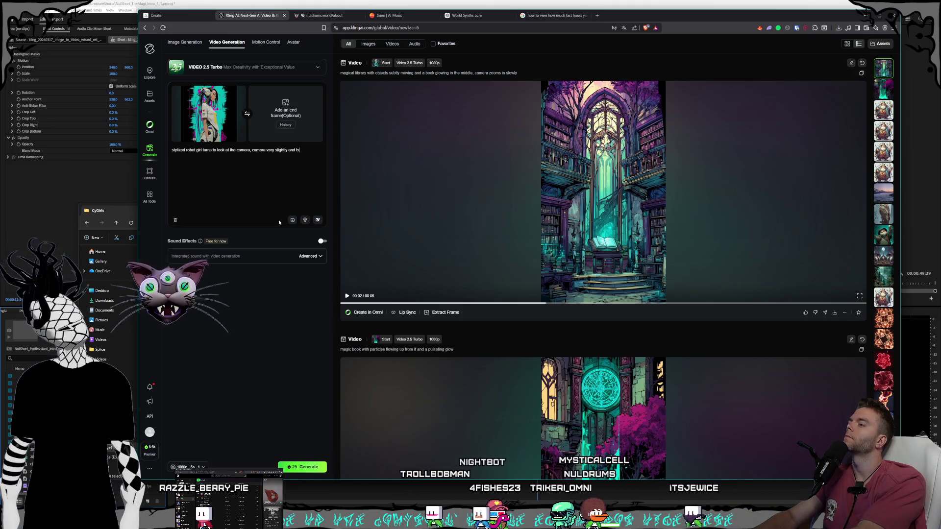
text( and slowly is zooming in)
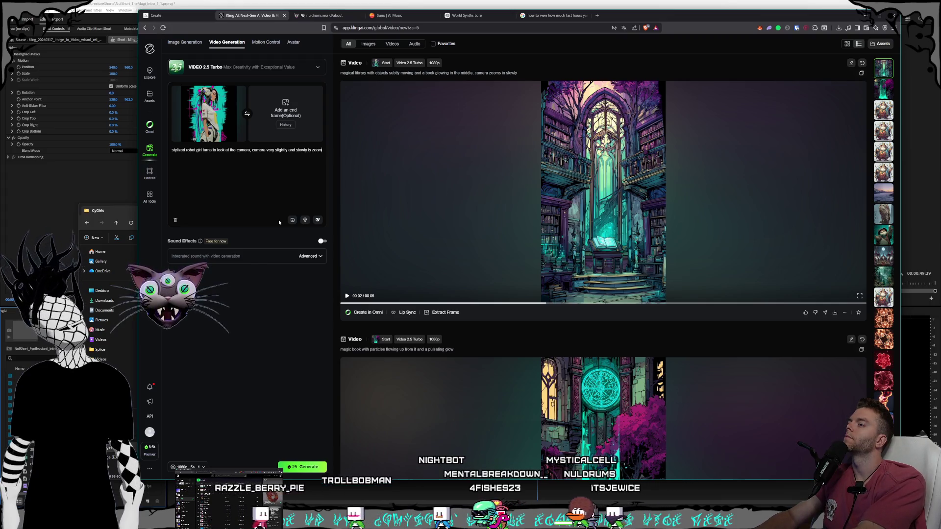
click(310, 468)
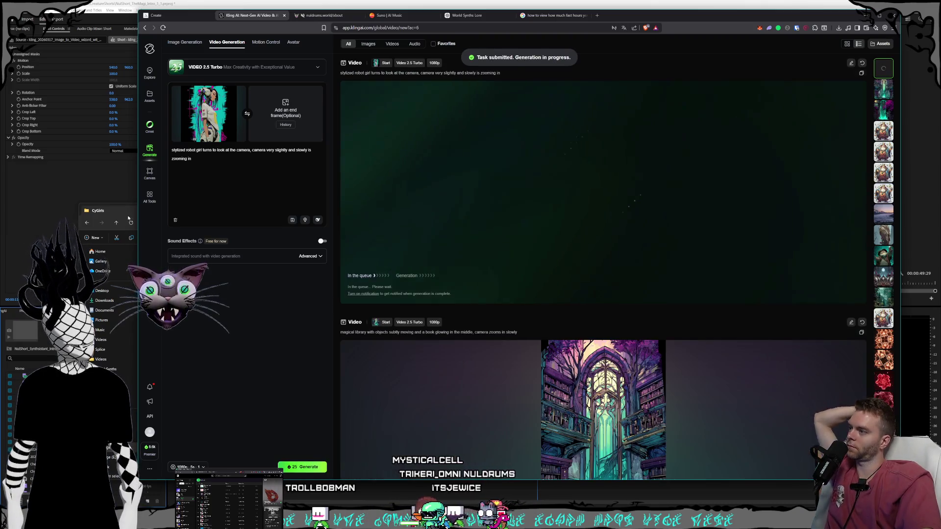
key(alt+Tab)
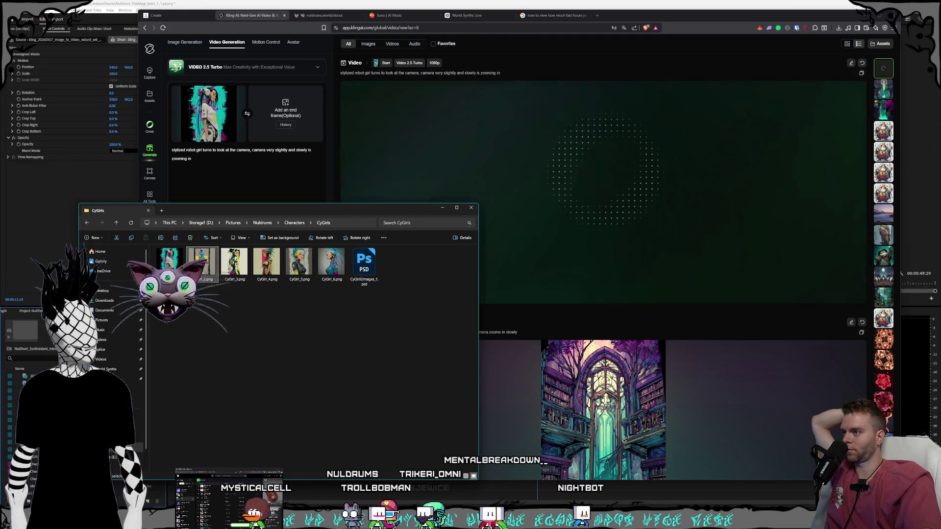
- Use CyGirl_2.png as the start frame and generate 'stylized girl dancing'
key(alt+Tab)
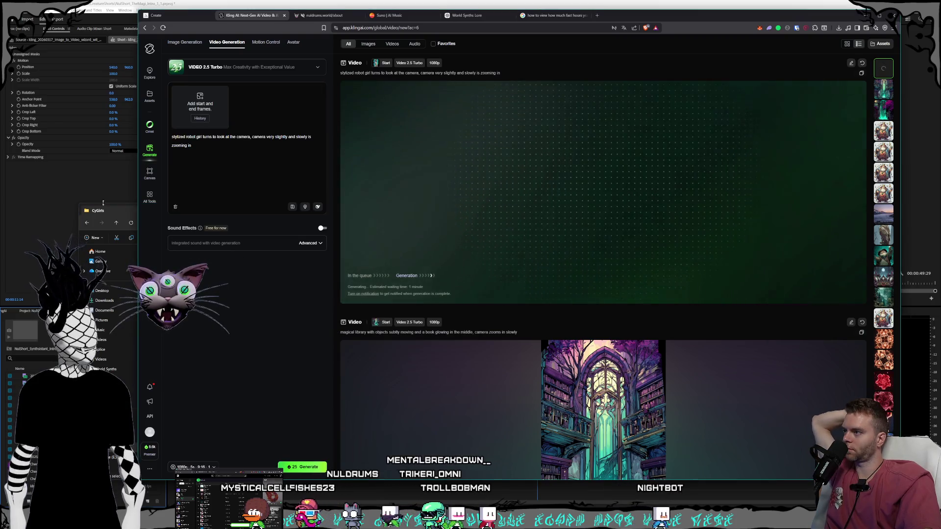
click(119, 220)
mouse_move(201, 265)
mouse_down()
mouse_move(219, 123)
mouse_move(205, 109)
mouse_up()
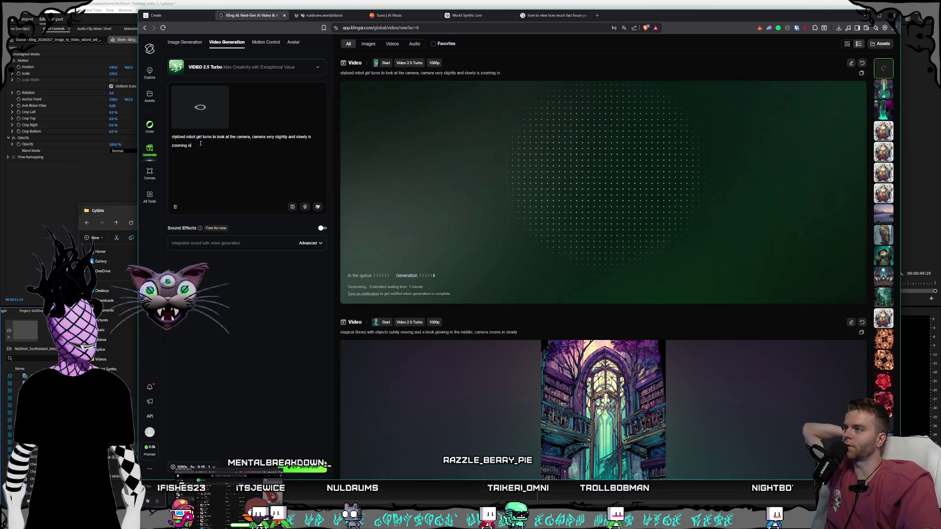
key(BackSpace)
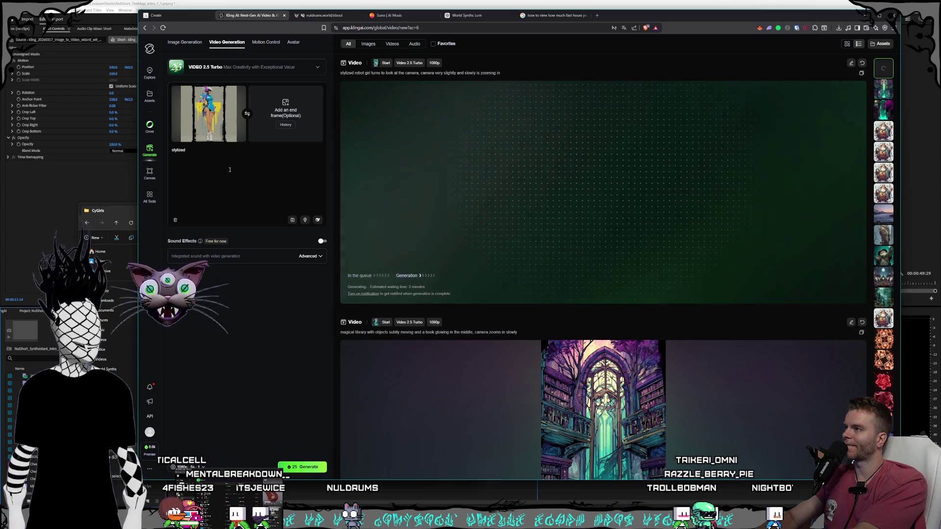
text(girl dancing)
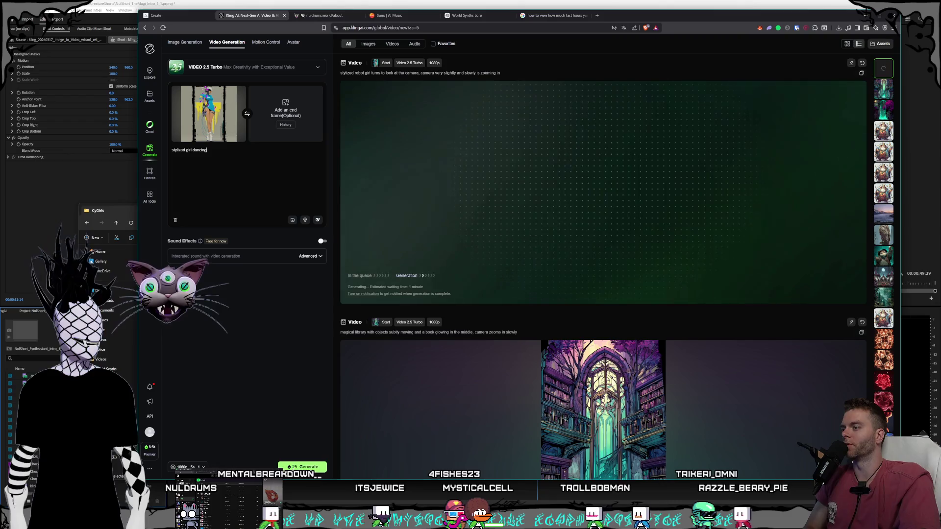
key(Return)
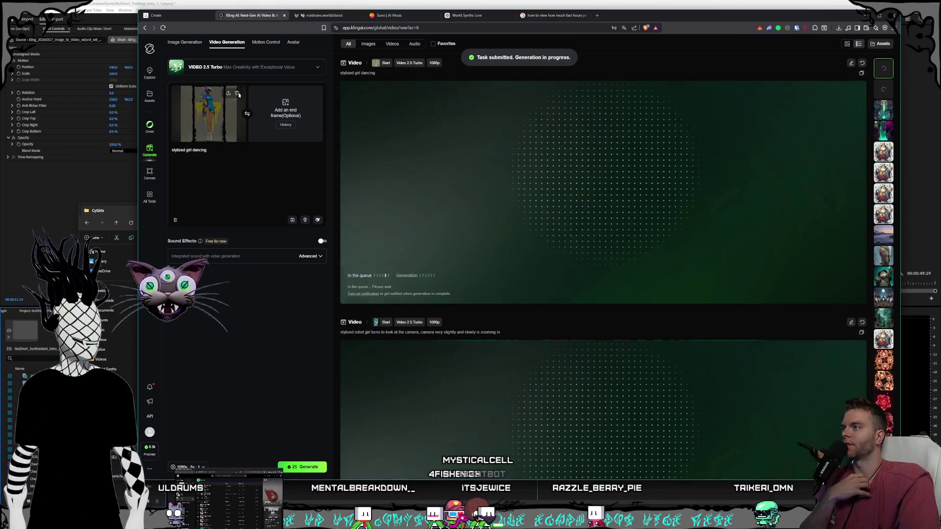
- Clear Kling's start-frame slot, check the feed, and return to Premiere Pro
click(238, 93)
scroll(528, 315, down, 4)
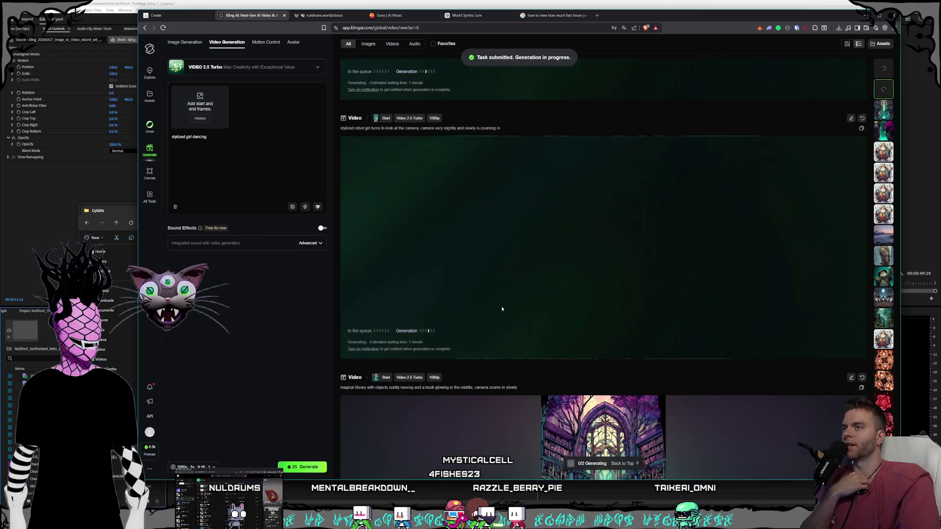
scroll(499, 304, down, 5)
scroll(499, 308, up, 10)
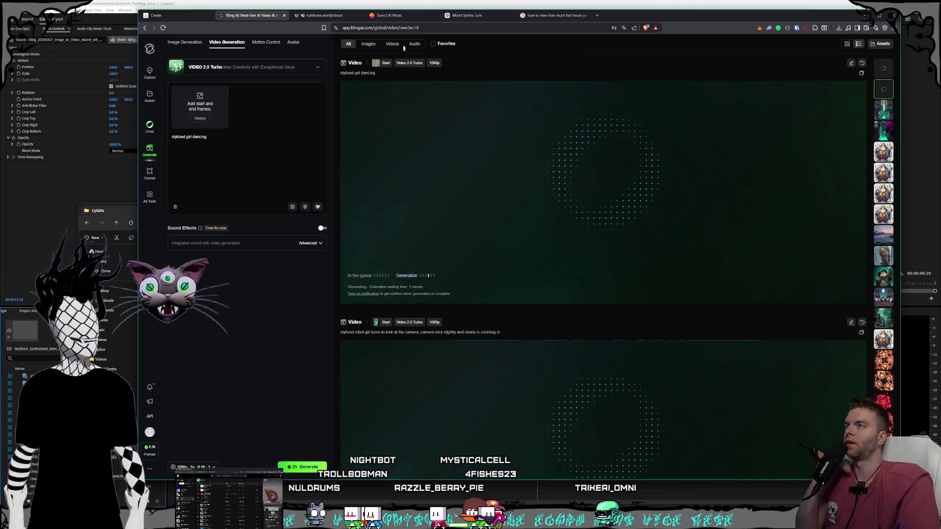
click(868, 18)
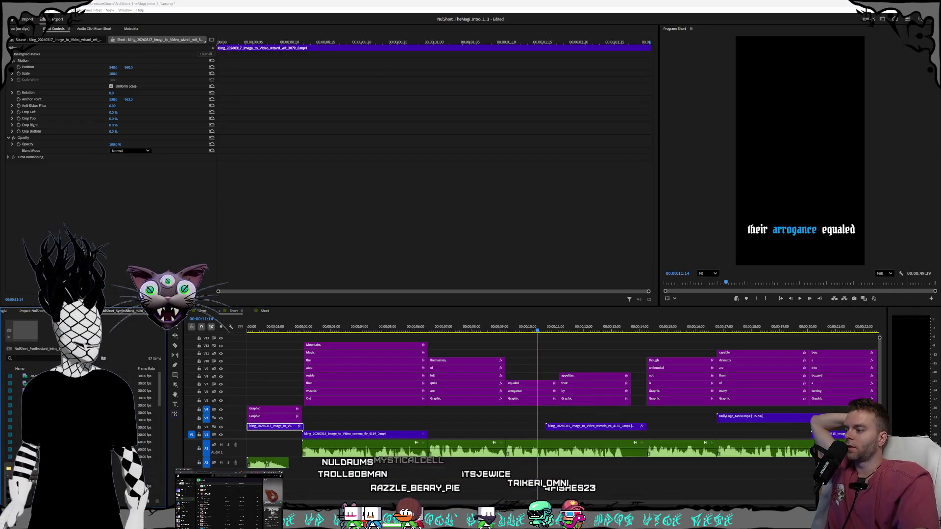
- Place the magic_book clip on track V1 near 26 seconds
click(896, 4)
click(618, 272)
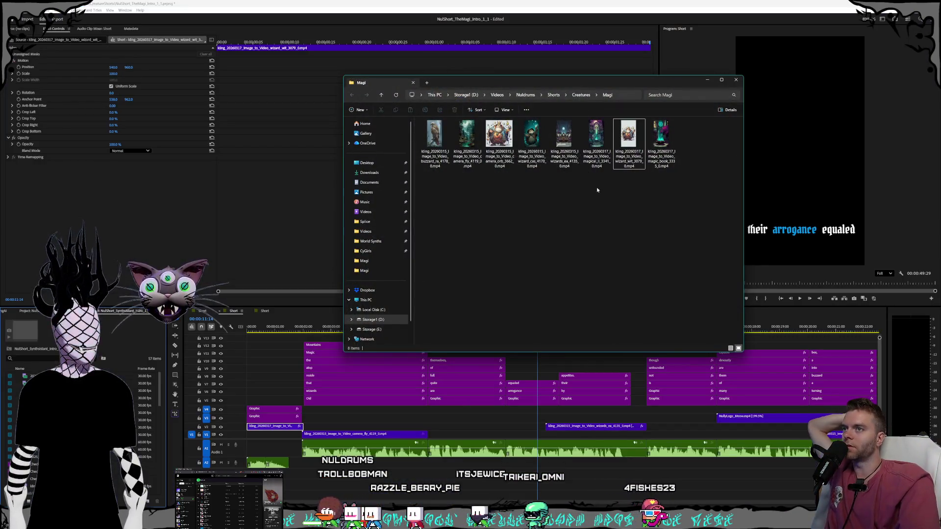
drag(546, 83, 491, 45)
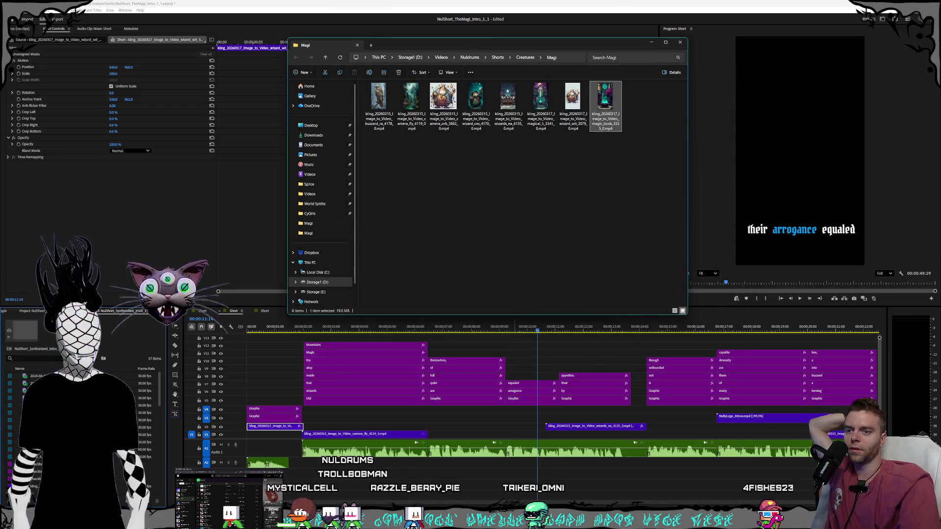
key(alt+Tab)
scroll(564, 372, down, 5)
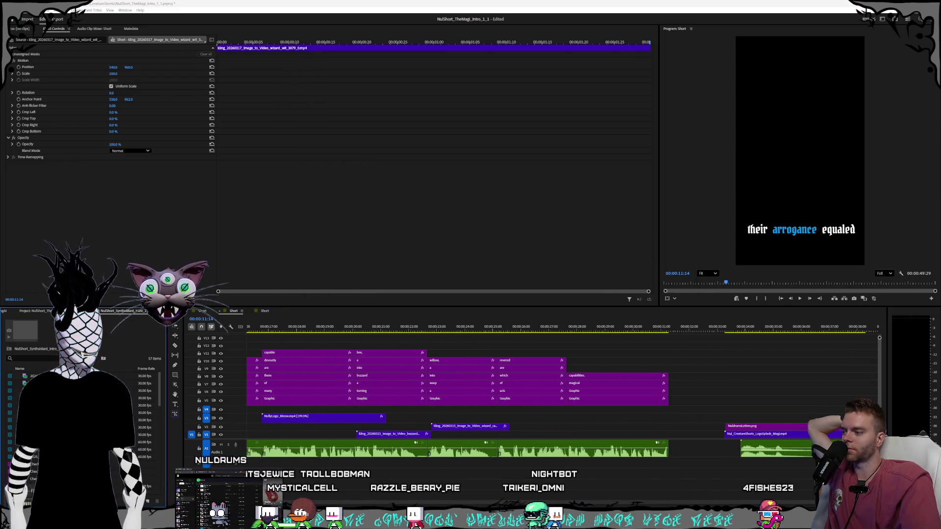
key(alt+Tab)
mouse_move(609, 108)
mouse_down()
mouse_move(657, 373)
mouse_move(544, 407)
mouse_move(529, 418)
mouse_move(544, 435)
mouse_up()
click(562, 418)
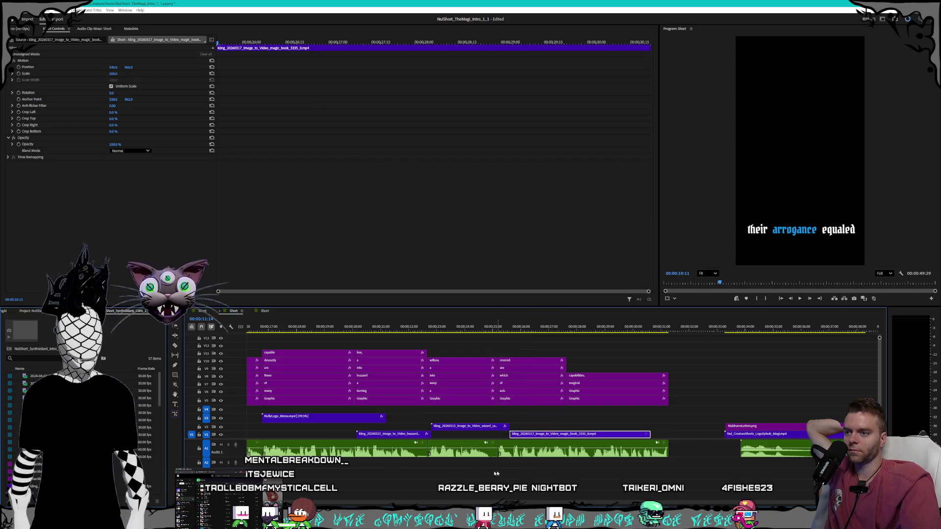
- Add the magical library clip after magic_book and preview around 30 seconds
key(alt+Tab)
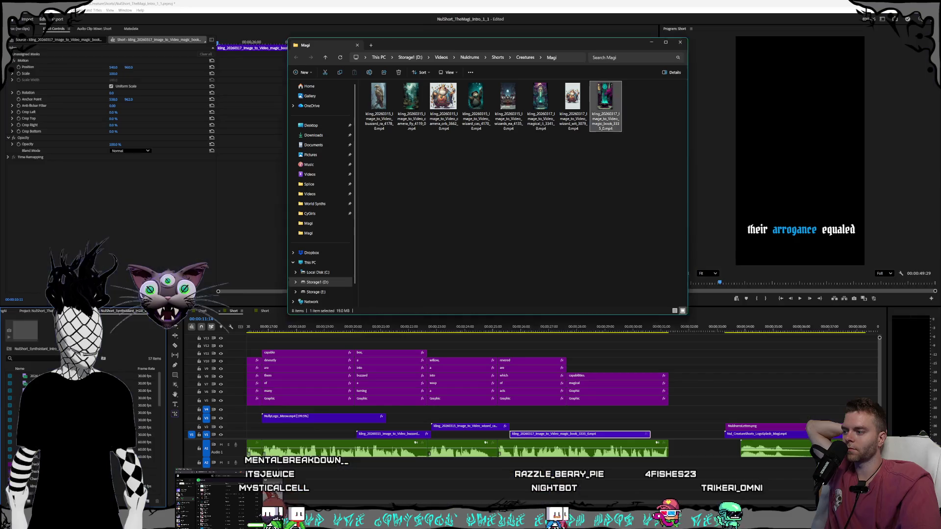
mouse_move(540, 105)
mouse_down()
mouse_move(673, 345)
mouse_move(664, 414)
mouse_move(654, 417)
mouse_up()
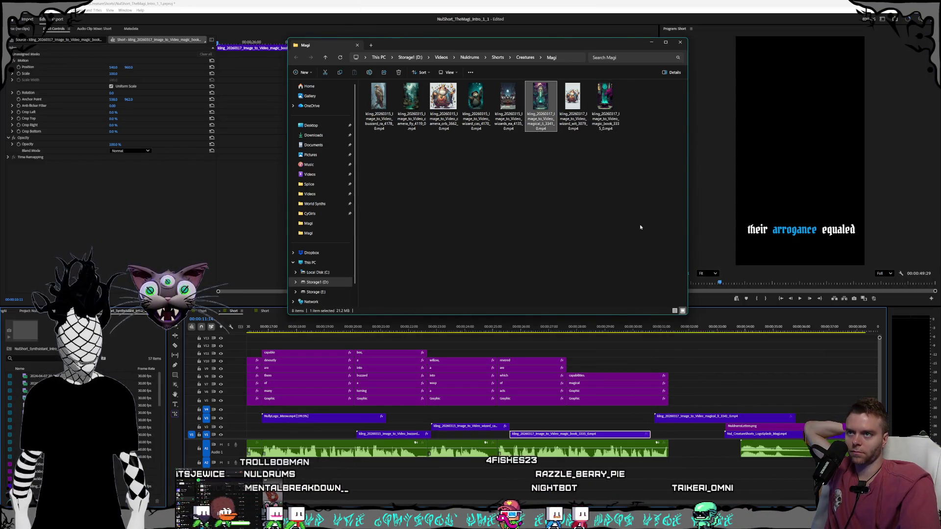
click(589, 2)
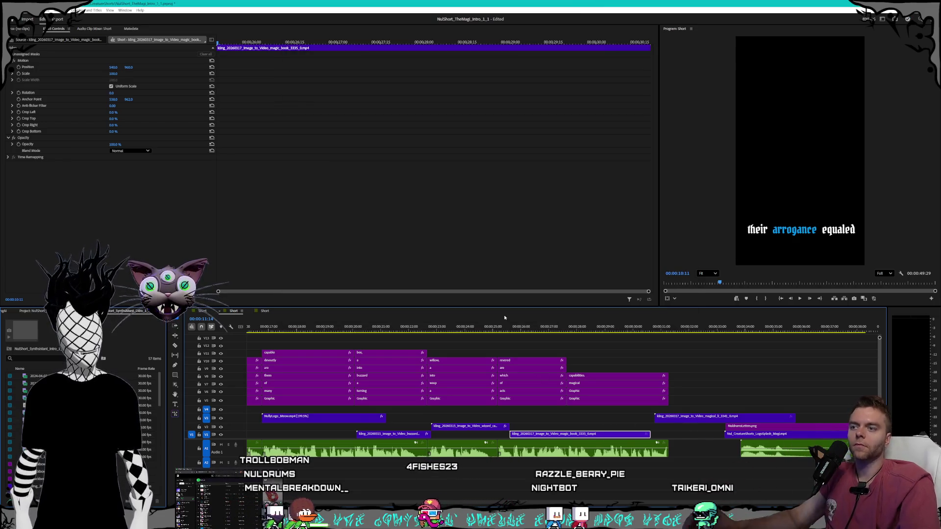
click(523, 327)
drag(523, 328, 641, 321)
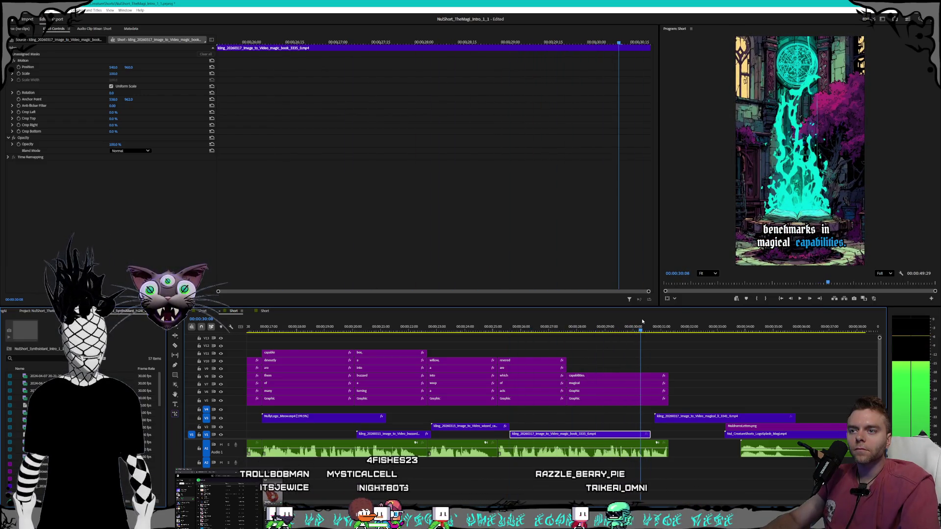
right_click(537, 434)
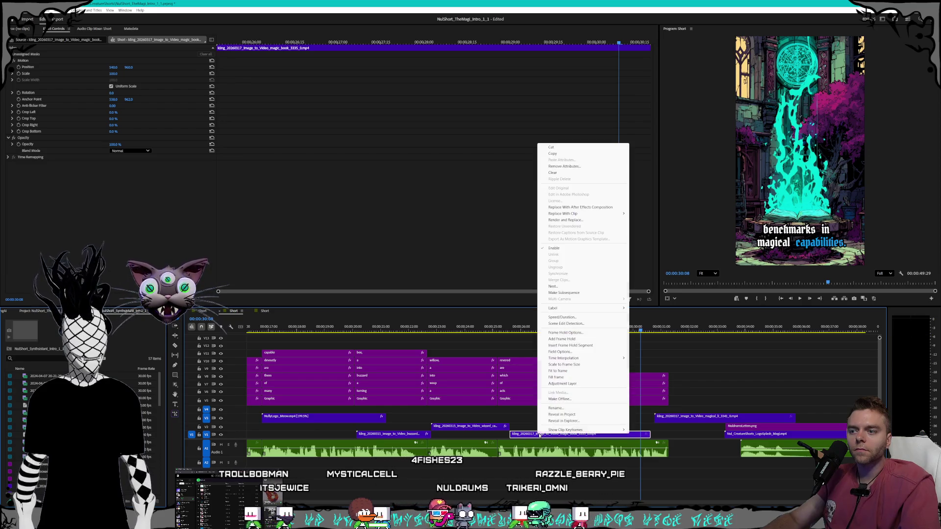
- Shorten the magic book clip by changing its speed in Speed/Duration
click(561, 317)
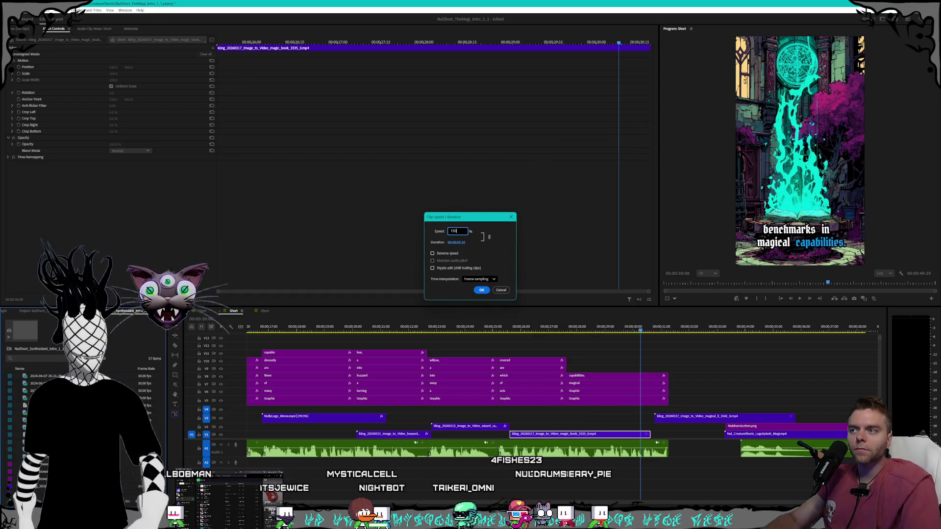
key(Return)
key(space)
scroll(539, 392, down, 5)
- Trim the library clip's end at 32:04, move it to about 25 seconds, and review
drag(526, 417, 474, 417)
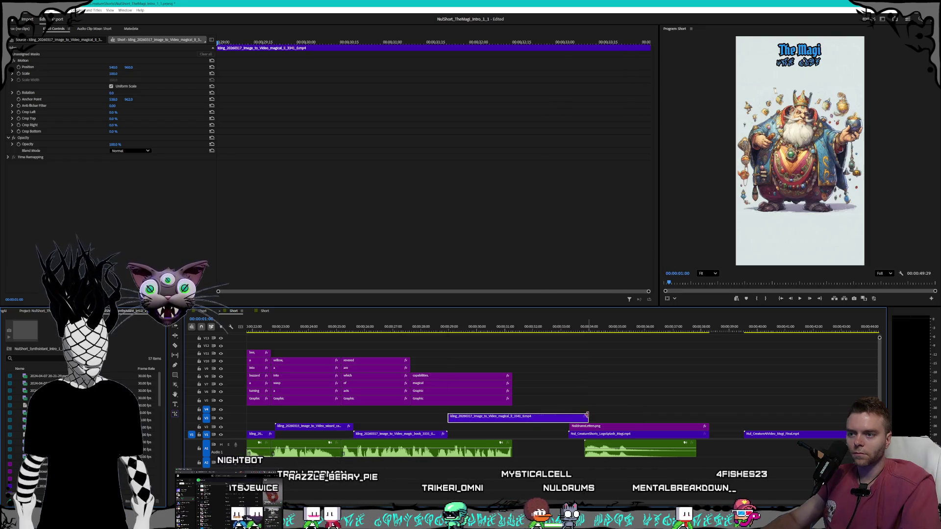
drag(468, 327, 536, 330)
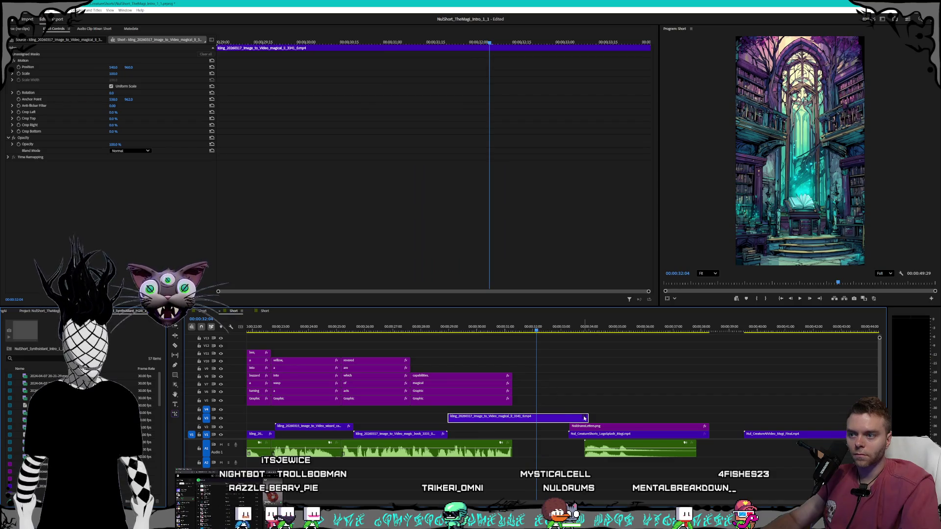
drag(585, 417, 529, 421)
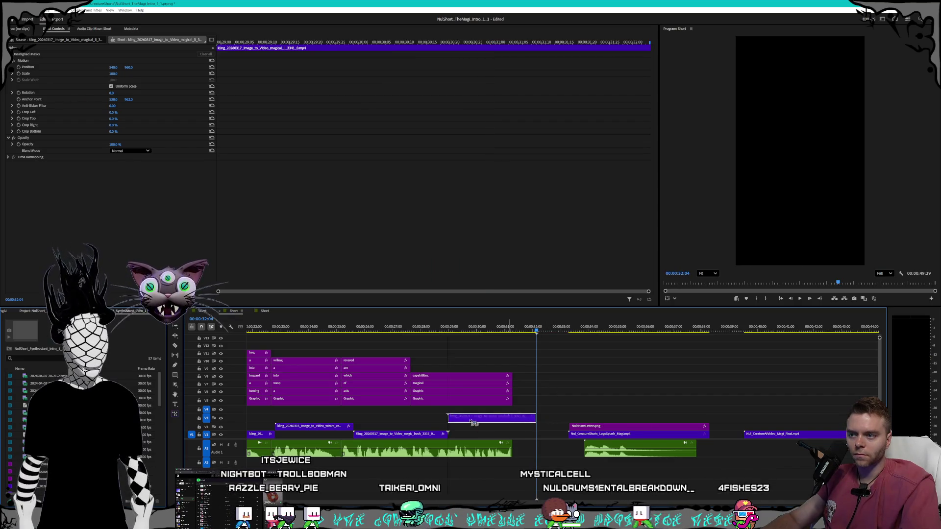
mouse_move(435, 424)
mouse_down()
mouse_move(486, 437)
mouse_move(475, 438)
mouse_up()
click(346, 328)
key(space)
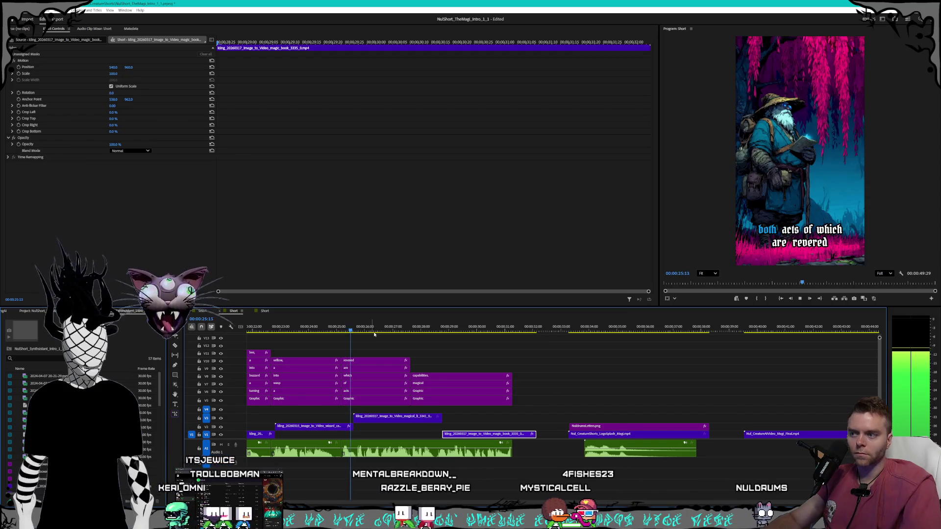
key(space)
- Halve the library clip's duration and move the magic book clip up to V2
right_click(381, 417)
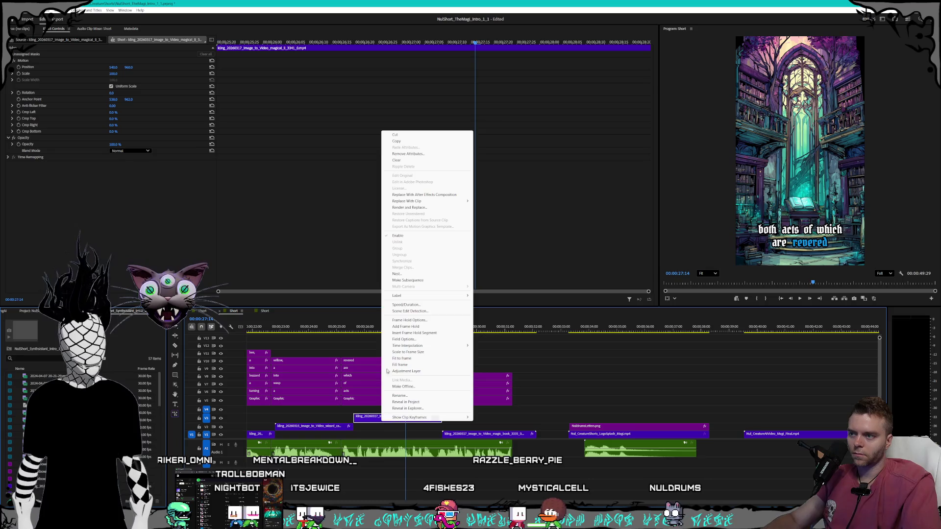
click(400, 307)
key(Return)
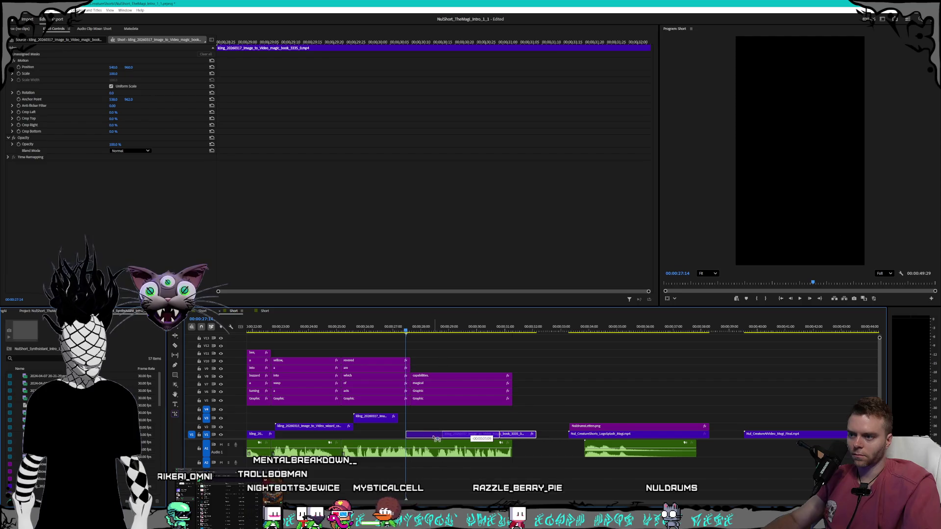
drag(428, 439, 439, 435)
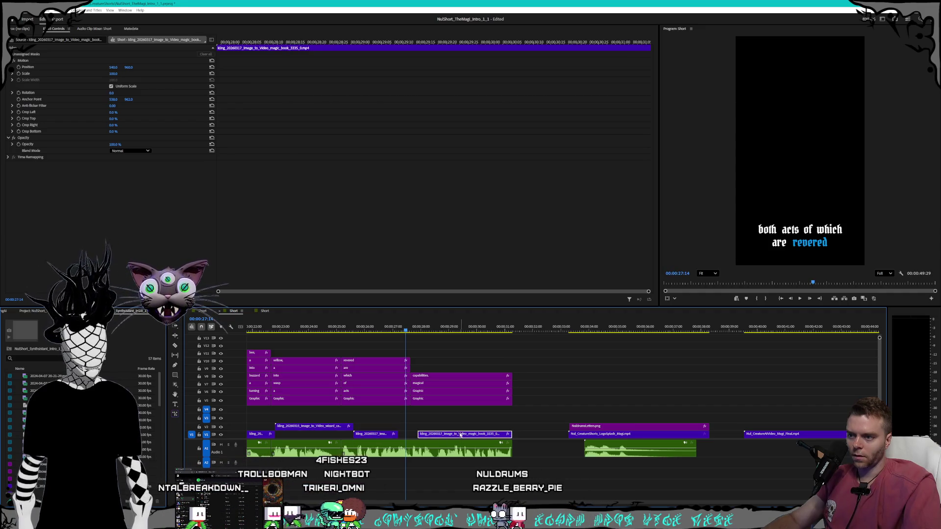
drag(439, 428, 438, 427)
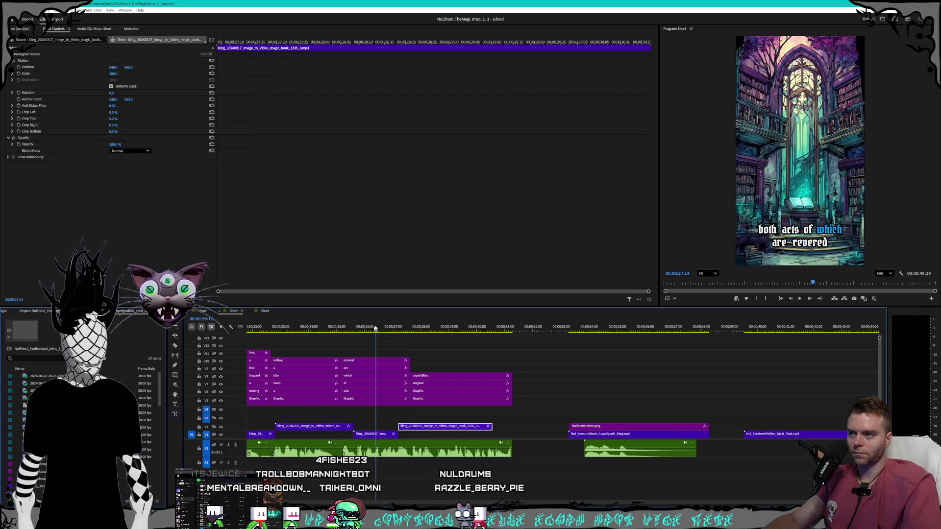
click(352, 329)
key(space)
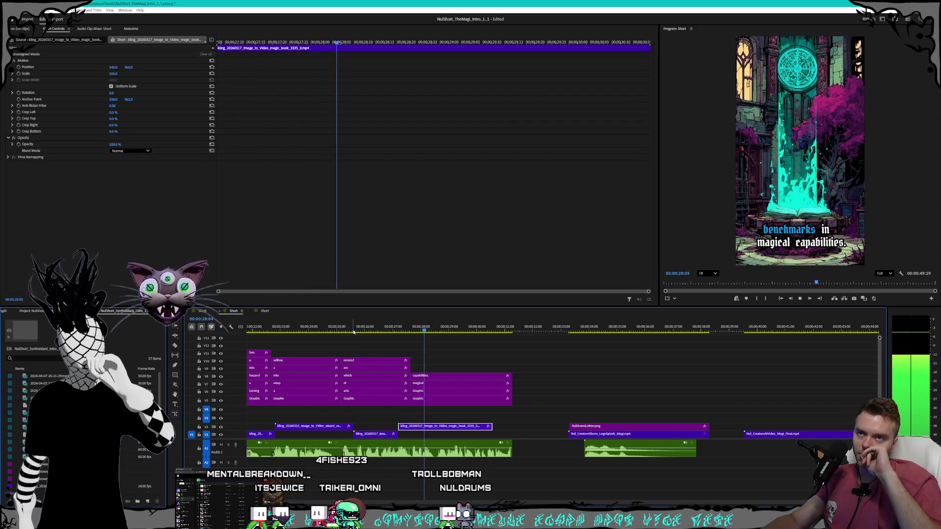
key(space)
- Retime the magic book clip back onto V1, replay from 25:00 to 29:19, then show the desktop
mouse_move(422, 427)
mouse_down()
mouse_move(435, 427)
mouse_move(410, 433)
mouse_up()
key(space)
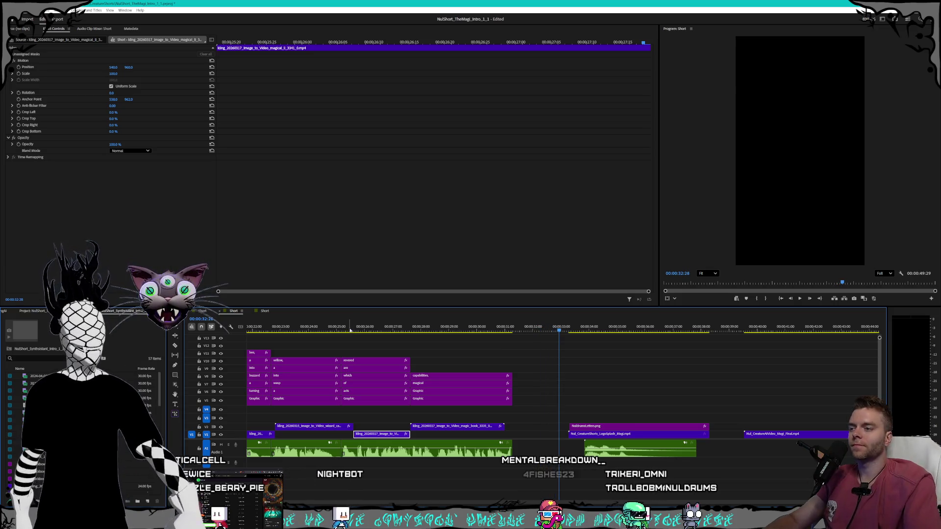
click(337, 328)
key(space)
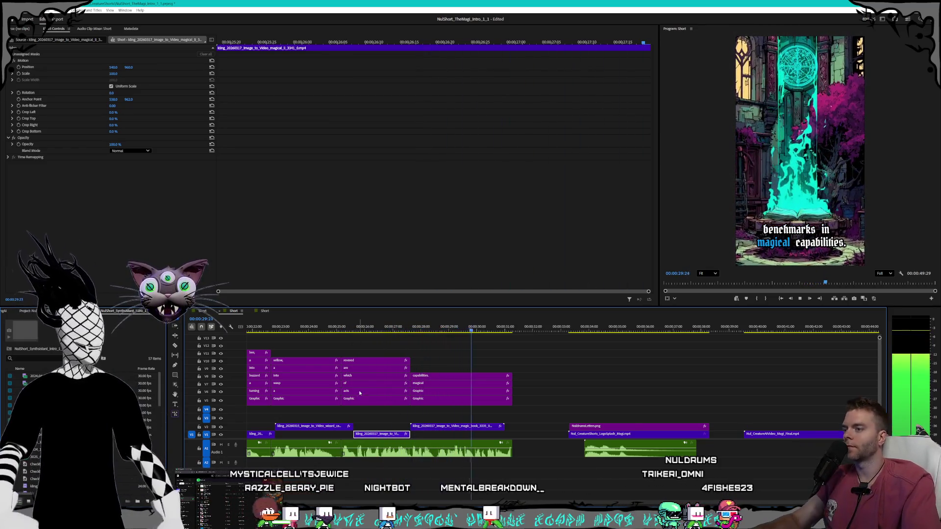
drag(447, 426, 408, 442)
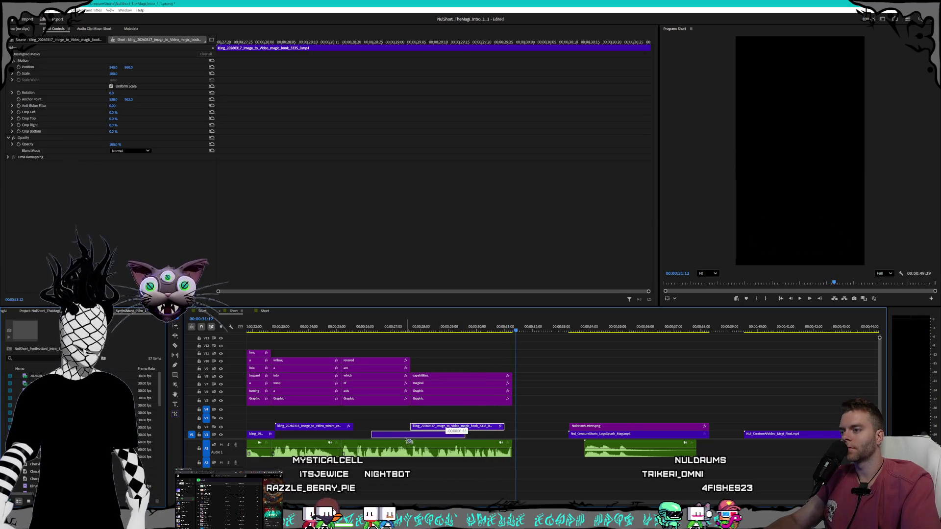
click(336, 329)
key(space)
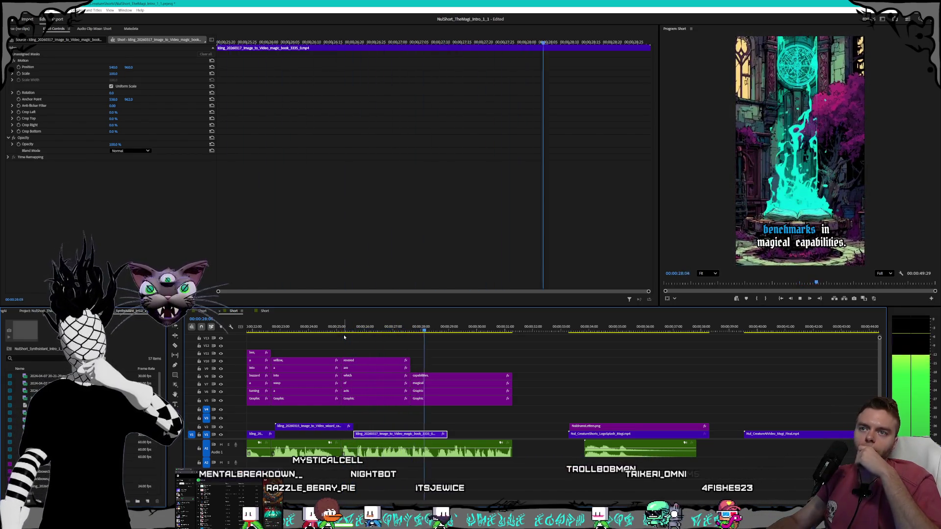
key(space)
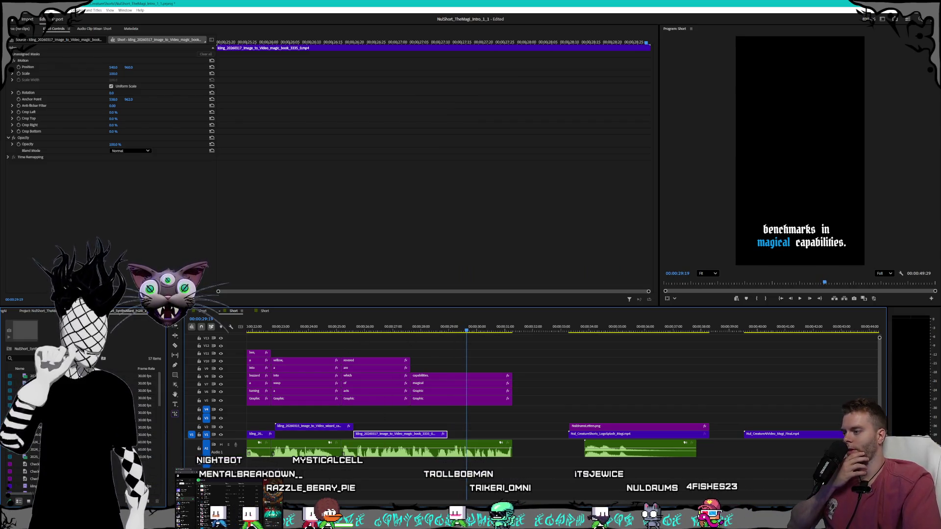
key(super+d)
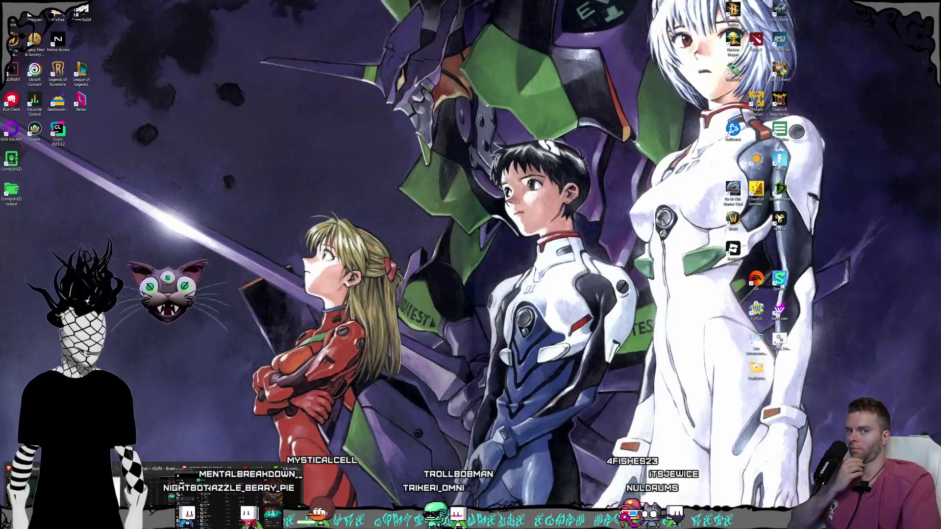
- Watch the finished robot-girl clip full screen in Kling, then exit playback
key(super+d)
key(alt+Tab)
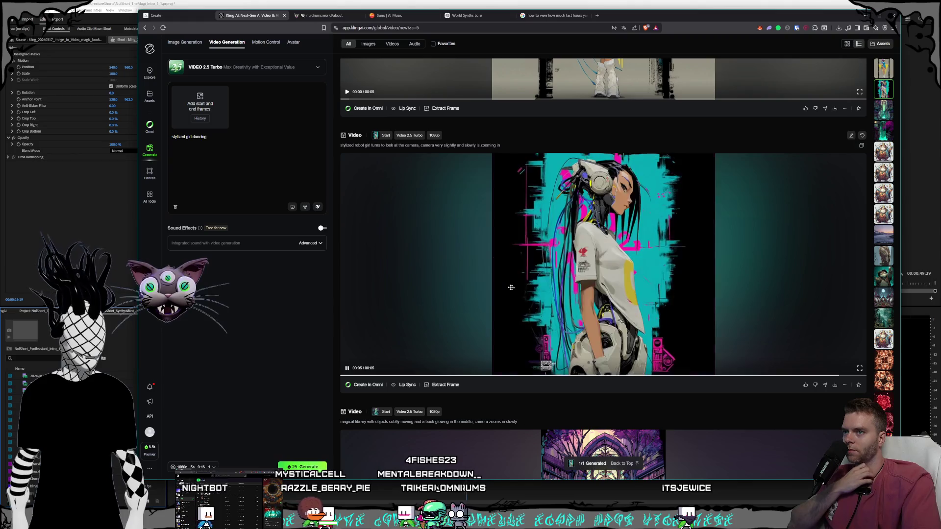
click(859, 369)
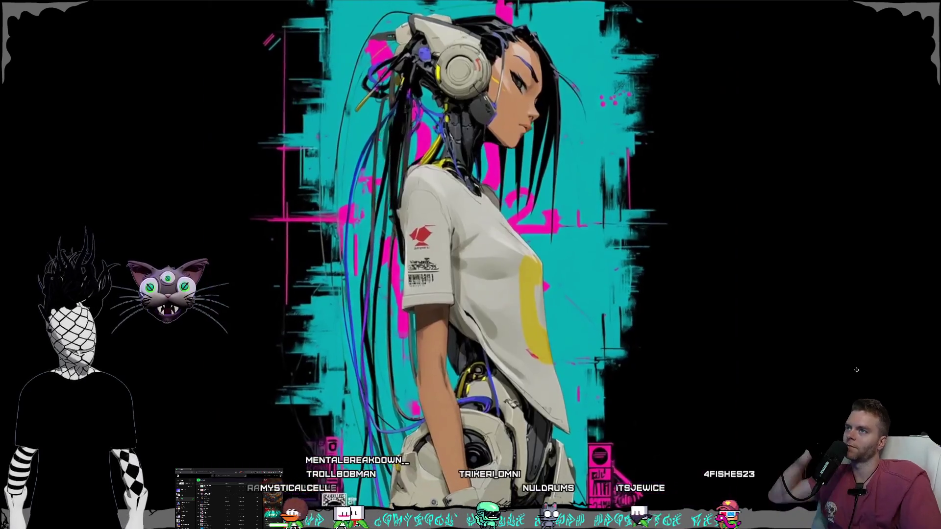
key(Escape)
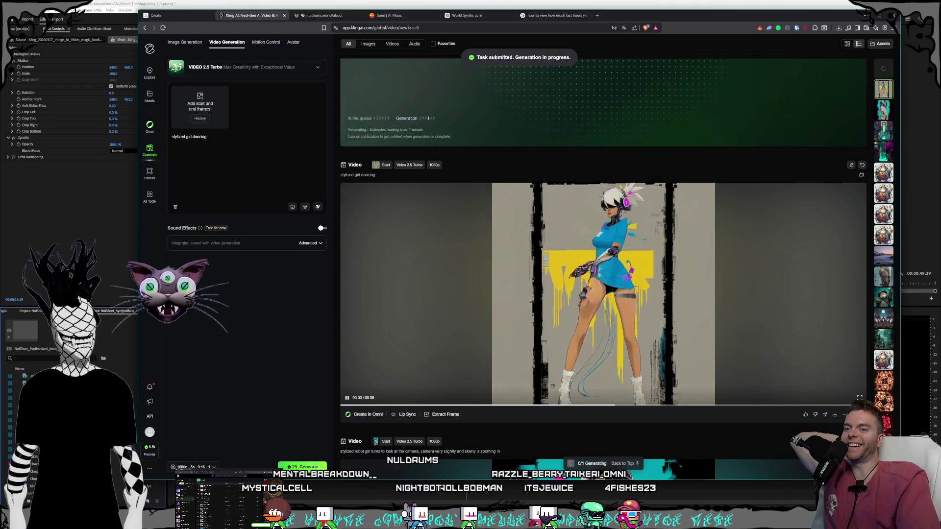
- Review the stylized girl dancing clip full screen while the new dancing and robot-girl versions generate
double_click(801, 346)
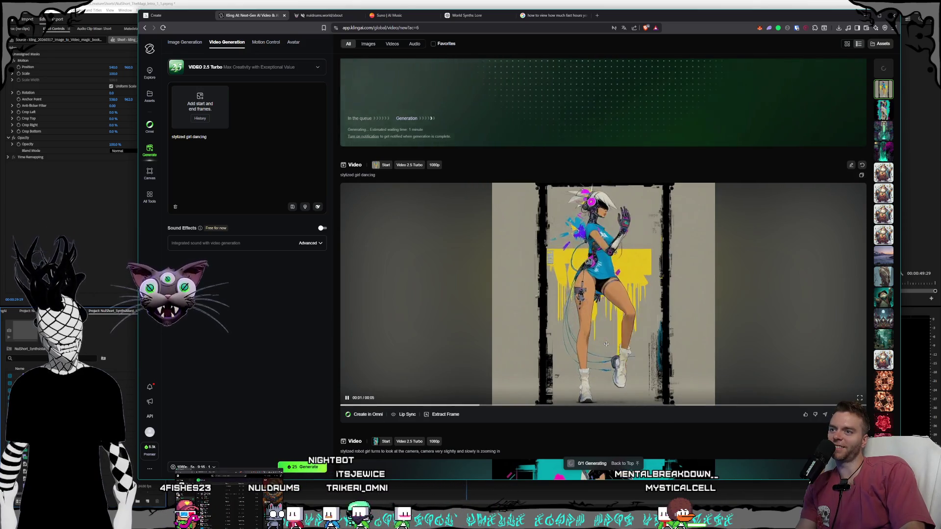
scroll(606, 344, down, 1)
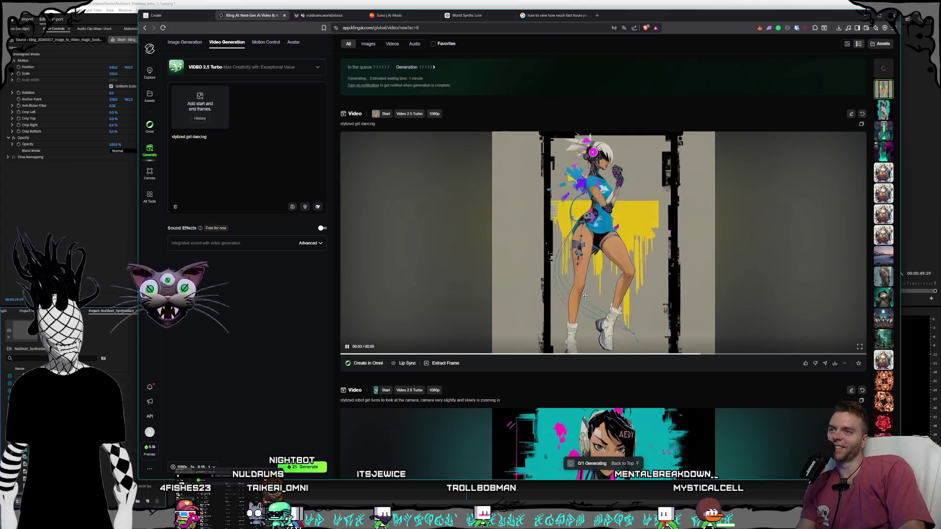
scroll(584, 296, up, 1)
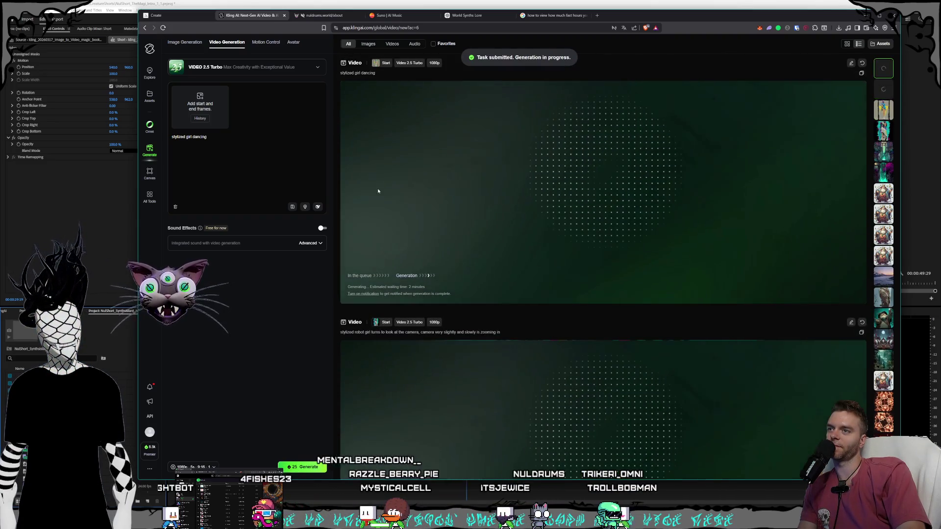
click(189, 15)
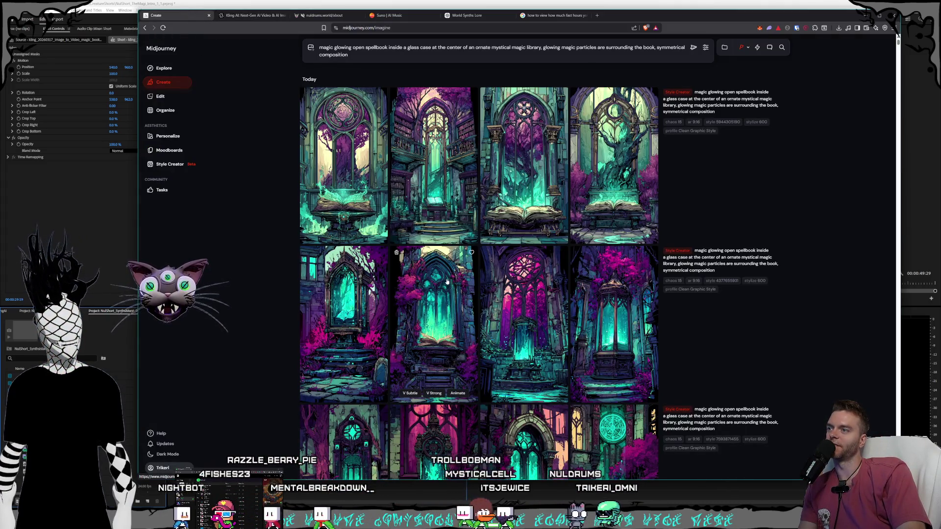
- Browse a spellbook image in Midjourney, glance at Kling, then return to Premiere Pro
click(416, 310)
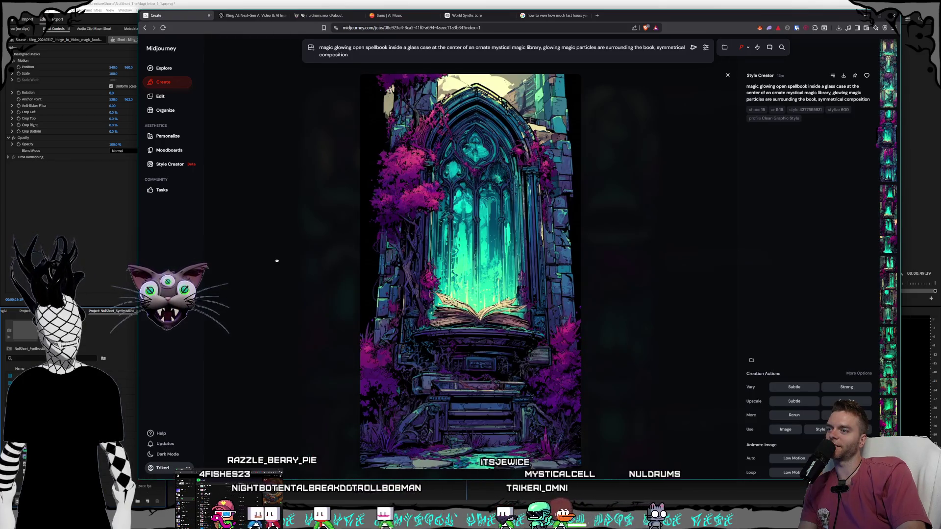
click(277, 260)
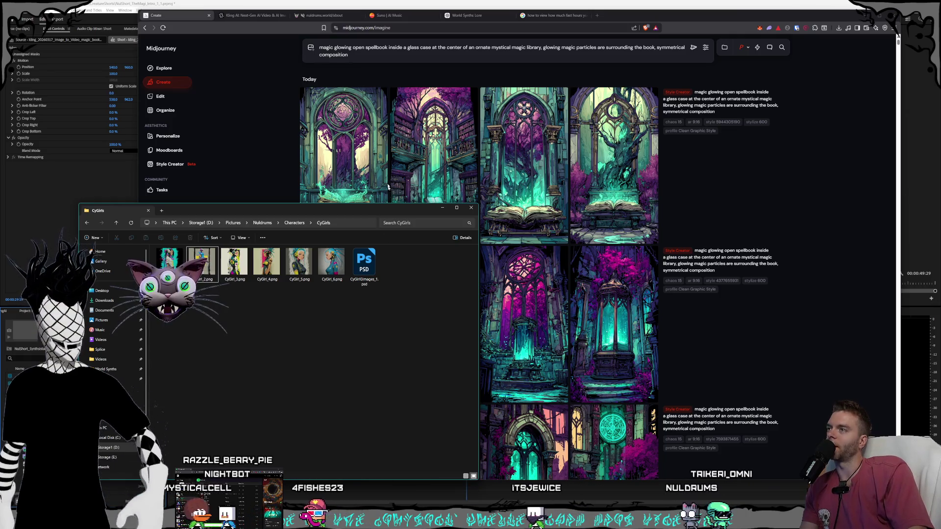
click(239, 18)
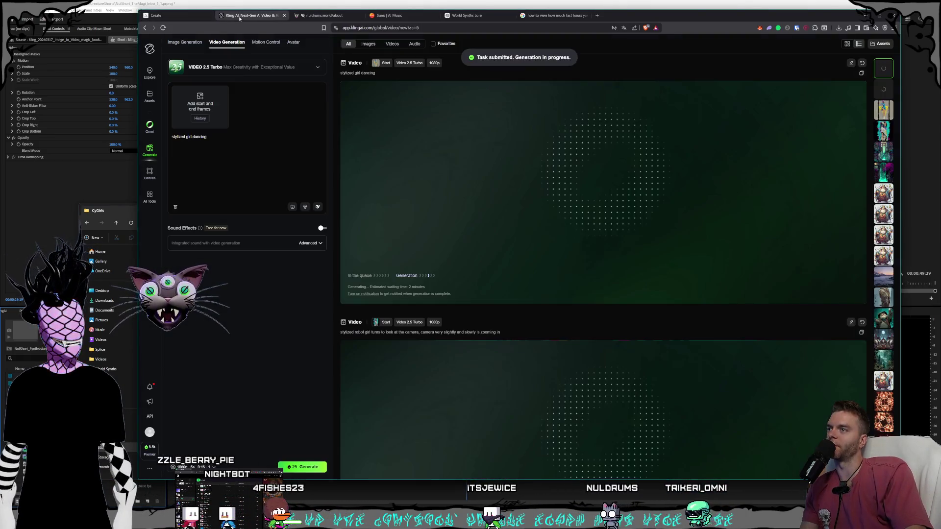
key(ctrl+shift+Tab)
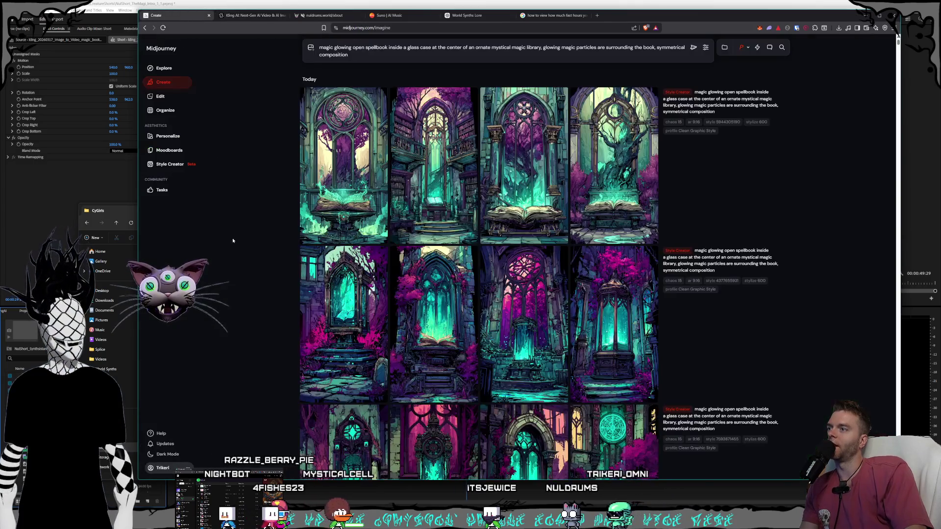
key(alt+Tab)
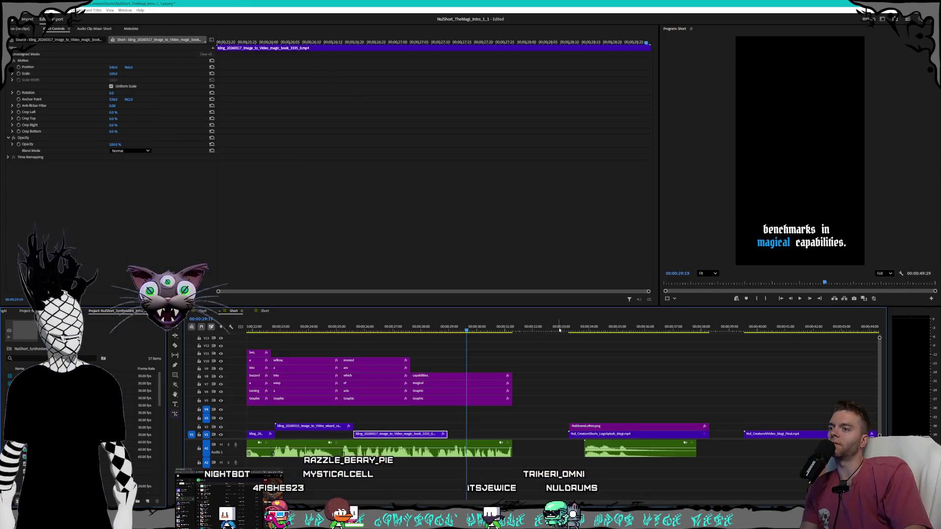
- Scrub through the wizard shot and the later part of the short, back to the bee caption
drag(407, 329, 301, 321)
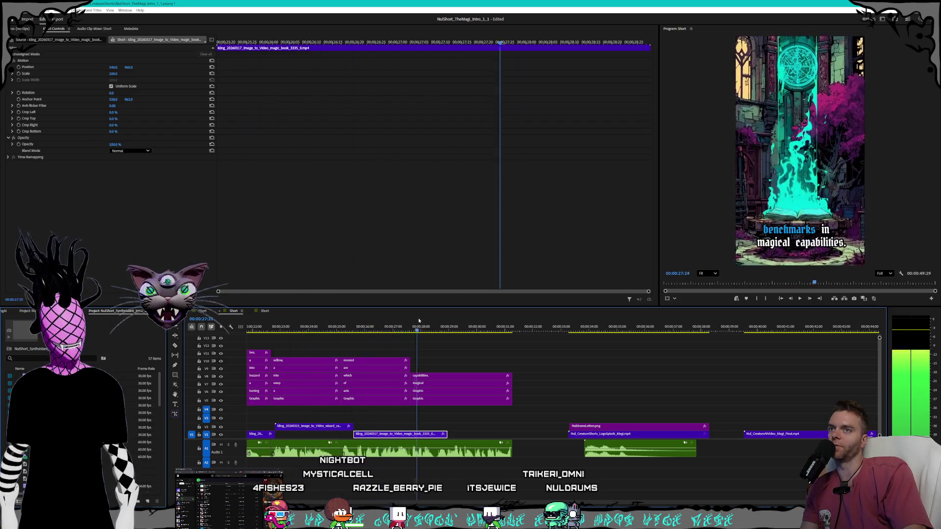
drag(590, 318, 677, 327)
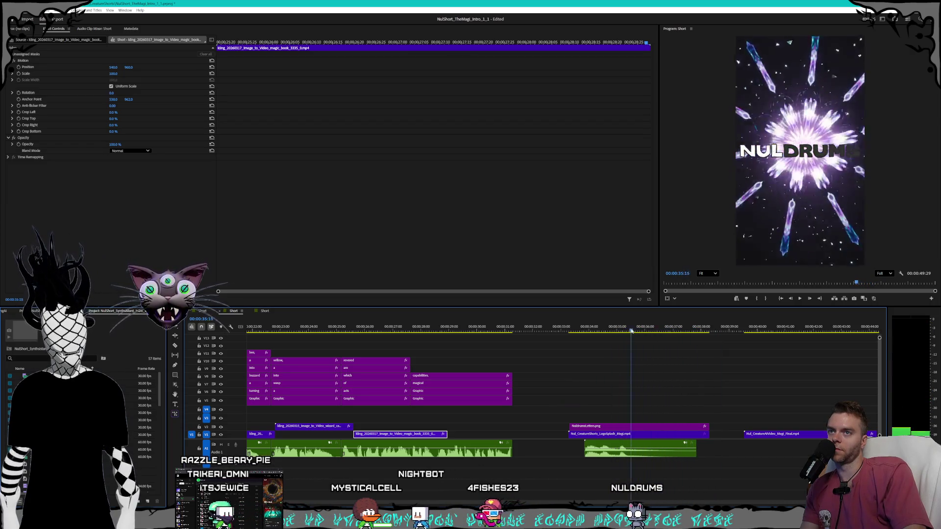
drag(588, 332, 335, 320)
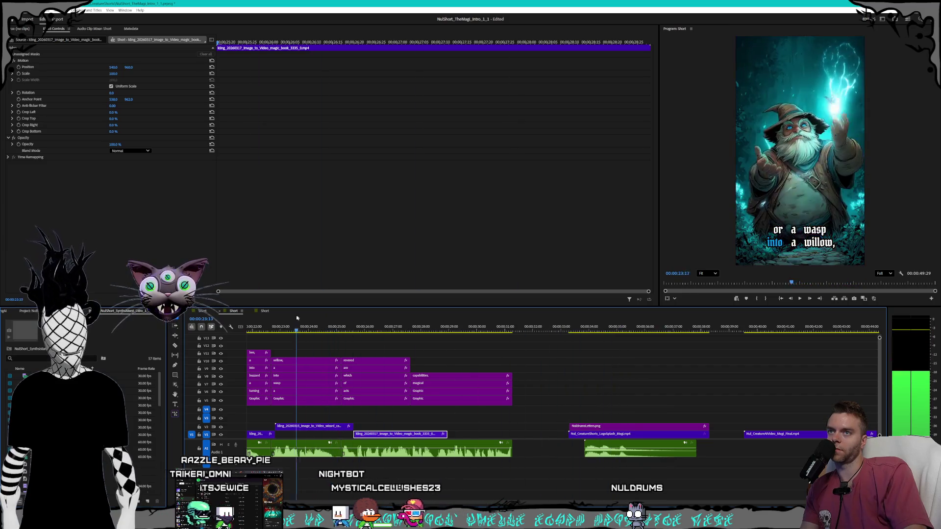
drag(266, 316, 262, 317)
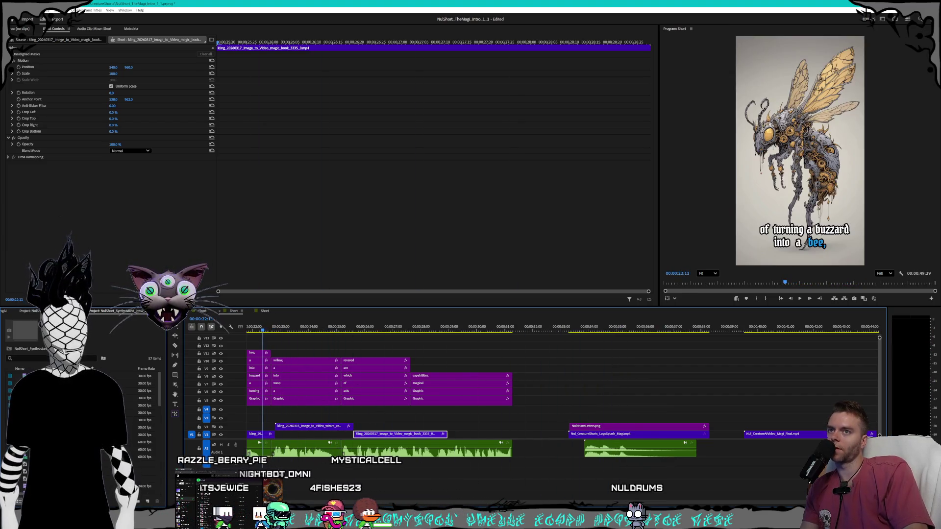
- Preview the buzzard shot, the wizards 'appetites' caption, and the opening mountain-castle shot
scroll(499, 382, up, 5)
mouse_move(488, 330)
mouse_down()
mouse_move(457, 330)
mouse_move(565, 329)
mouse_move(255, 332)
mouse_up()
scroll(293, 460, up, 5)
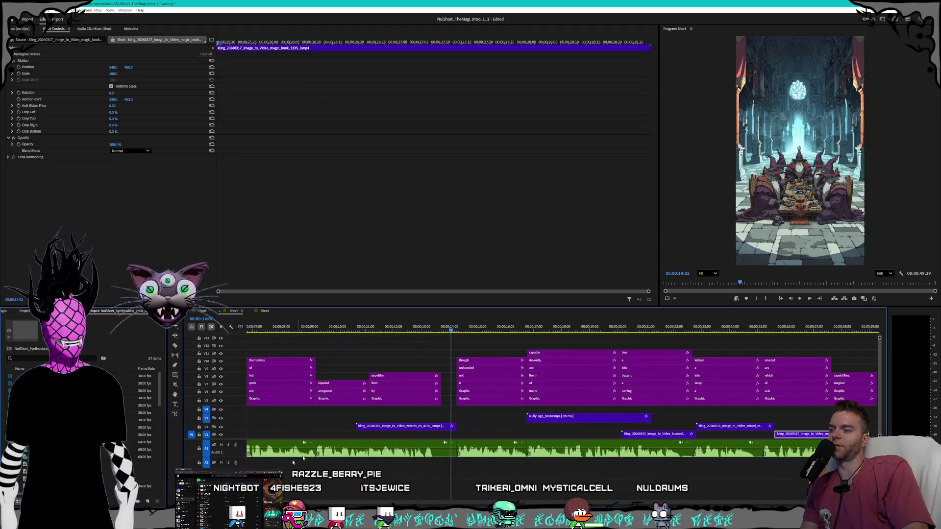
mouse_move(450, 330)
mouse_down()
mouse_move(379, 331)
mouse_move(411, 332)
mouse_up()
scroll(539, 387, up, 5)
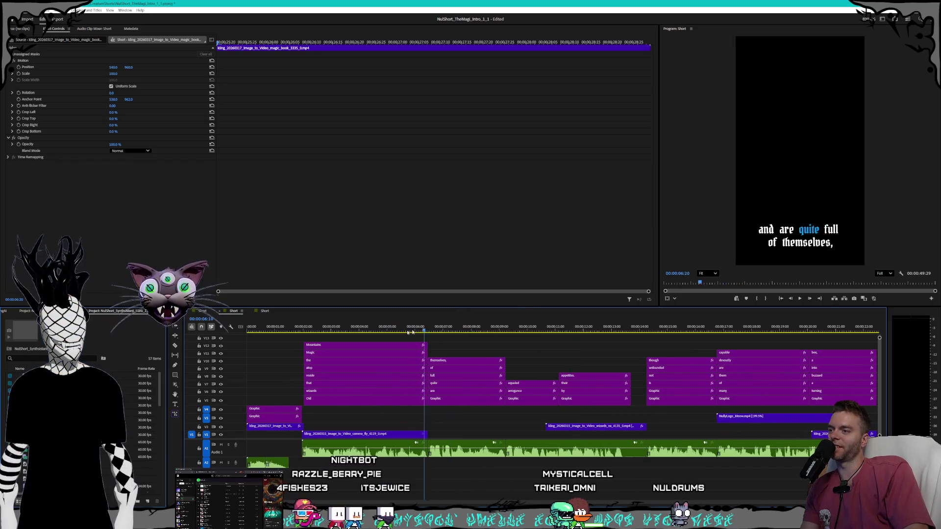
mouse_move(330, 331)
mouse_down()
mouse_move(430, 328)
mouse_move(421, 327)
mouse_up()
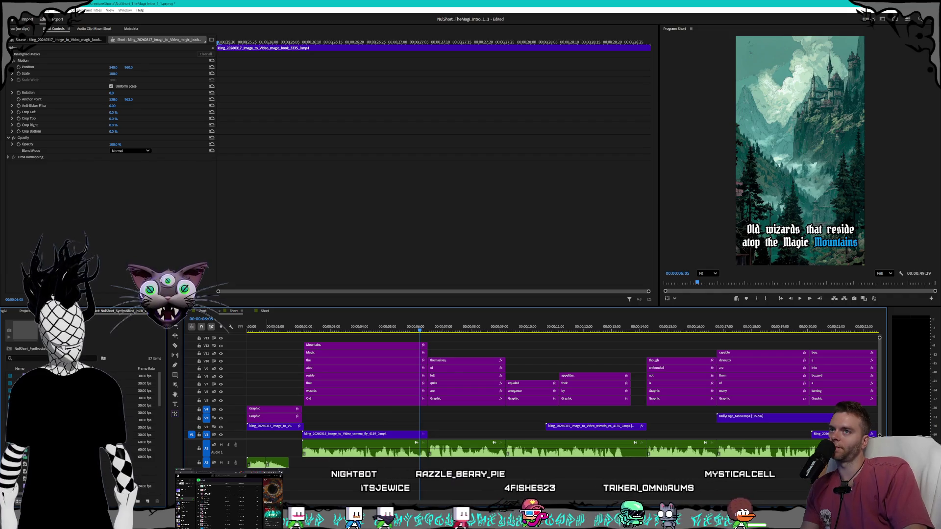
key(alt+Tab)
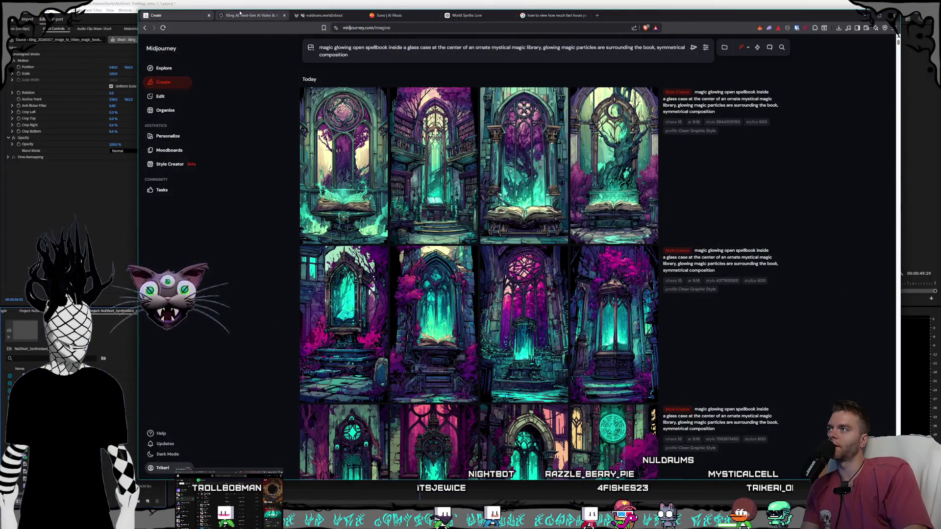
- Watch the Kling robot-girl clip full screen and replay it
click(240, 12)
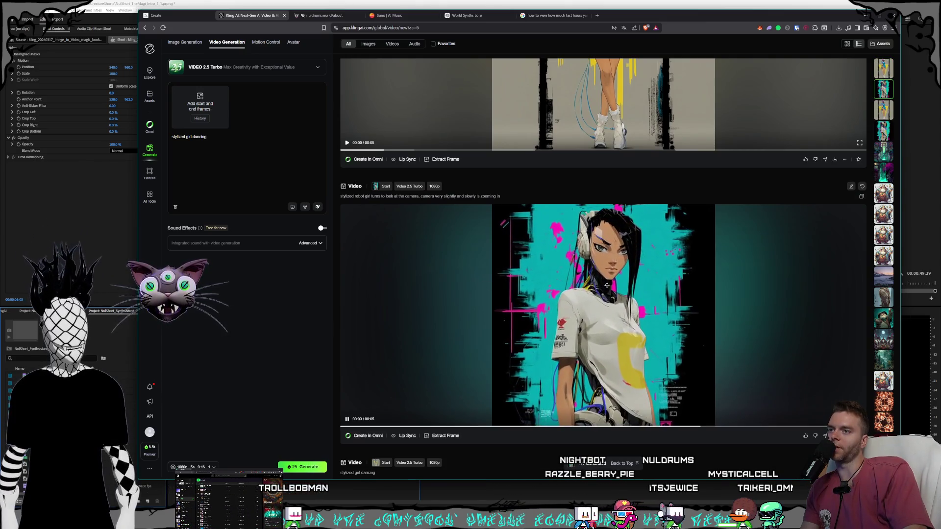
double_click(699, 372)
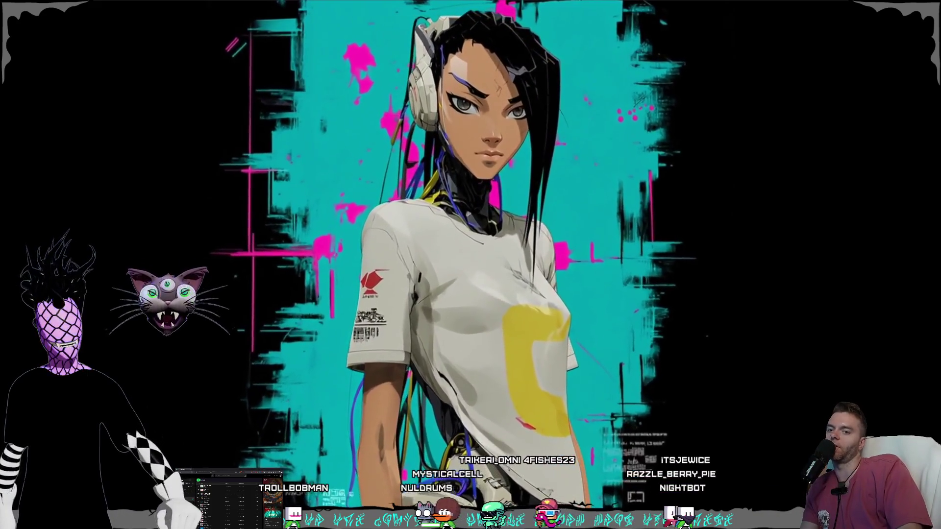
key(Escape)
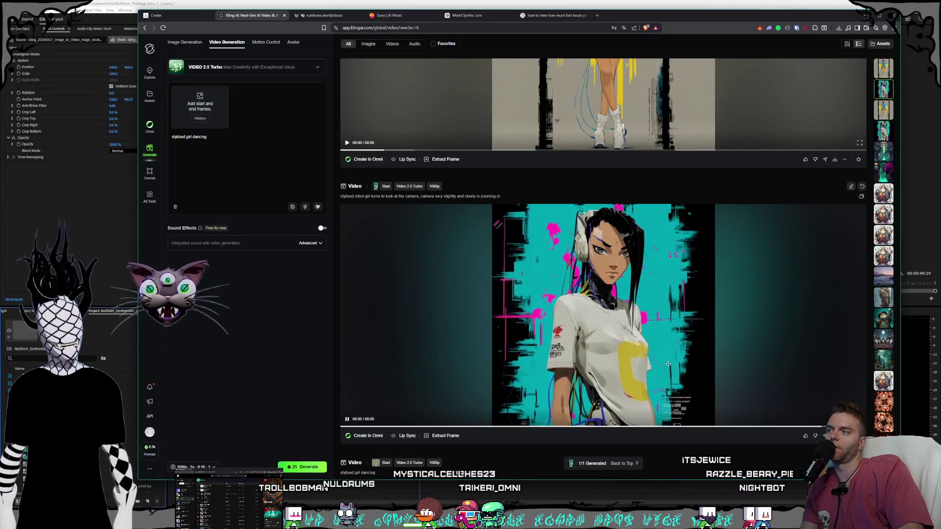
click(674, 378)
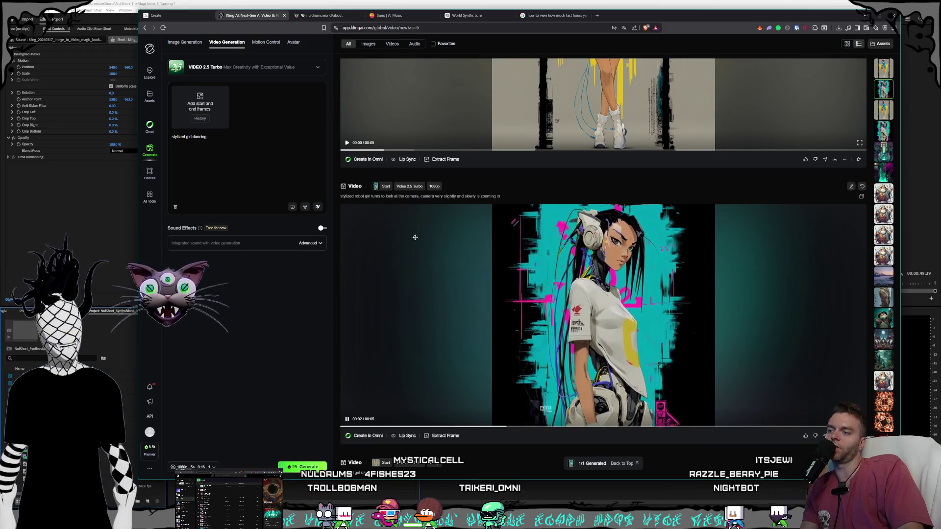
scroll(578, 349, up, 3)
- Play the stylized dancing-girl clip and watch it full screen
click(629, 252)
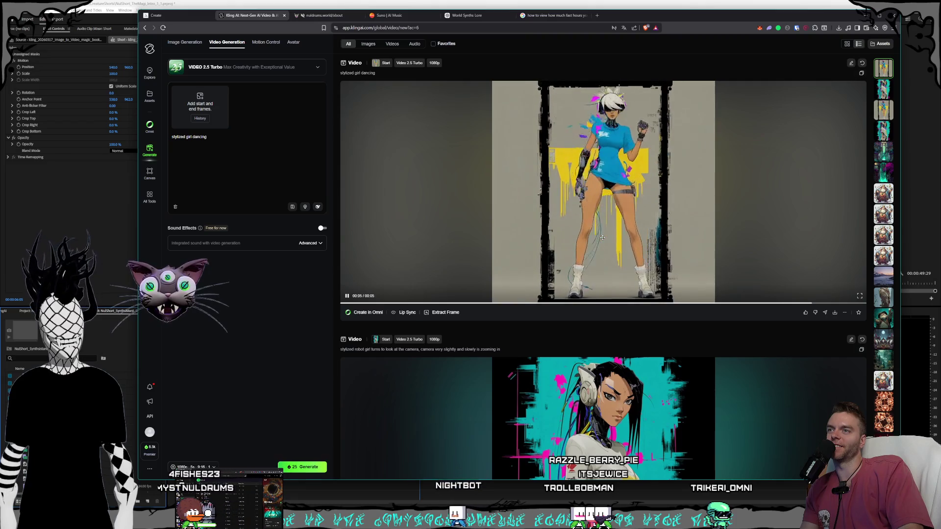
click(859, 297)
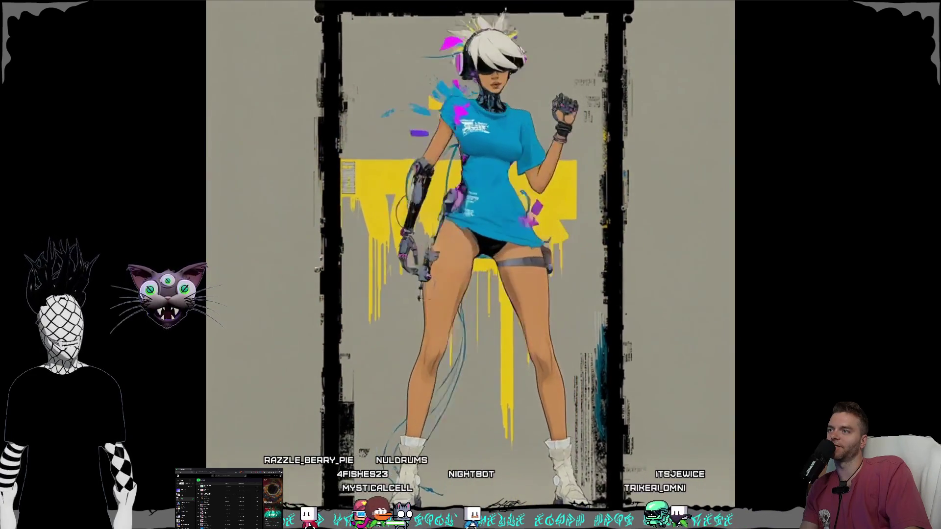
key(Escape)
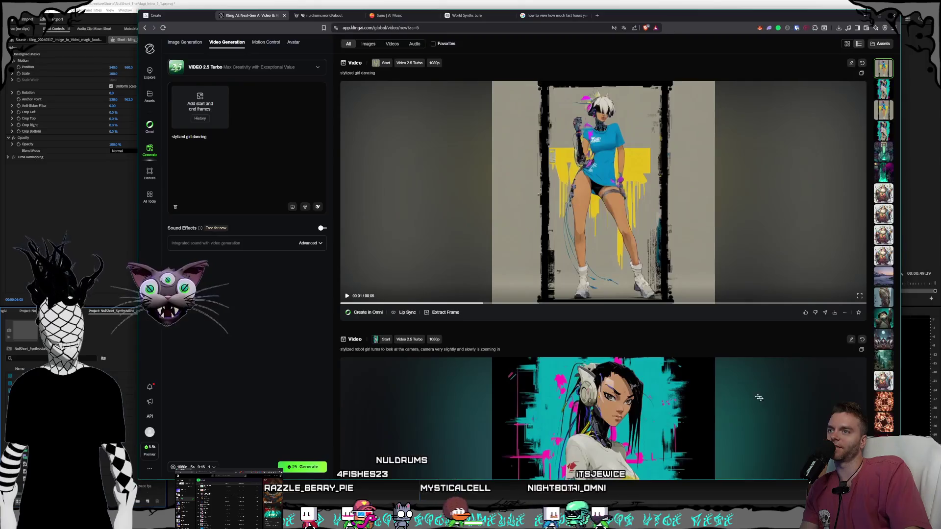
scroll(658, 258, down, 8)
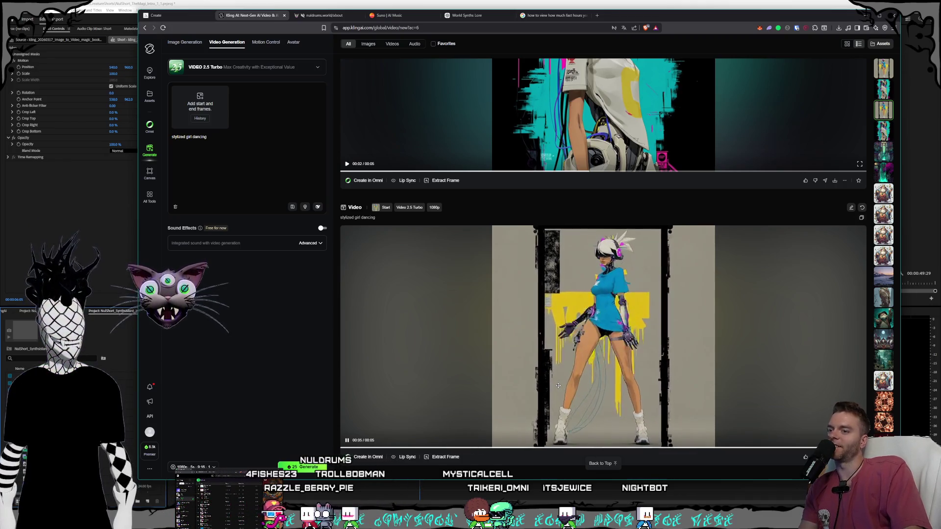
scroll(546, 365, up, 1)
scroll(546, 366, down, 3)
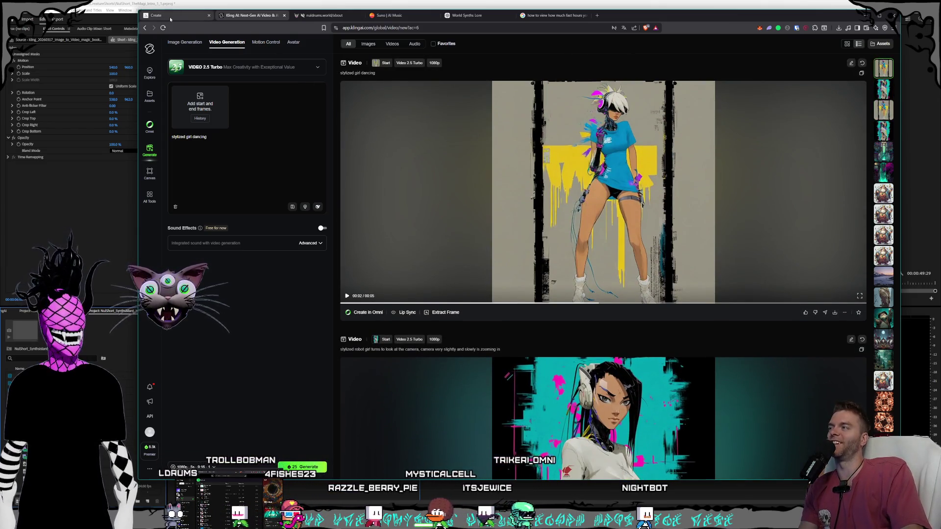
- Select the entire spellbook prompt in Midjourney
click(186, 16)
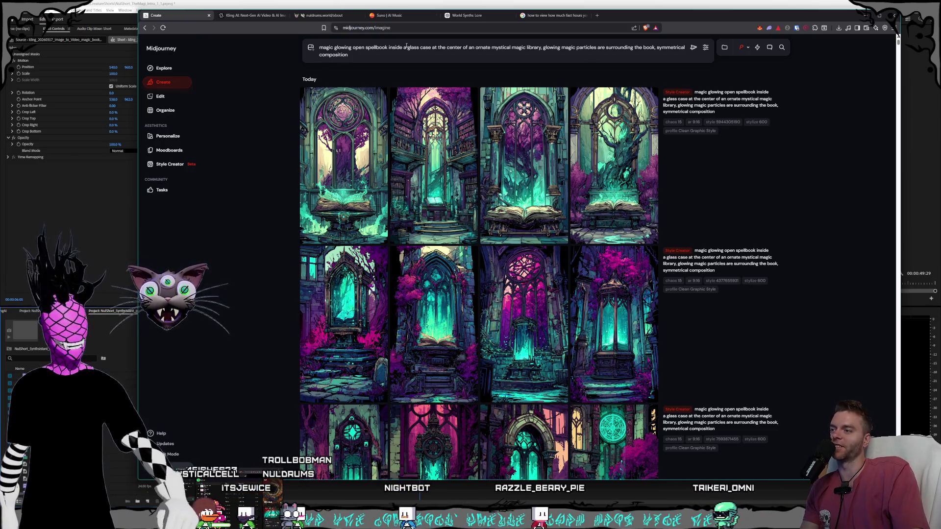
click(363, 57)
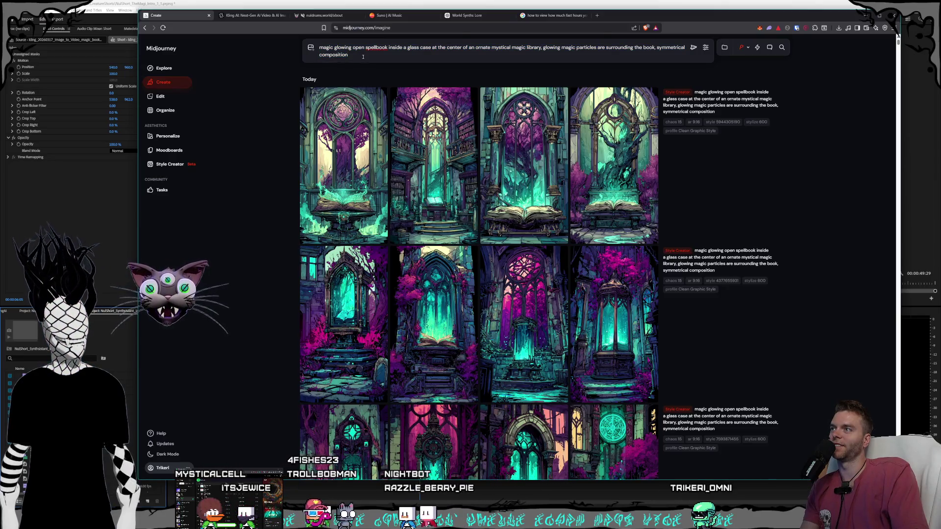
key(ctrl+a)
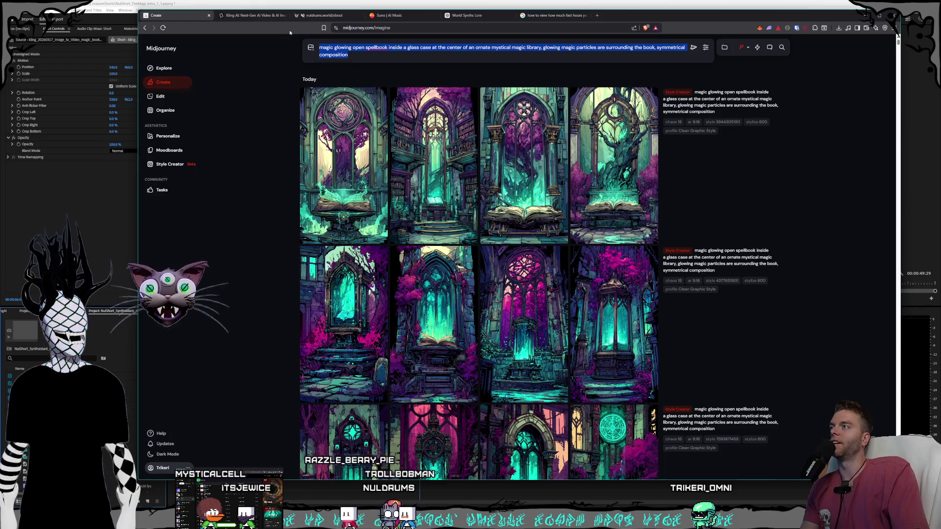
- Scrub the Premiere Pro playhead from the 'wizards' word to about 00:00:03:02
click(307, 3)
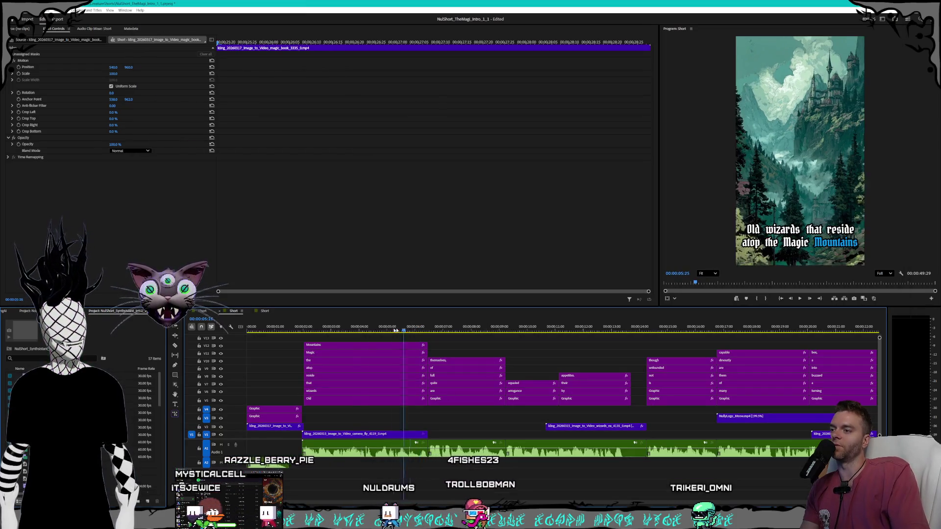
click(338, 330)
mouse_move(337, 332)
mouse_down()
mouse_move(294, 330)
mouse_move(606, 329)
mouse_move(417, 329)
mouse_up()
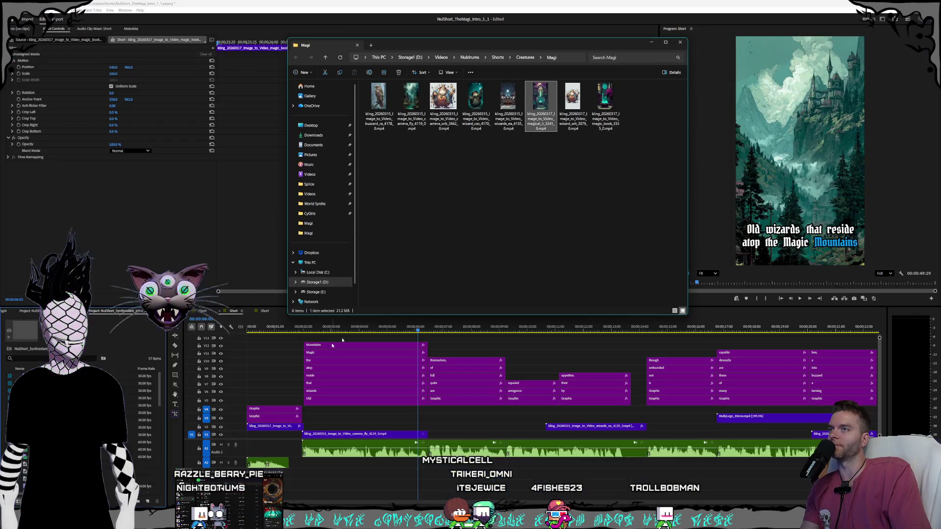
click(447, 265)
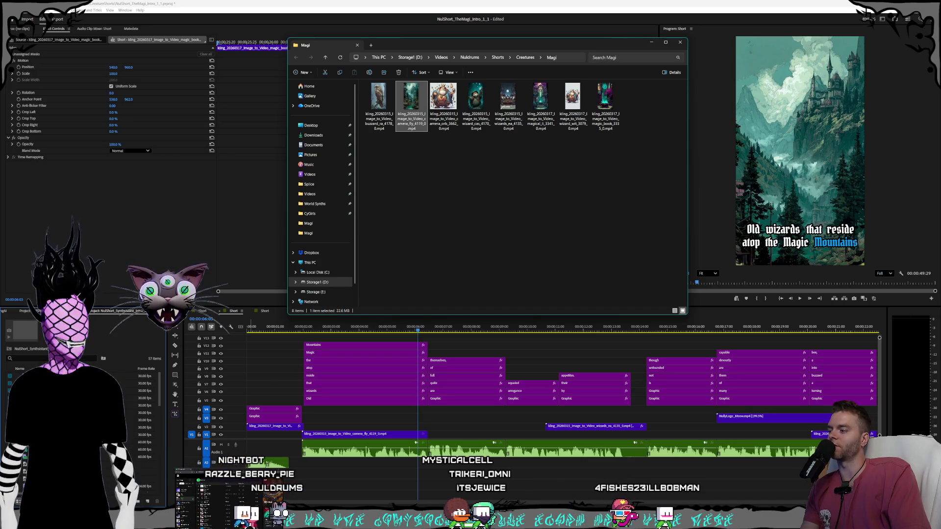
- Switch the CyGirls window to the Characters > Magi wizard images folder
key(alt+Tab)
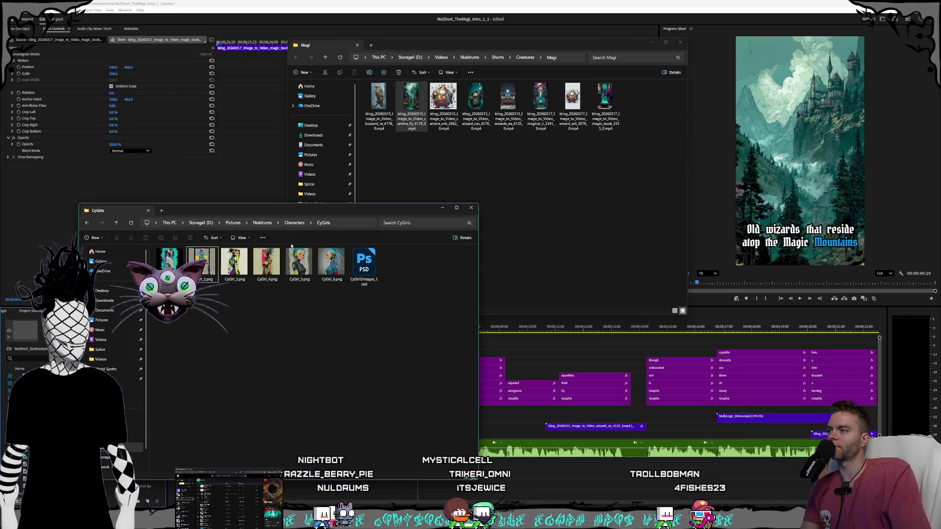
click(294, 223)
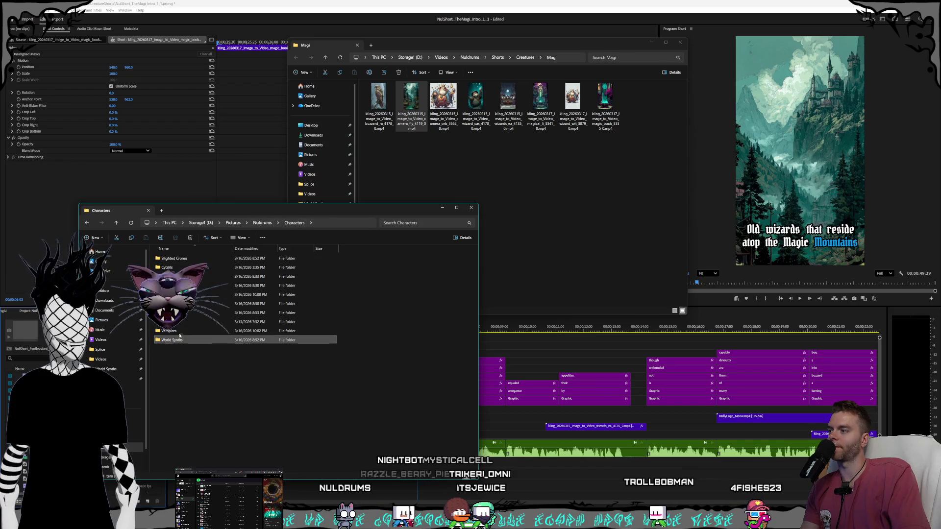
double_click(255, 313)
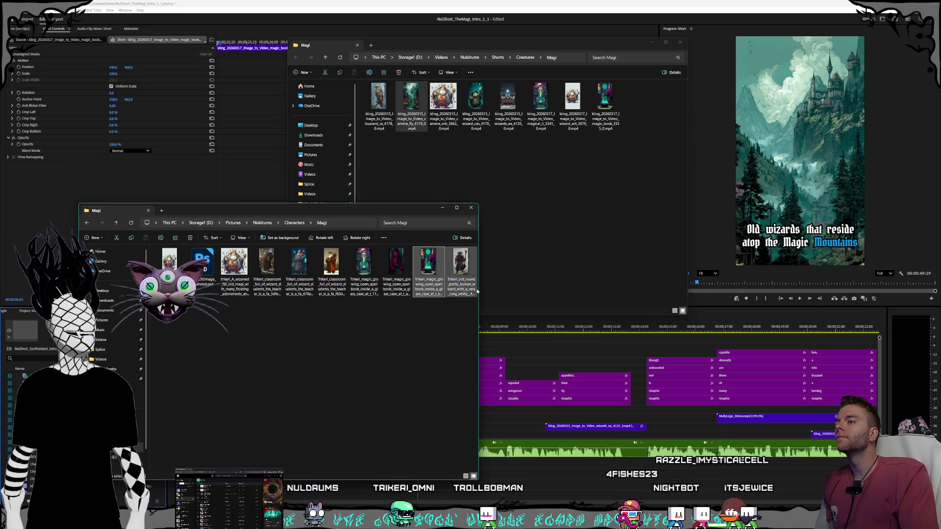
click(361, 284)
key(Right)
click(287, 310)
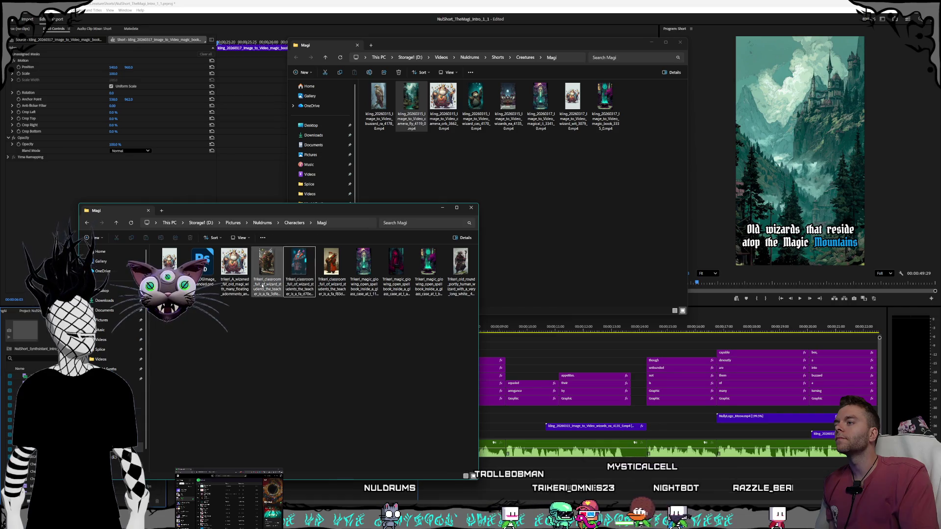
- Preview the wizard-teacher and old portly wizard images full size
double_click(332, 285)
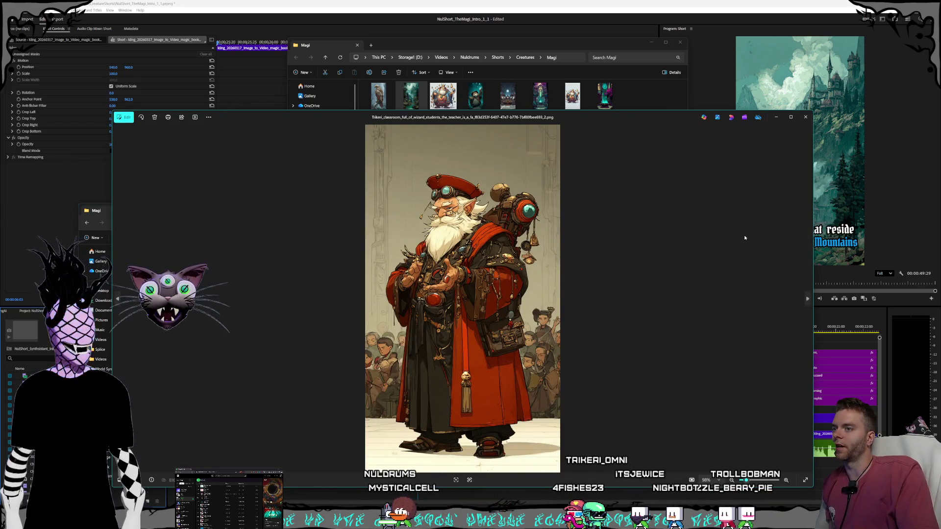
click(804, 117)
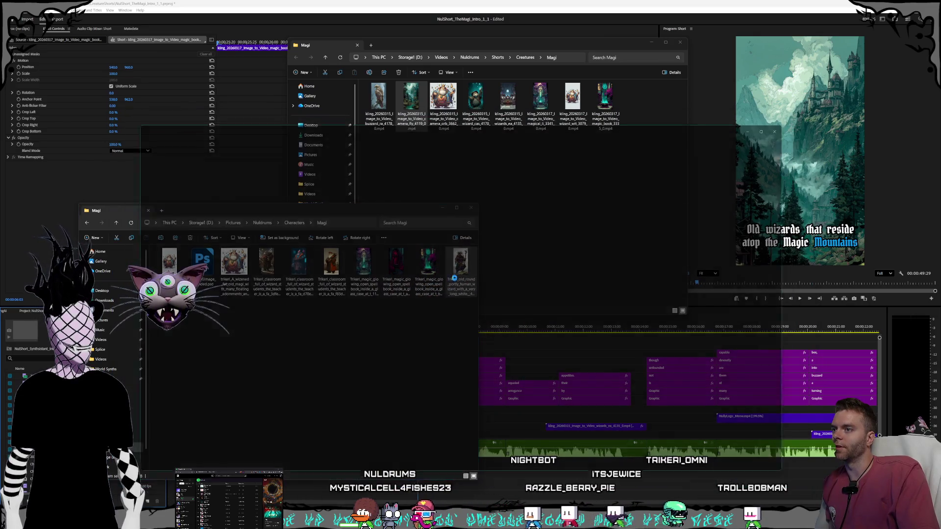
double_click(454, 278)
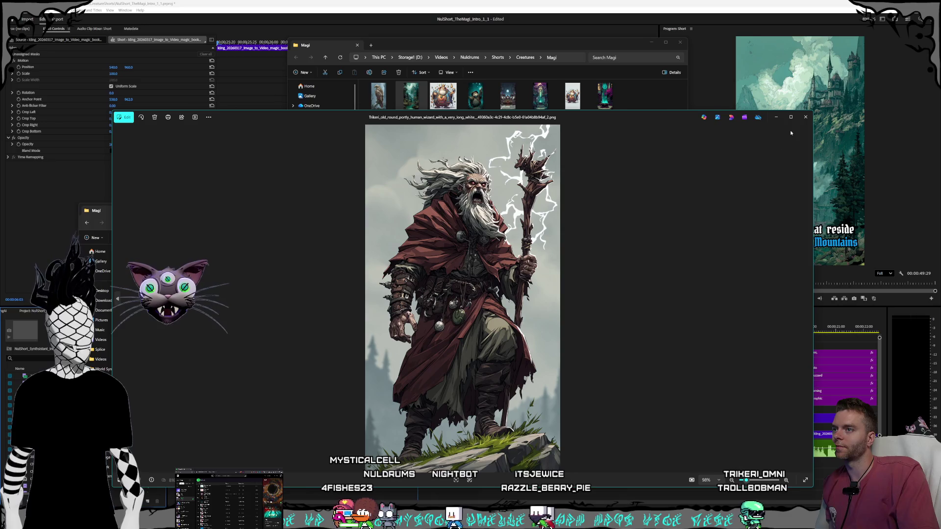
click(805, 118)
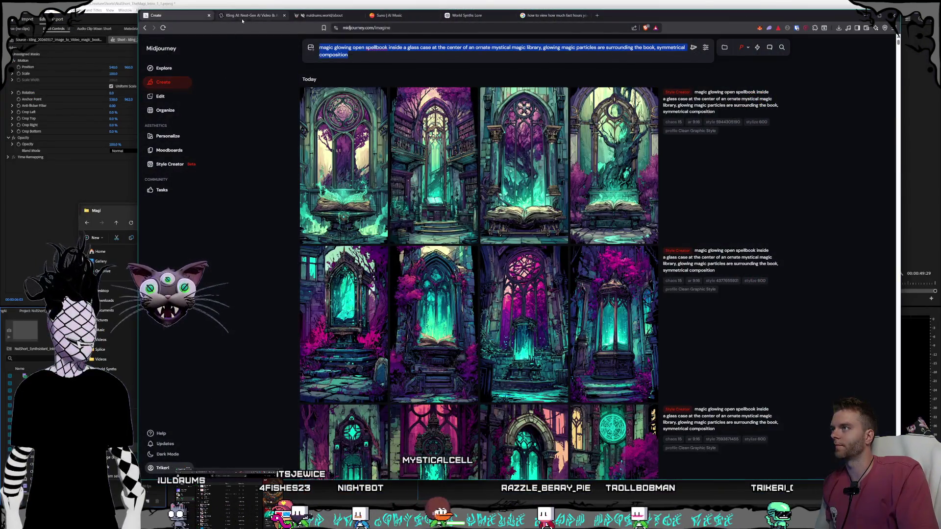
- Drag the old red-robed wizard PNG from the Magi folder into Kling's start frame
click(242, 17)
click(112, 212)
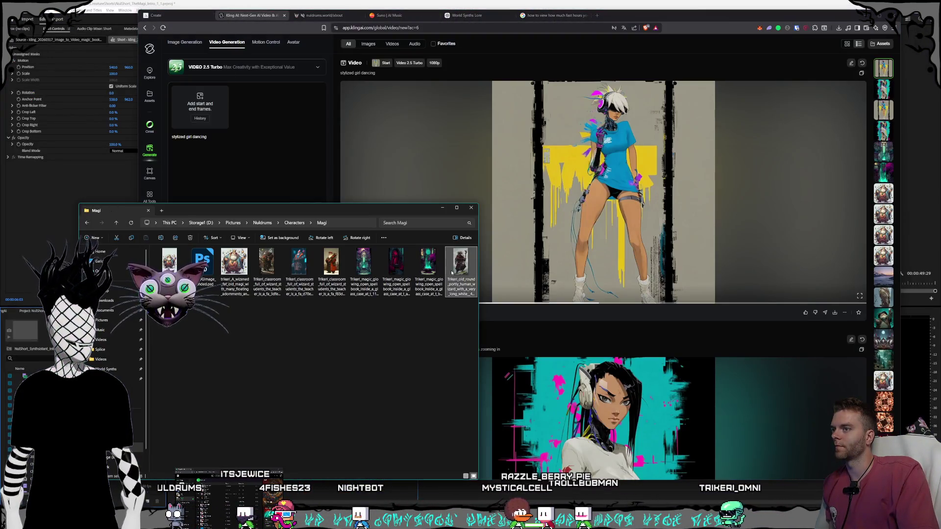
drag(464, 270, 209, 117)
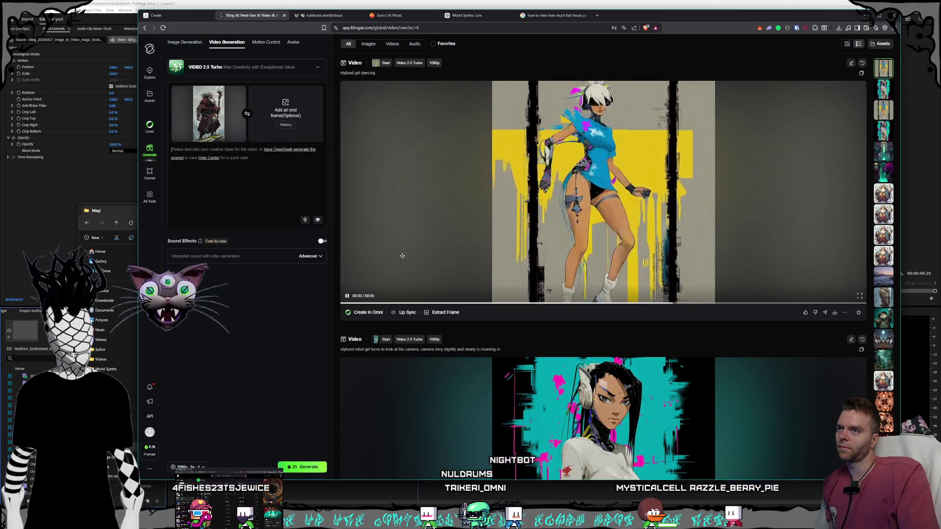
- Review earlier Kling generations and focus the empty video prompt box
scroll(434, 268, down, 2)
scroll(434, 268, down, 3)
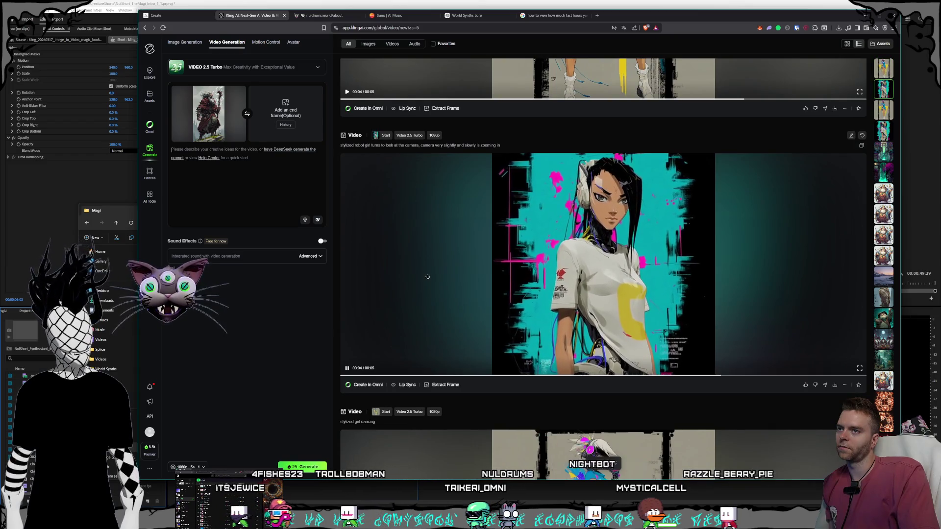
scroll(504, 270, down, 1)
scroll(505, 270, down, 3)
scroll(460, 252, down, 3)
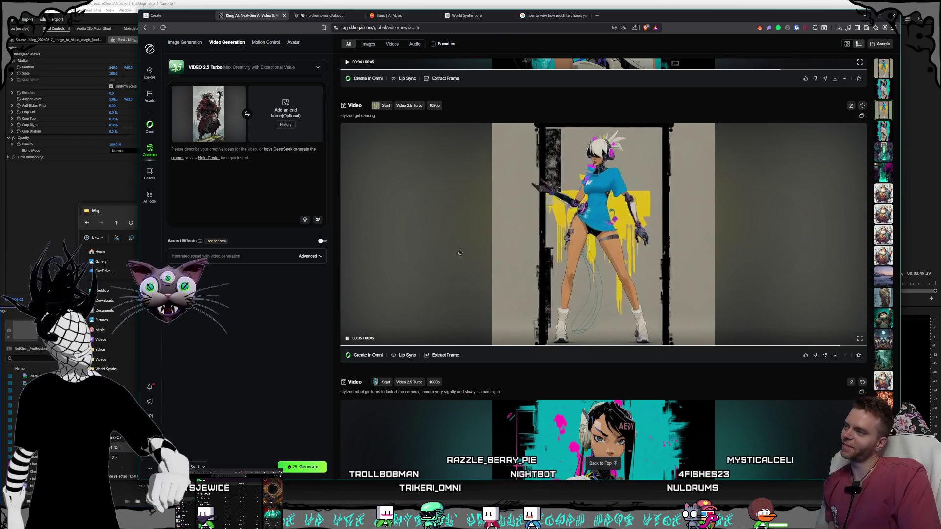
click(278, 187)
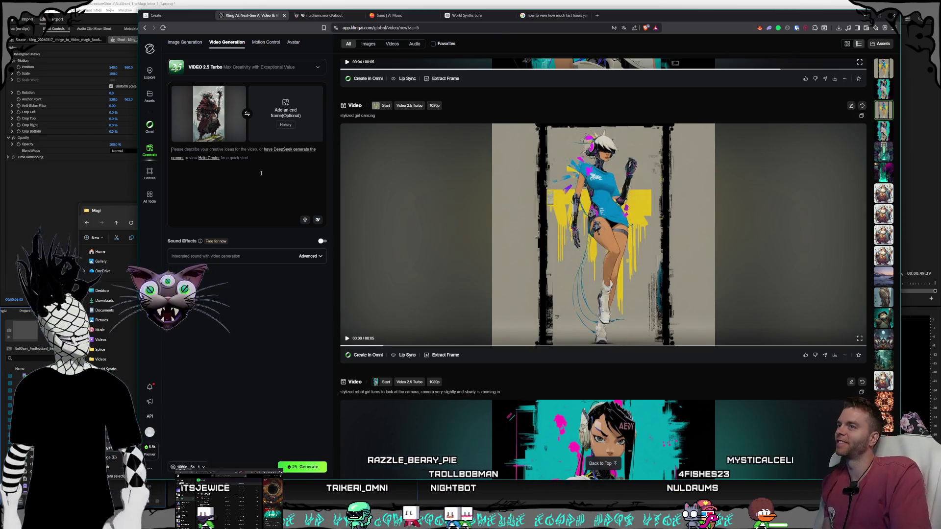
scroll(498, 175, down, 5)
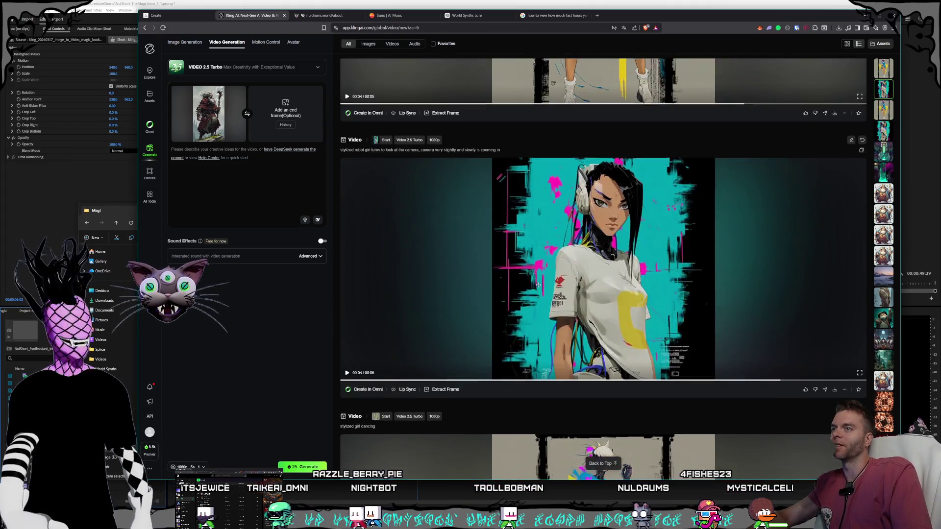
scroll(498, 176, up, 4)
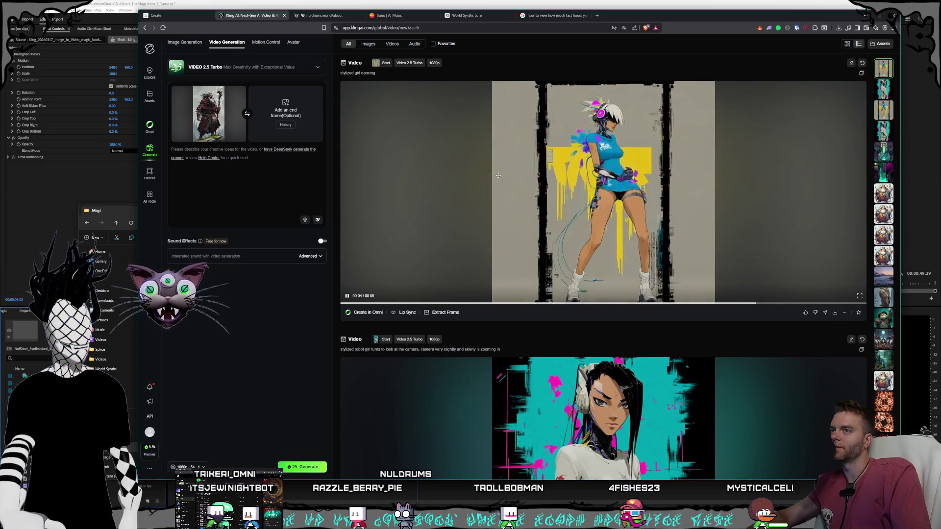
scroll(470, 245, down, 8)
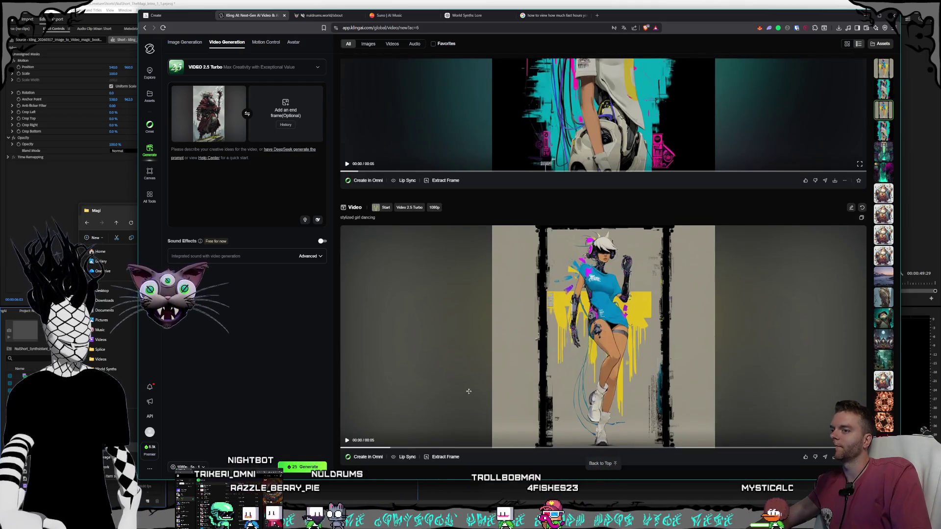
mouse_move(465, 384)
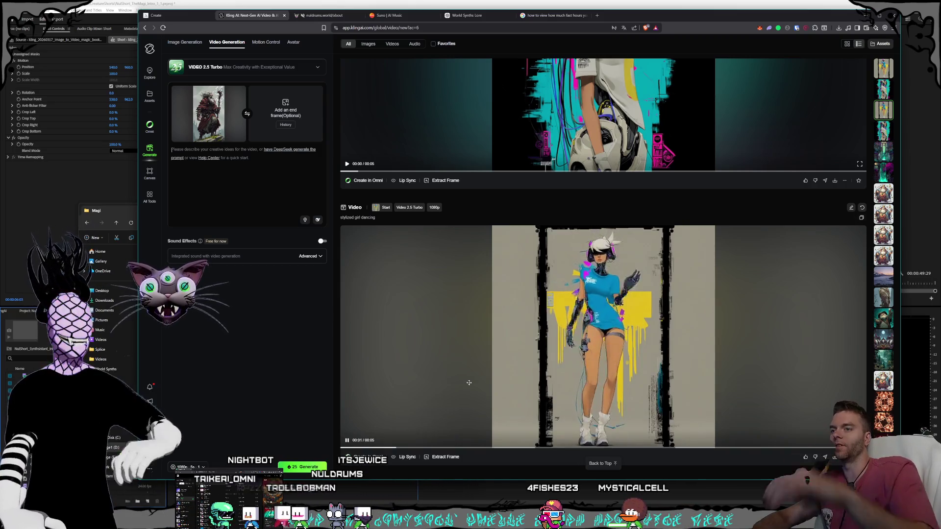
scroll(536, 315, down, 6)
scroll(536, 315, up, 3)
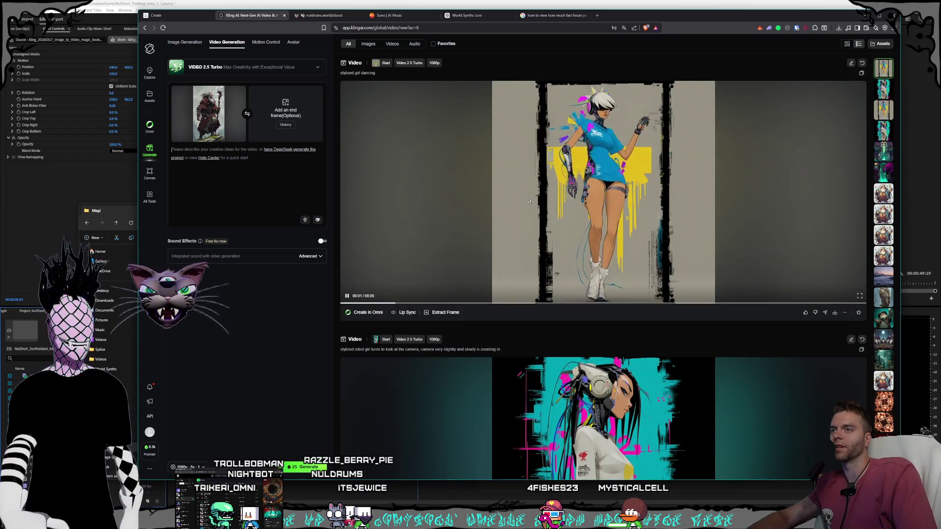
scroll(519, 264, down, 1)
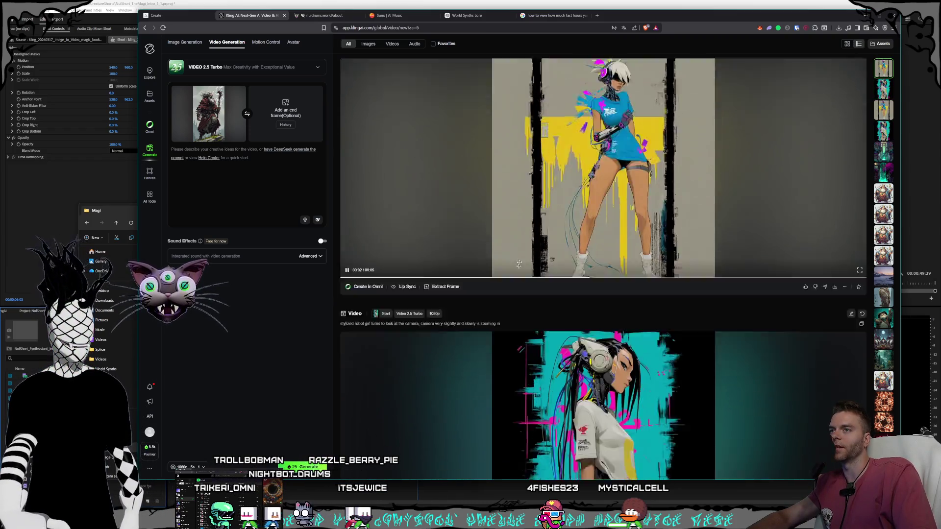
scroll(519, 264, down, 5)
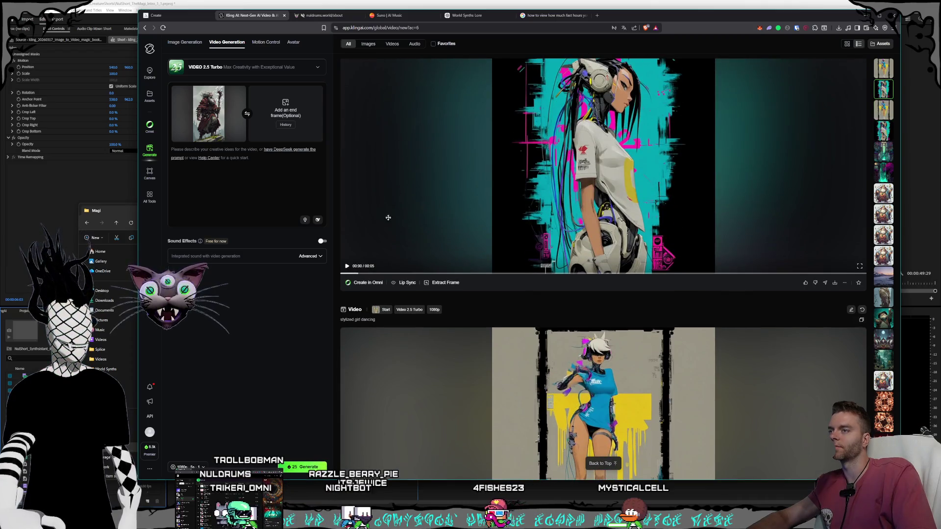
scroll(388, 217, up, 1)
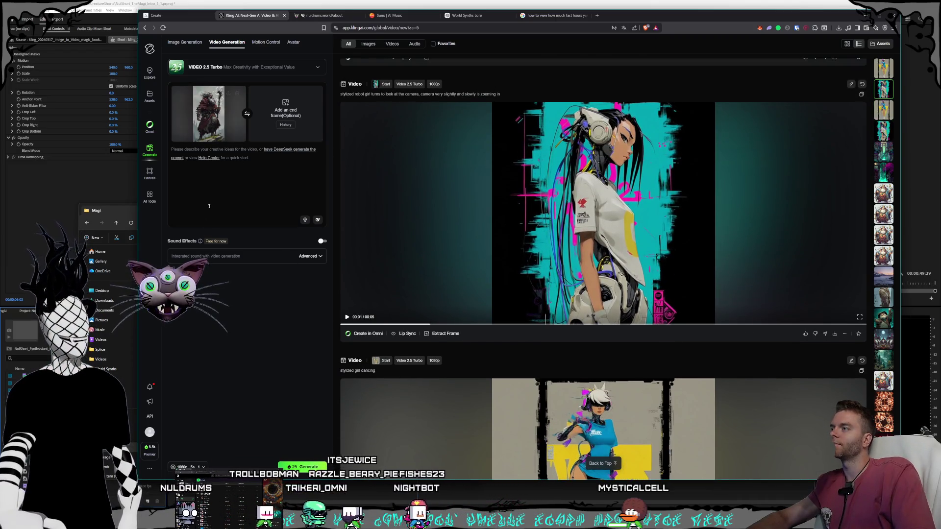
click(230, 154)
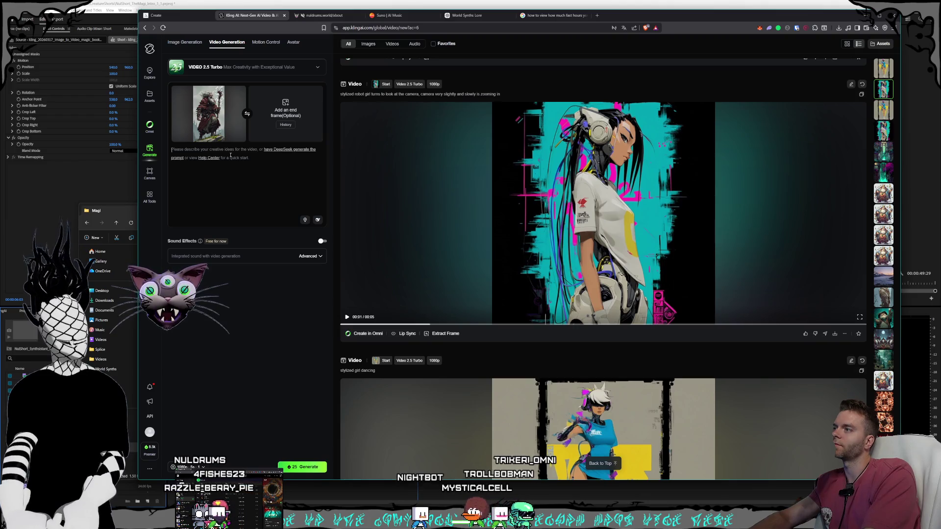
- Check the Trikeri_classroom wizard-teacher image, then drag it in as Kling's start frame
text(wizard)
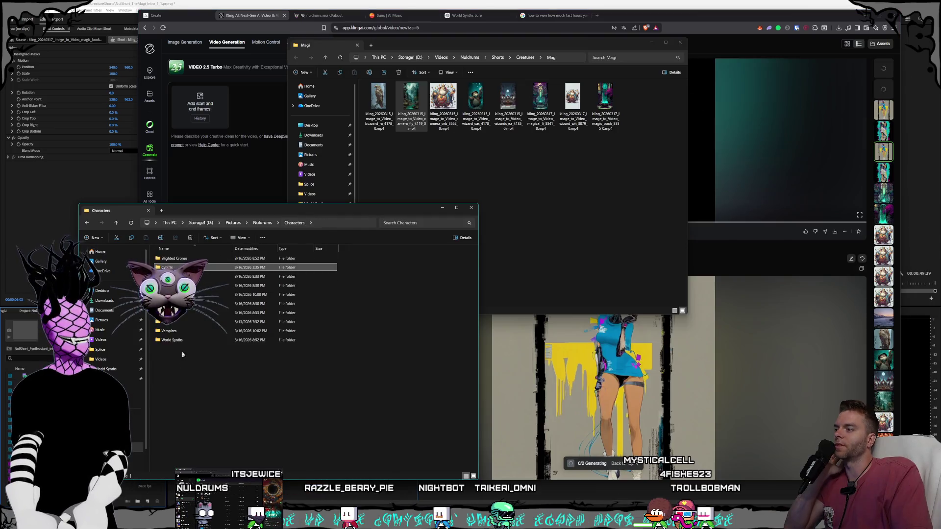
double_click(205, 294)
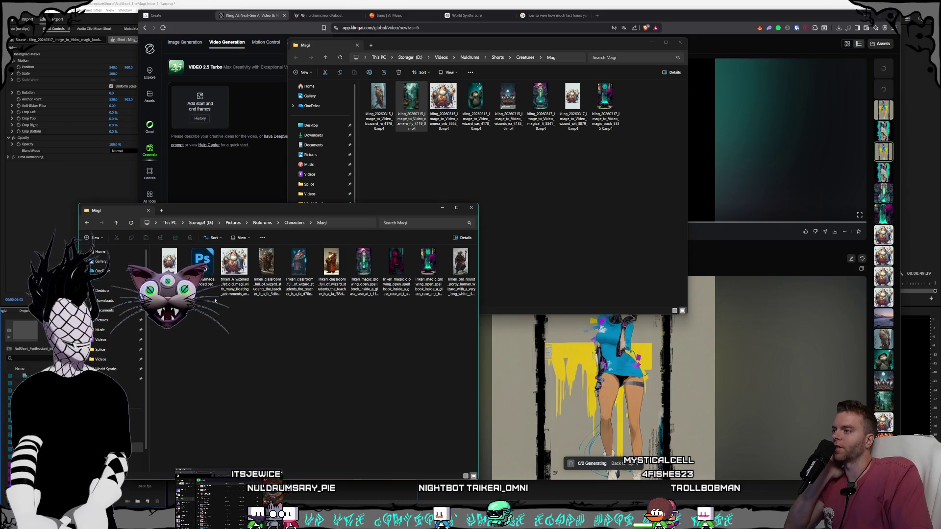
double_click(270, 284)
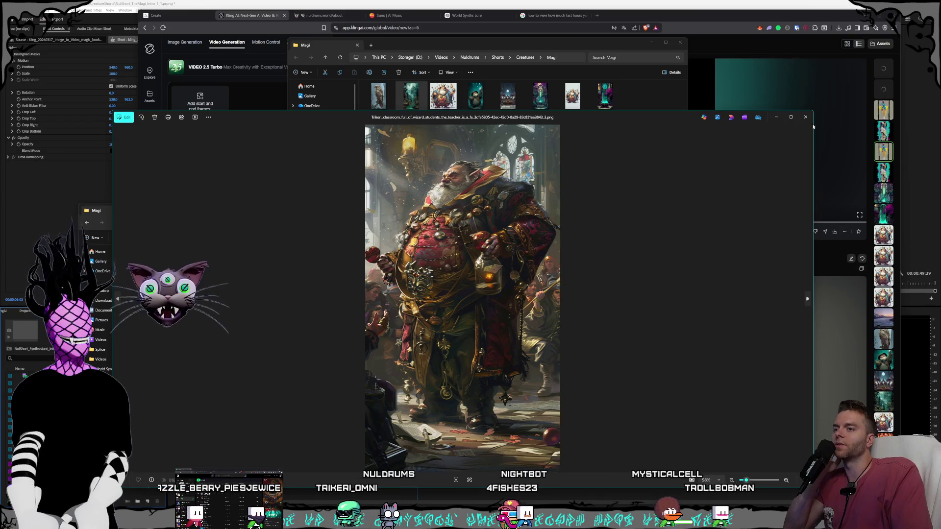
click(805, 116)
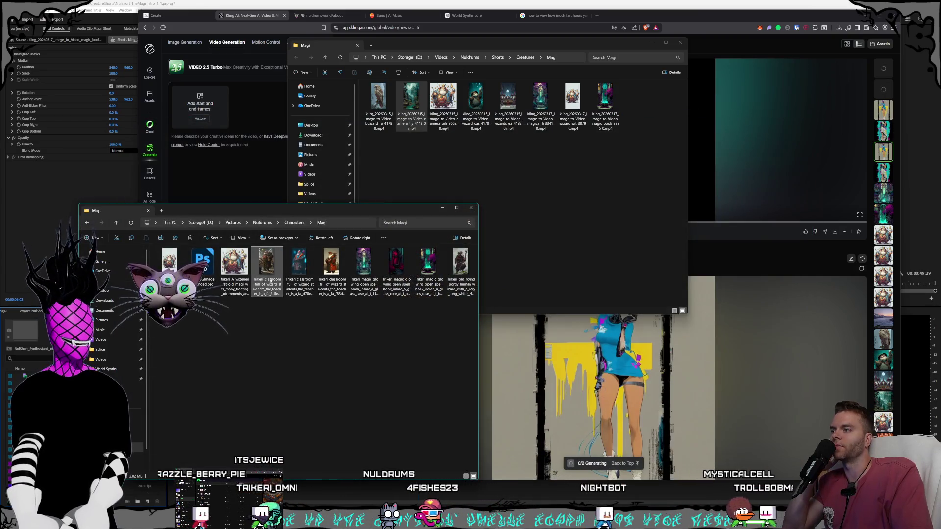
drag(268, 281, 204, 116)
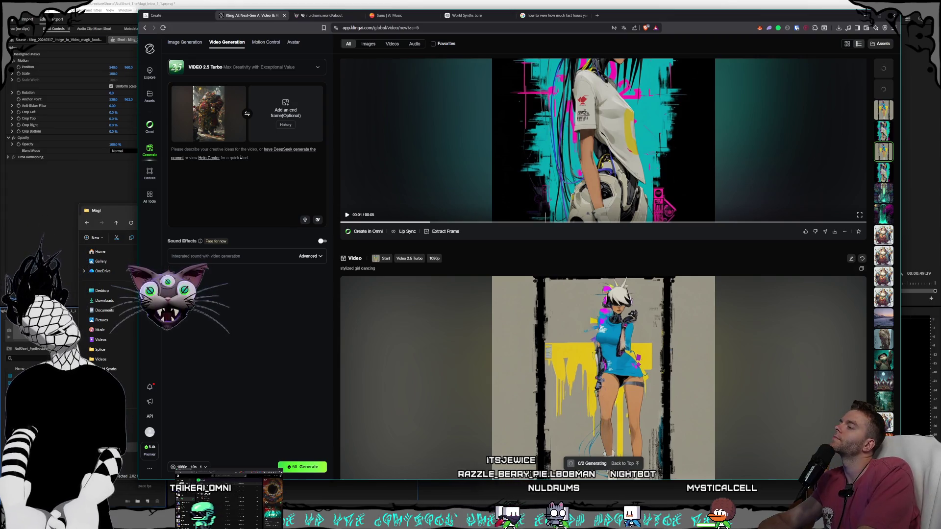
- Recheck the classroom wizard image and write 'wizard giving a speech to an audience, camera zooms out slowly'
text(wizard)
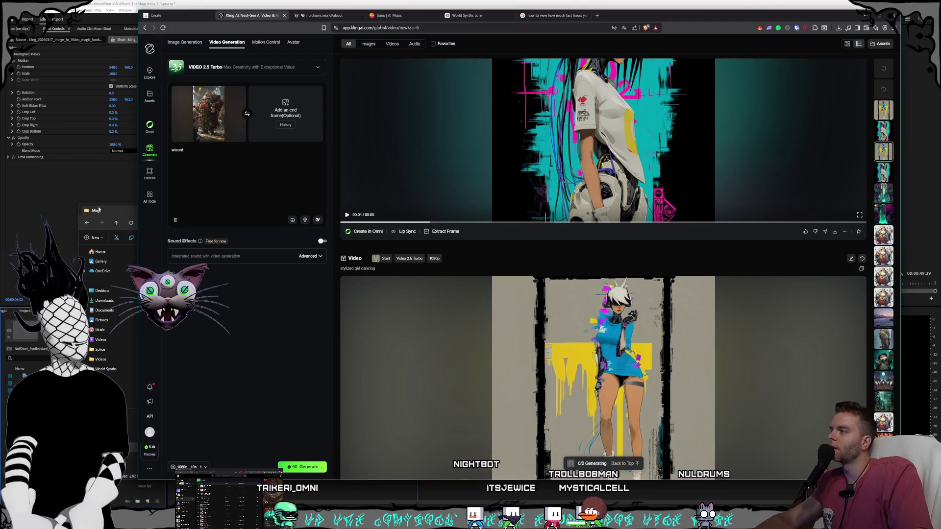
key(alt+Tab)
double_click(267, 276)
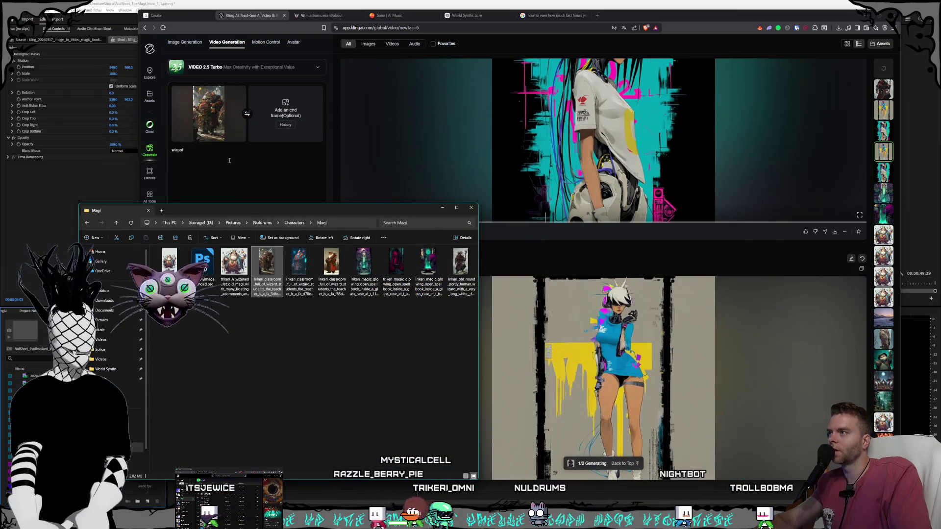
click(231, 156)
text(giving a speech to an audience, camera zooms out)
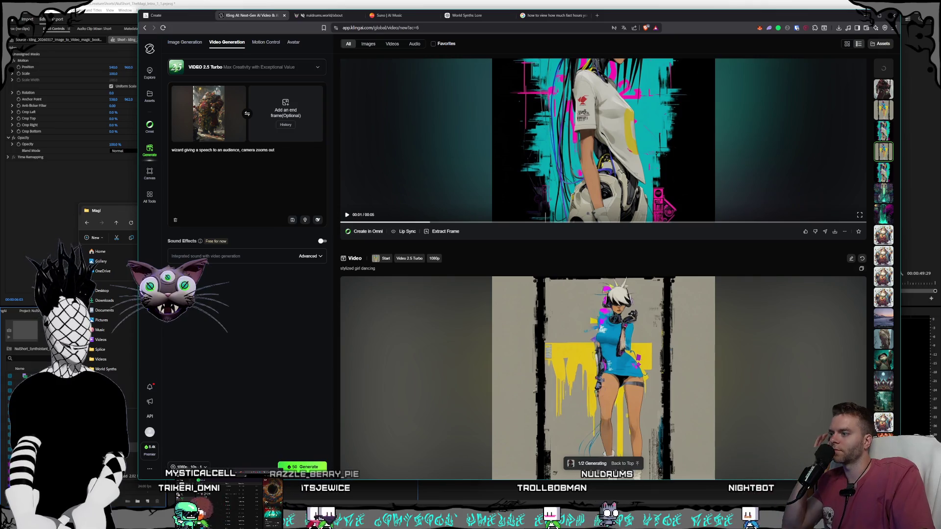
- Set the video length to 5s and finish the prompt
click(195, 466)
click(197, 426)
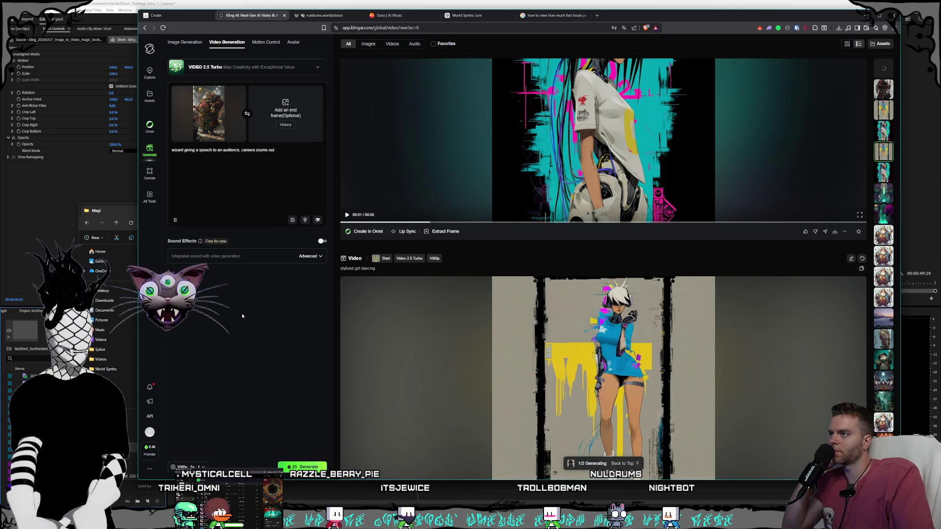
click(288, 150)
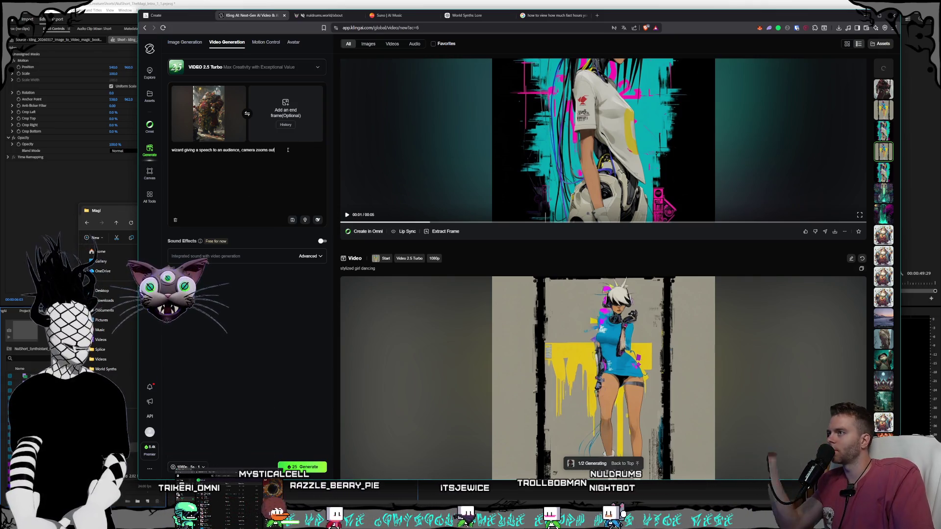
text(slowly)
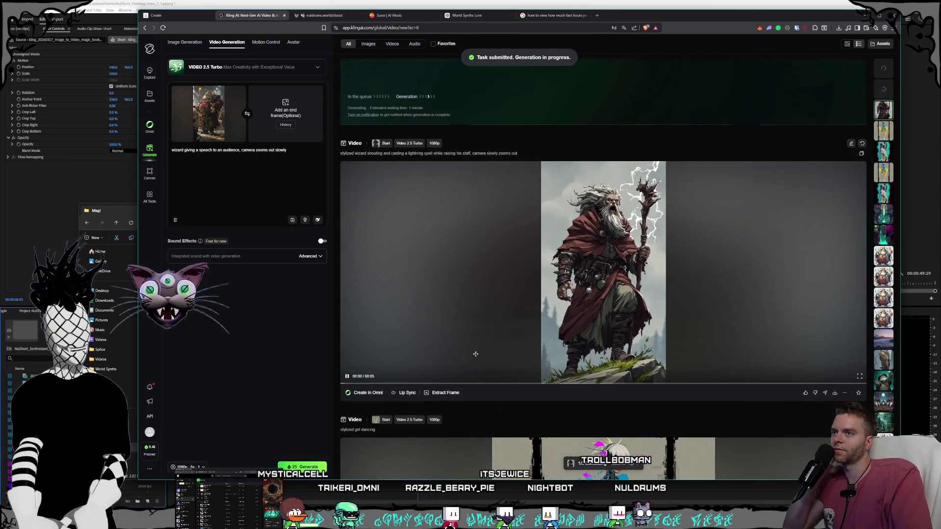
scroll(473, 314, down, 2)
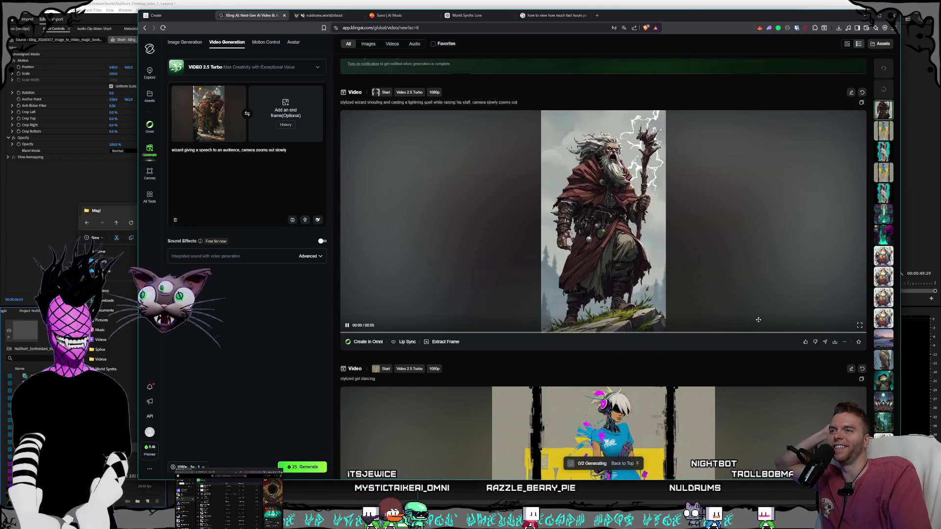
- Watch the shouting-wizard video full screen, then remove the start frame image
click(860, 326)
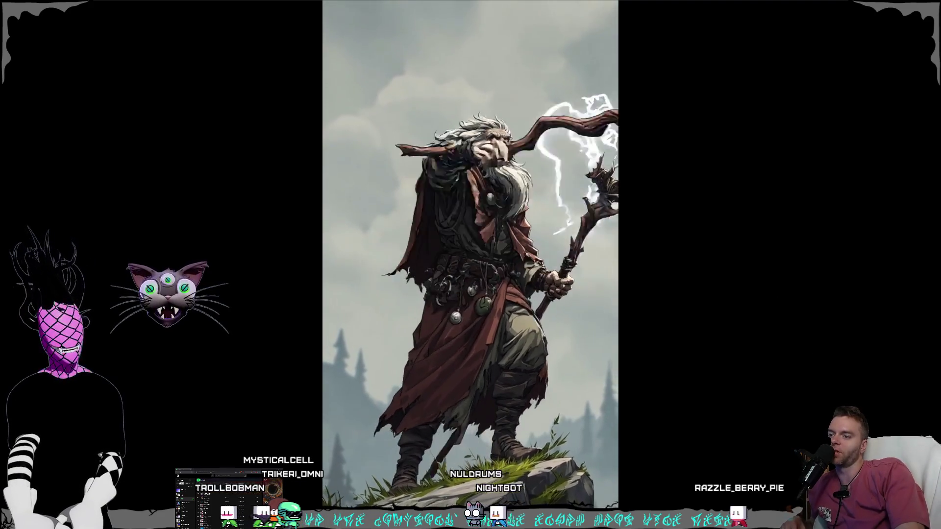
key(Escape)
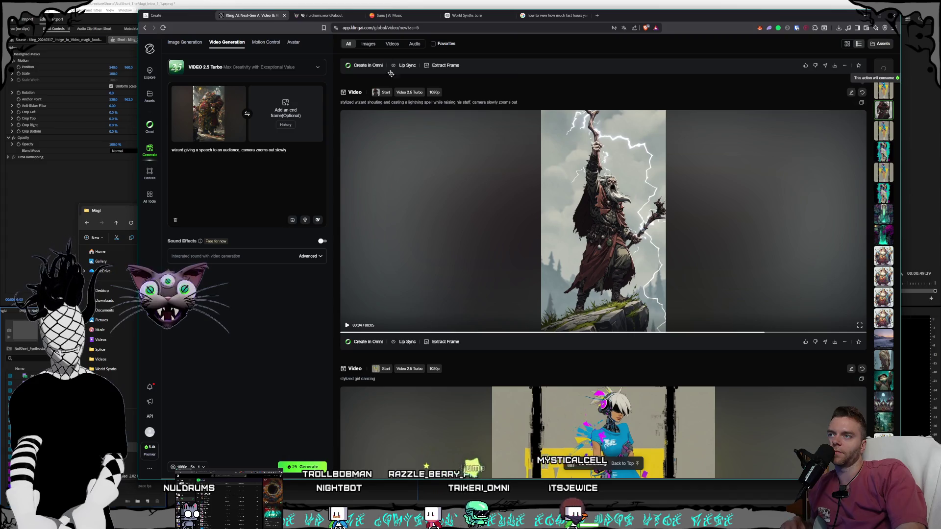
click(238, 94)
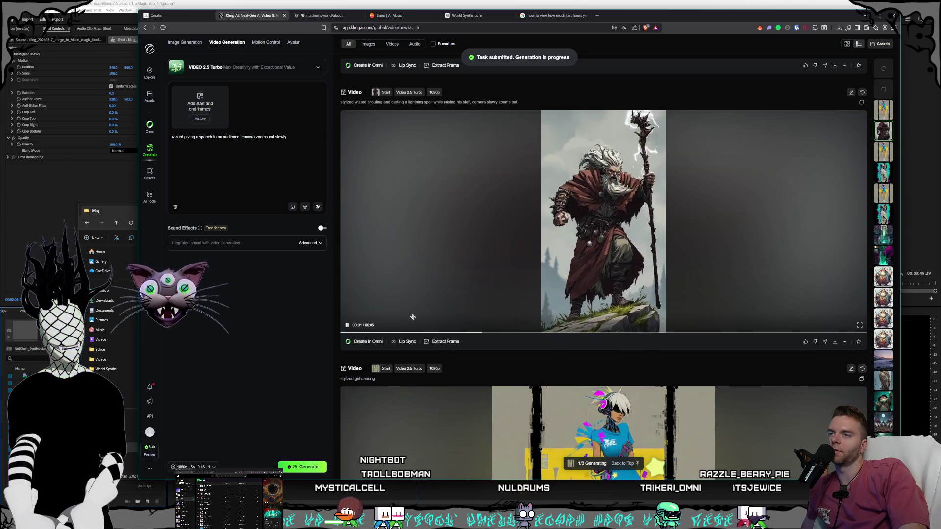
key(alt+Tab)
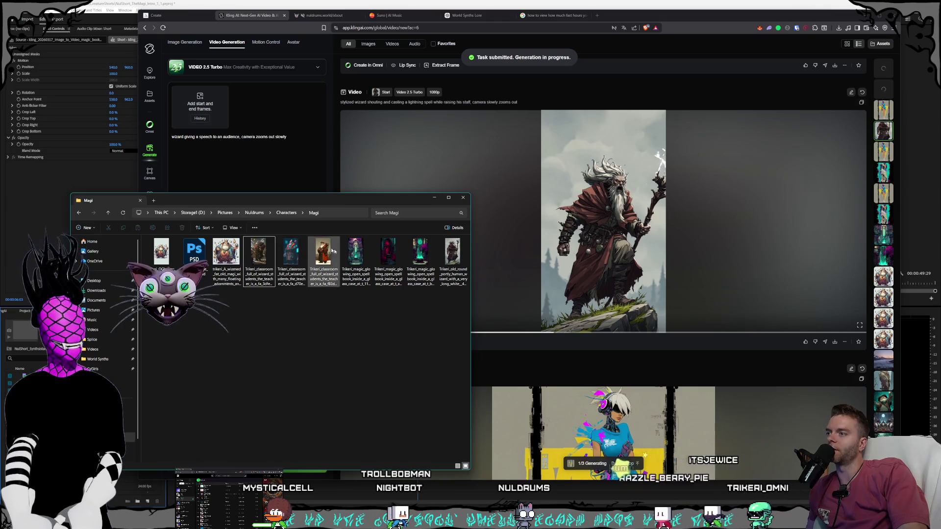
- Load the red-robed wizard image from the Magi folder as the start frame
click(453, 255)
drag(453, 255, 200, 100)
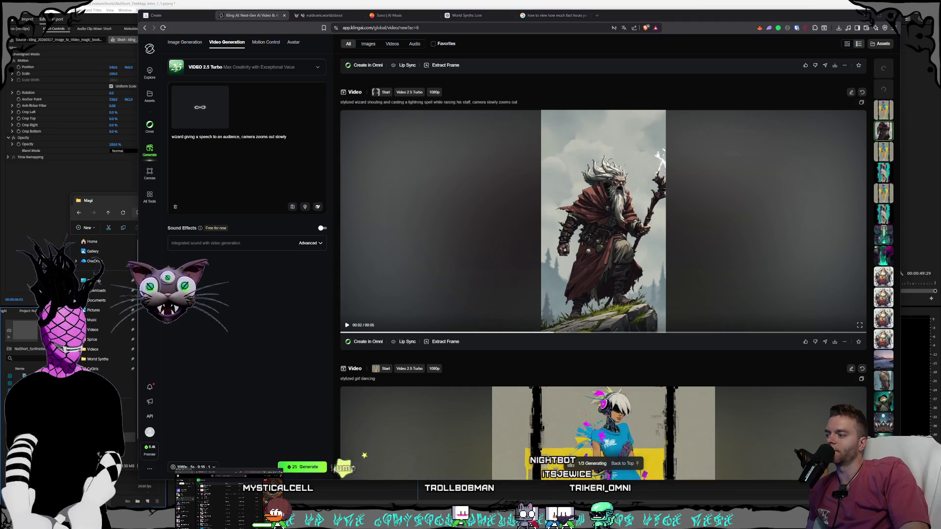
key(alt+Tab)
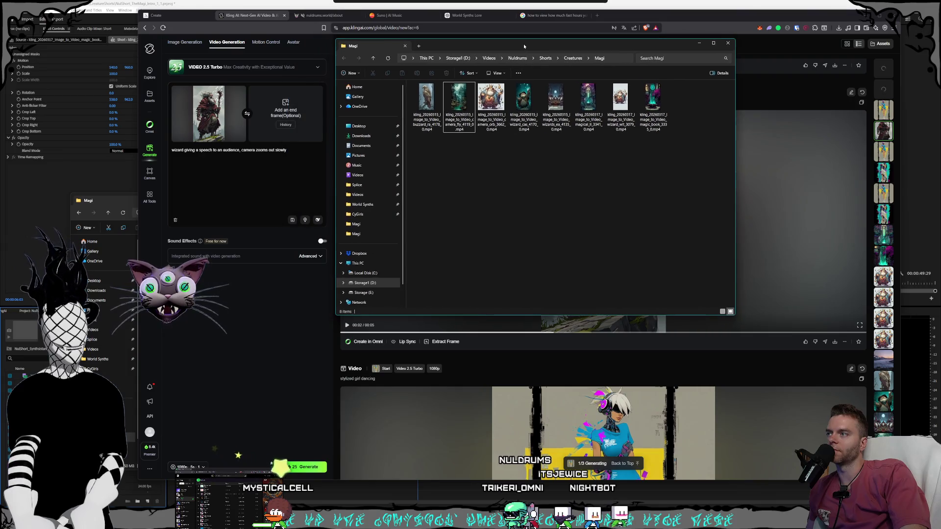
click(267, 186)
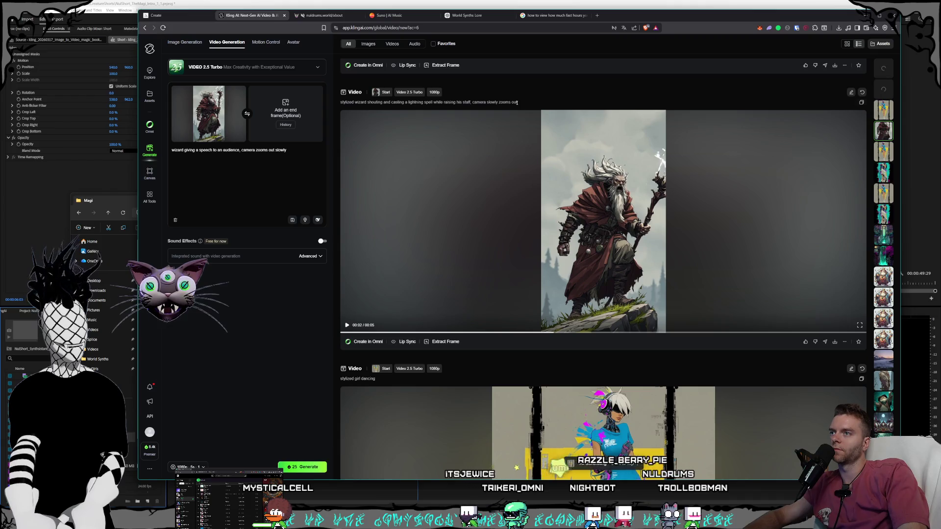
- Copy the earlier video's prompt and paste it over the current prompt
drag(517, 102, 346, 102)
key(ctrl+c)
click(260, 200)
key(ctrl+a)
key(ctrl+v)
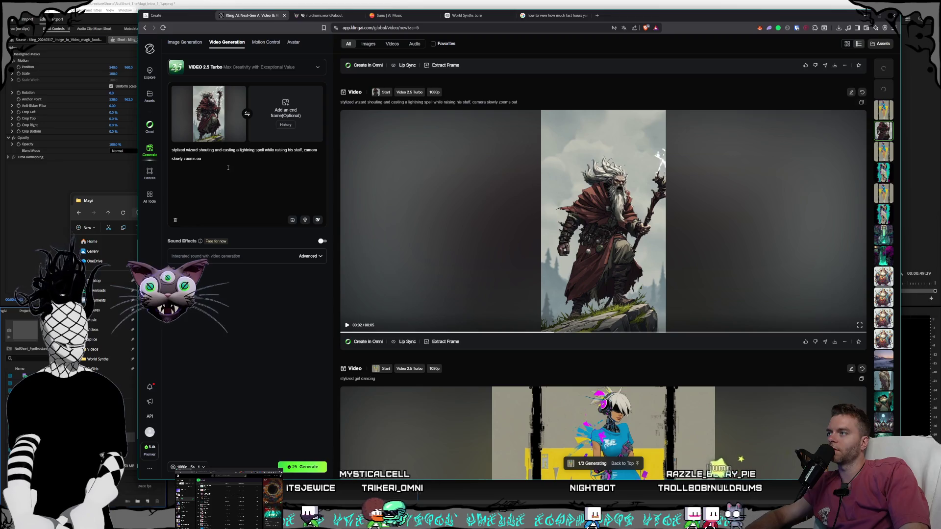
- Change 'left' to 'right' so the staff is in his right hand
text(the)
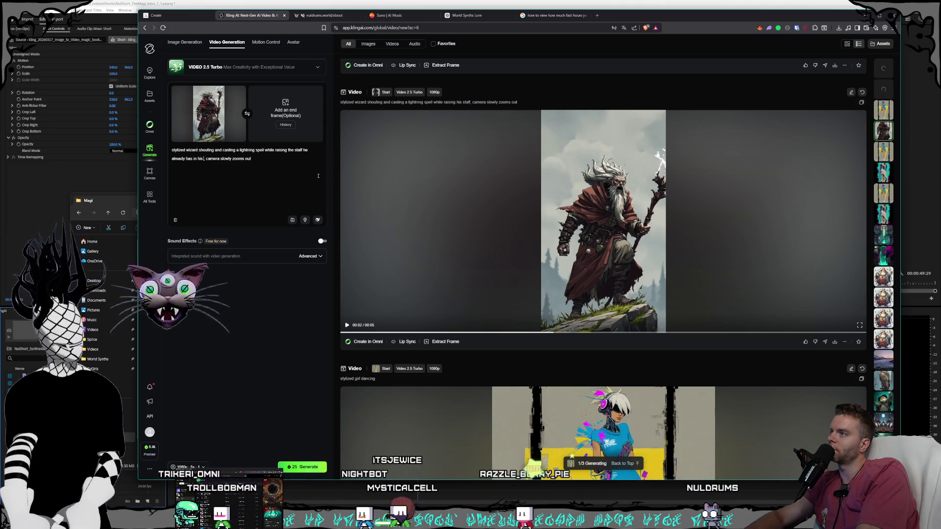
text(r)
text(ft hand)
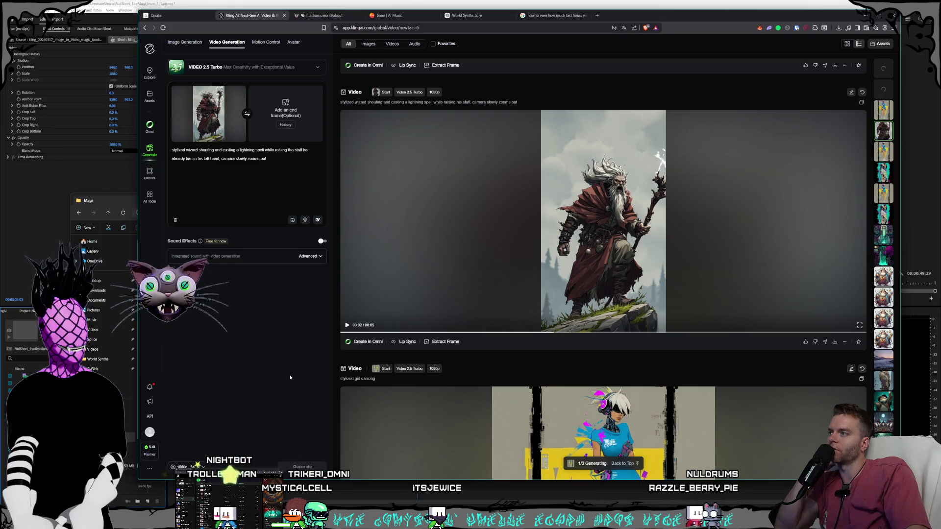
double_click(207, 158)
key(BackSpace)
text(right)
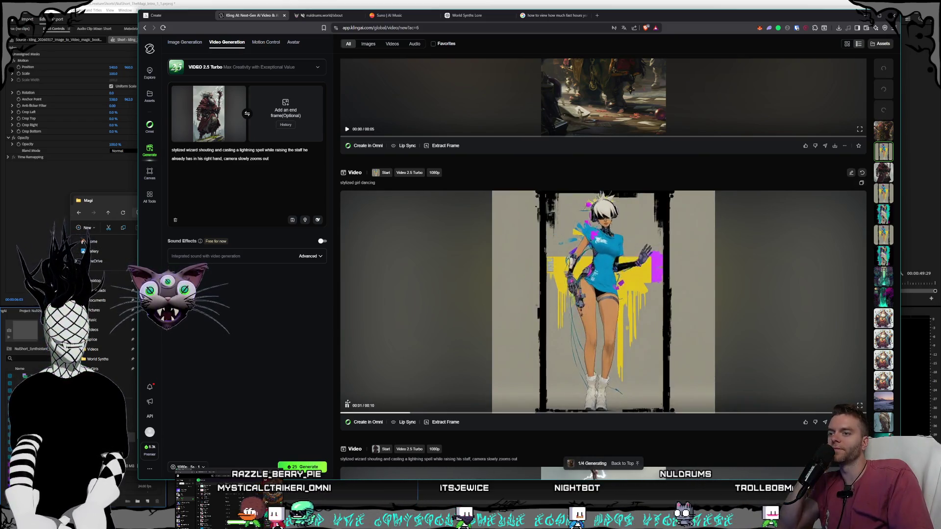
scroll(571, 328, down, 4)
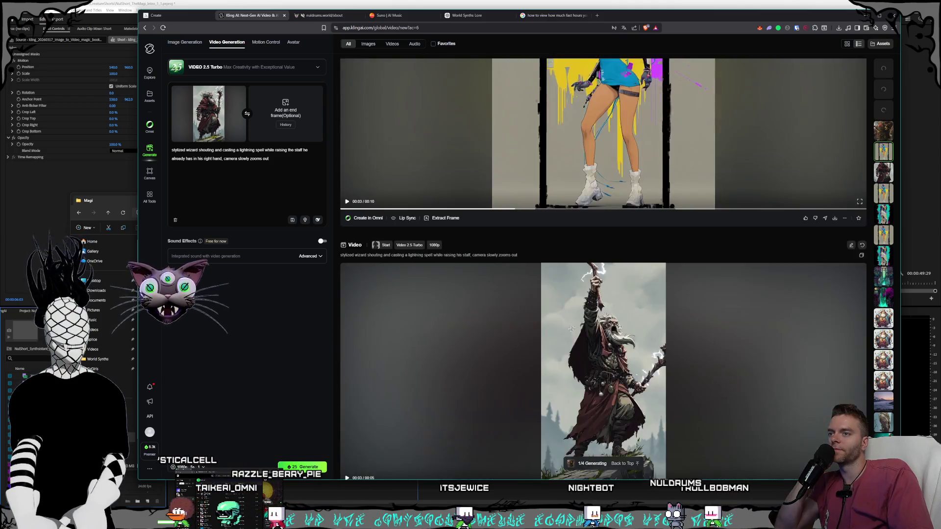
scroll(571, 328, down, 10)
scroll(502, 268, up, 3)
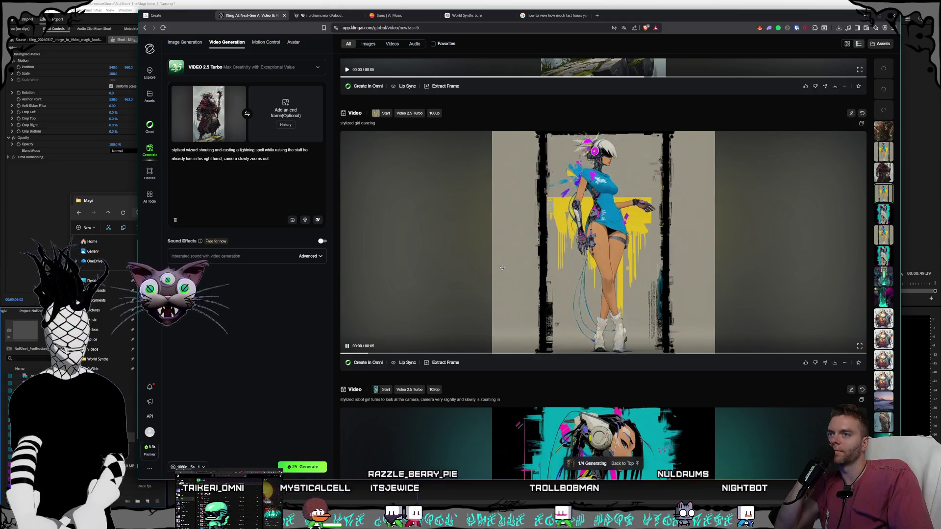
scroll(502, 268, down, 5)
scroll(471, 314, up, 7)
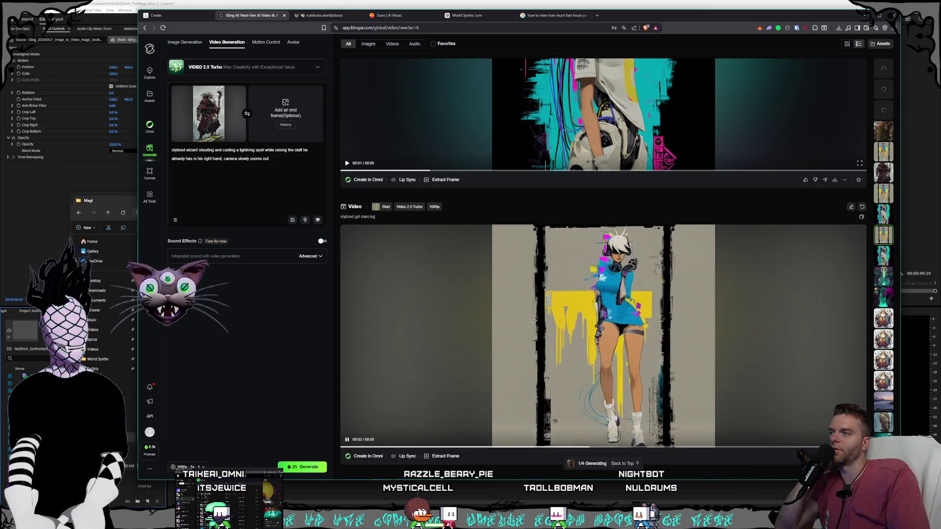
scroll(573, 304, up, 5)
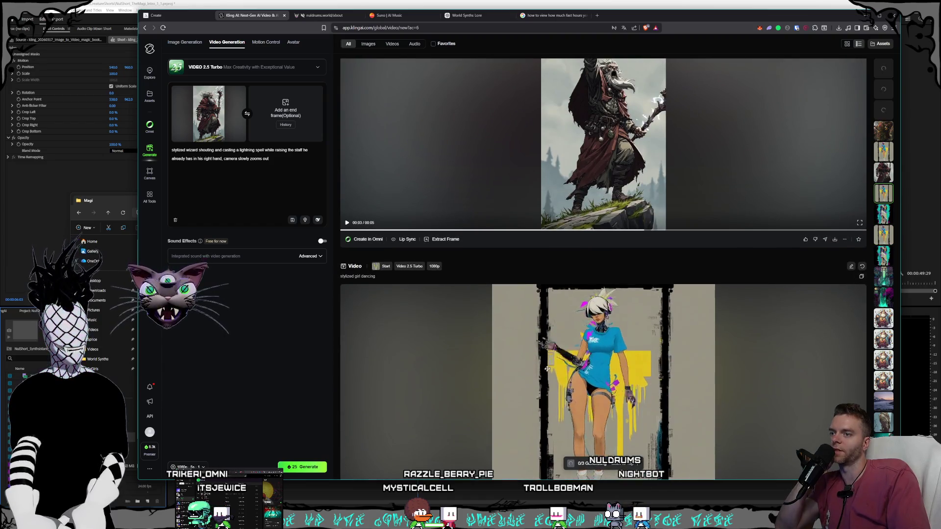
scroll(539, 334, up, 3)
scroll(516, 354, down, 2)
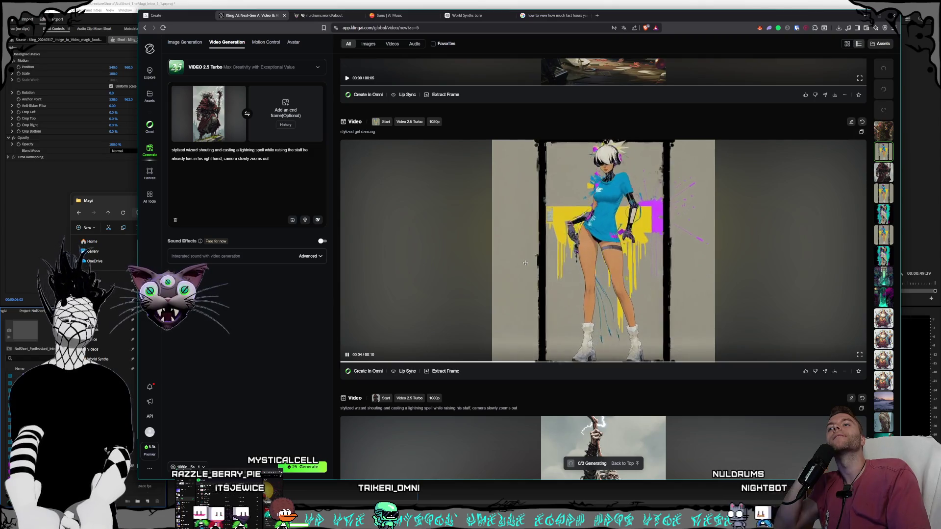
scroll(524, 269, up, 5)
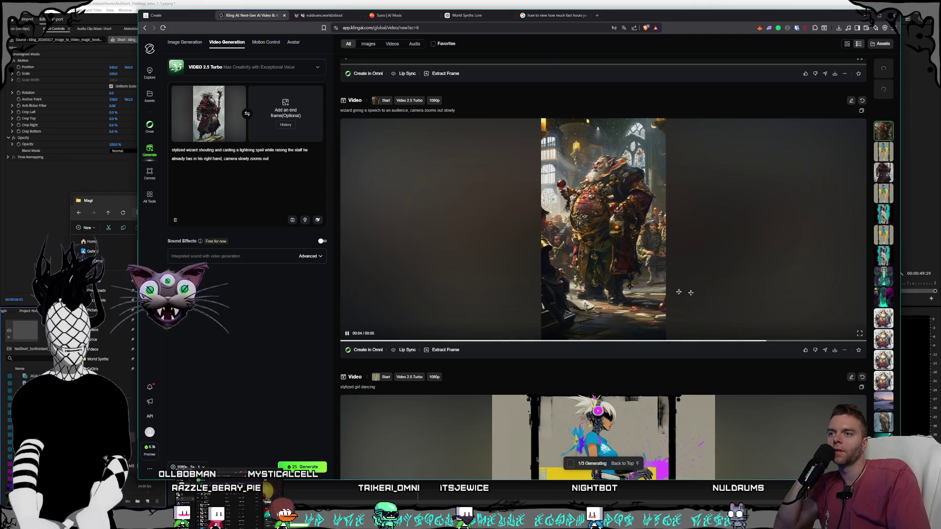
click(861, 334)
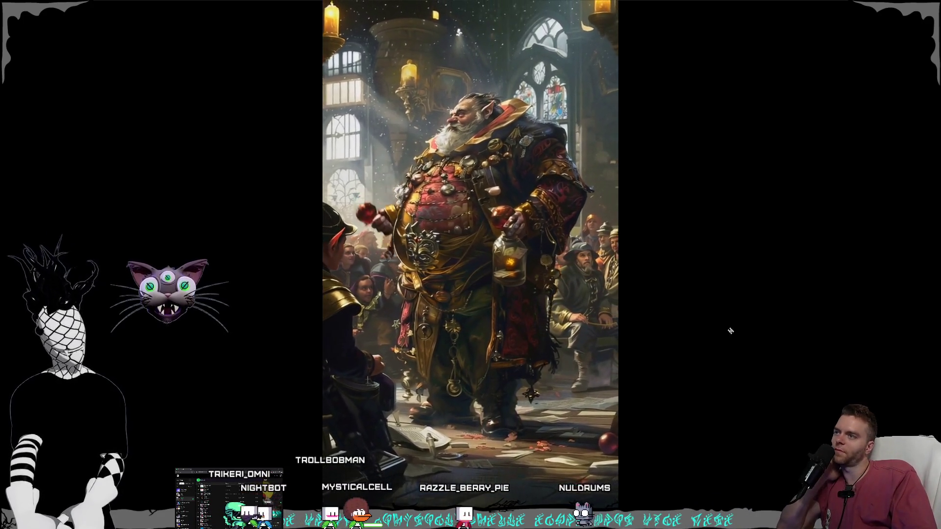
key(Escape)
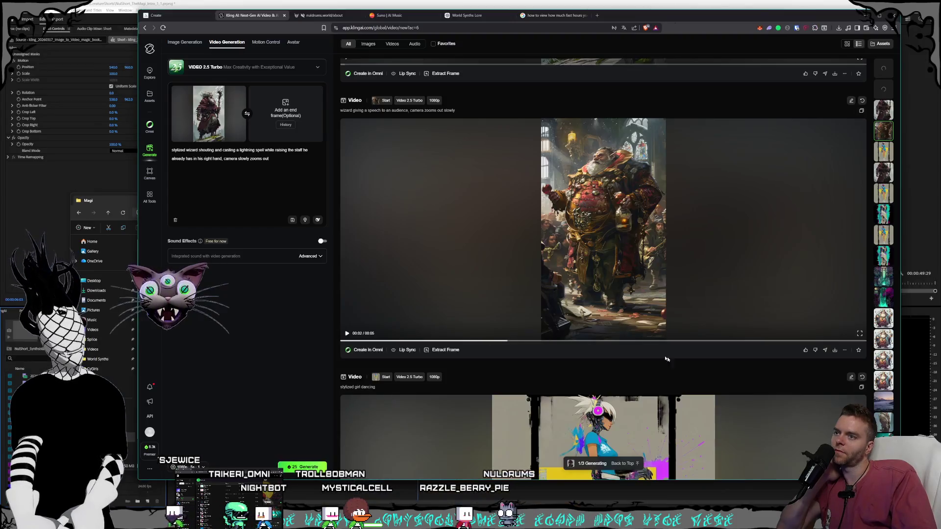
scroll(637, 353, up, 6)
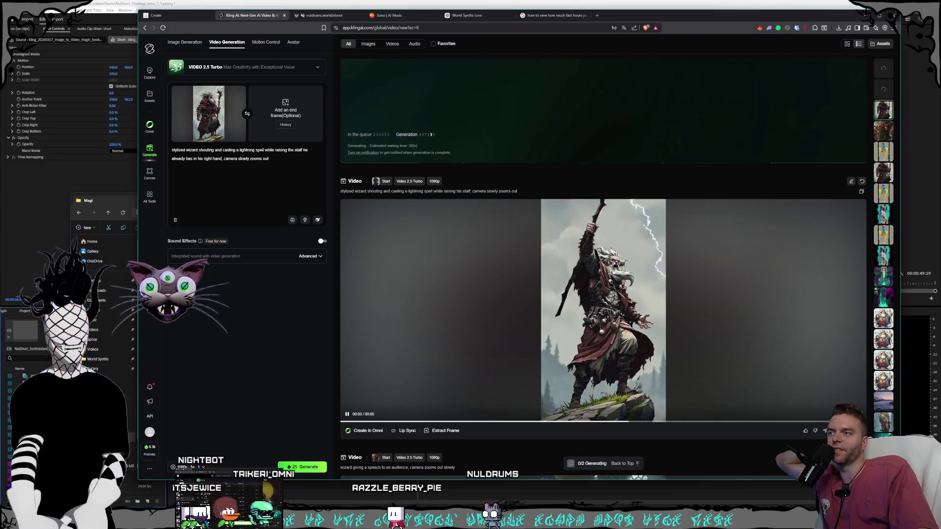
double_click(703, 324)
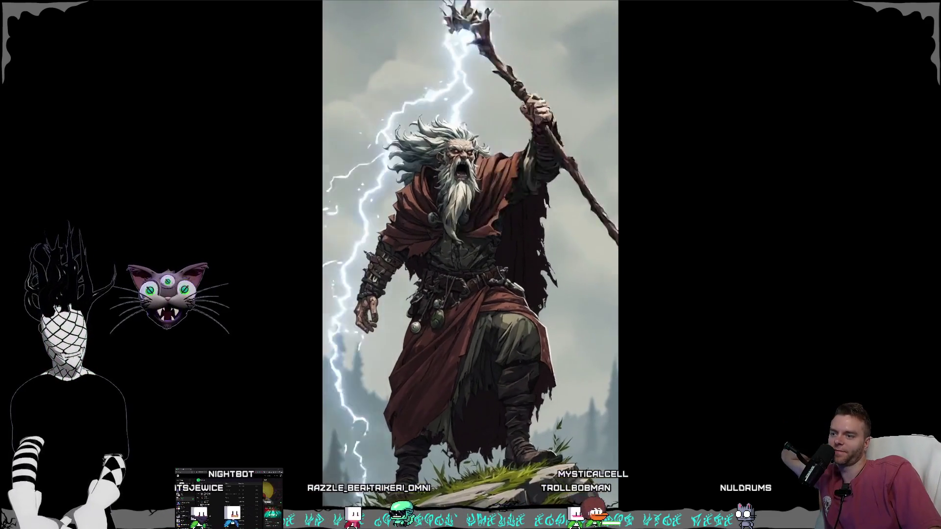
key(Escape)
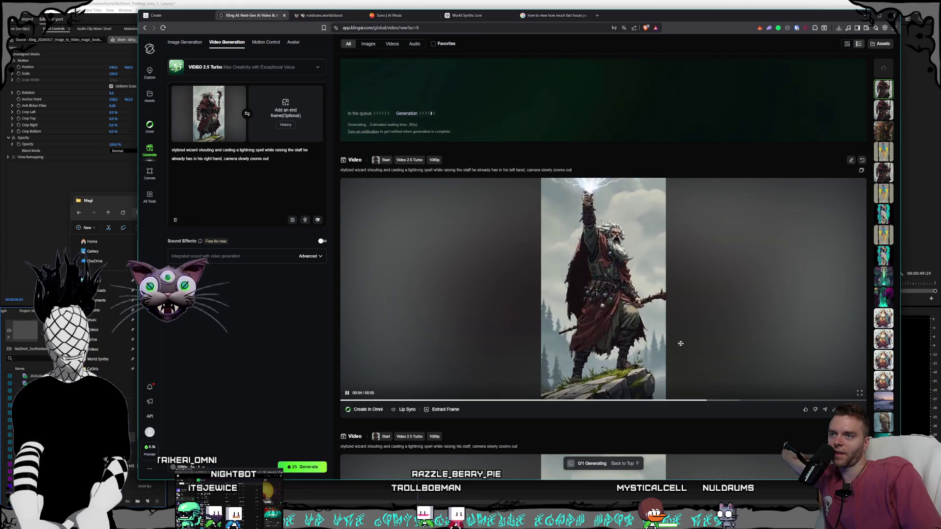
click(858, 392)
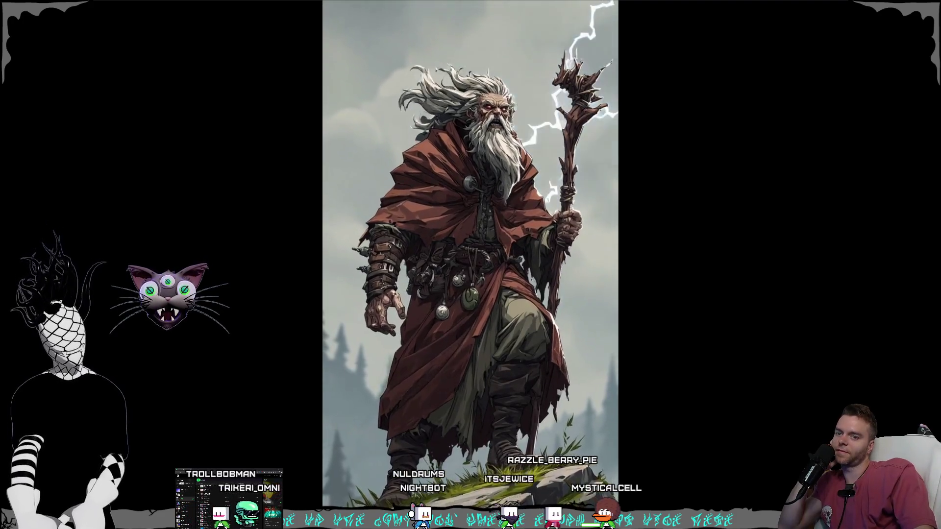
key(Escape)
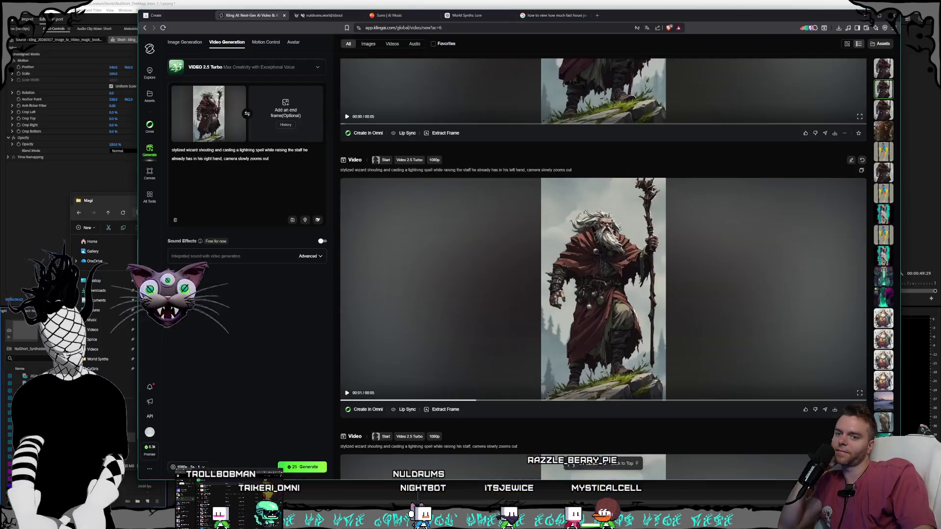
scroll(690, 343, up, 4)
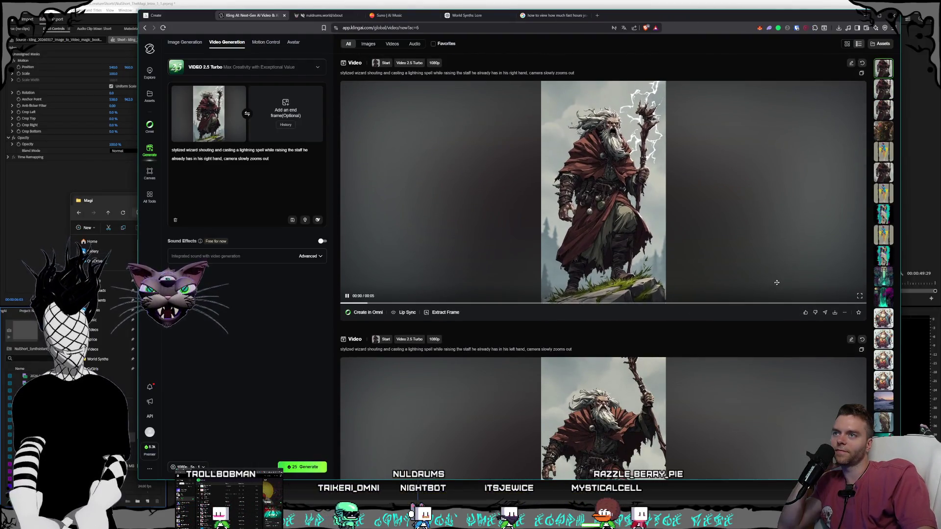
click(859, 297)
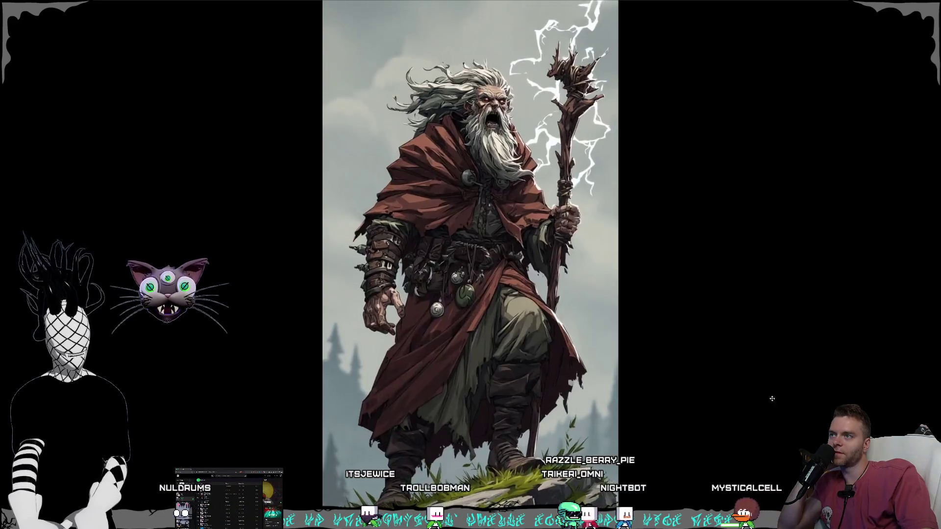
key(Escape)
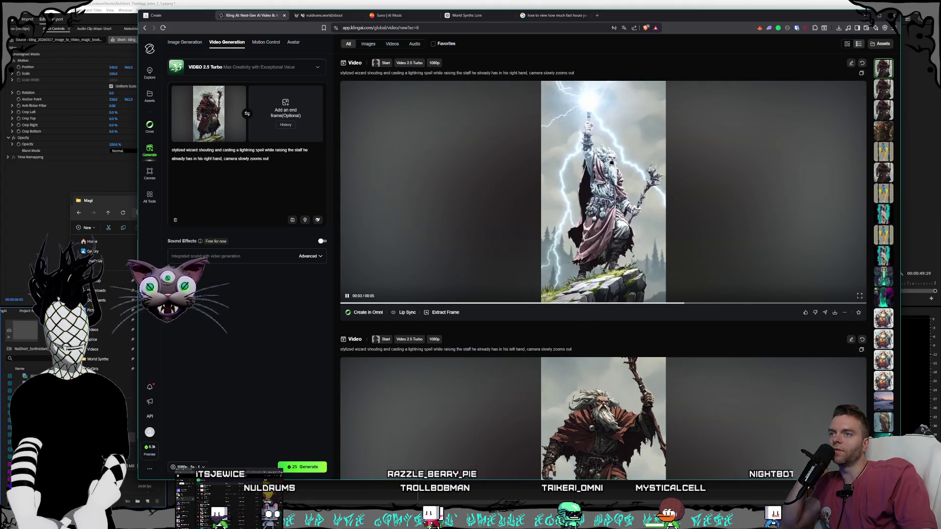
scroll(550, 305, down, 2)
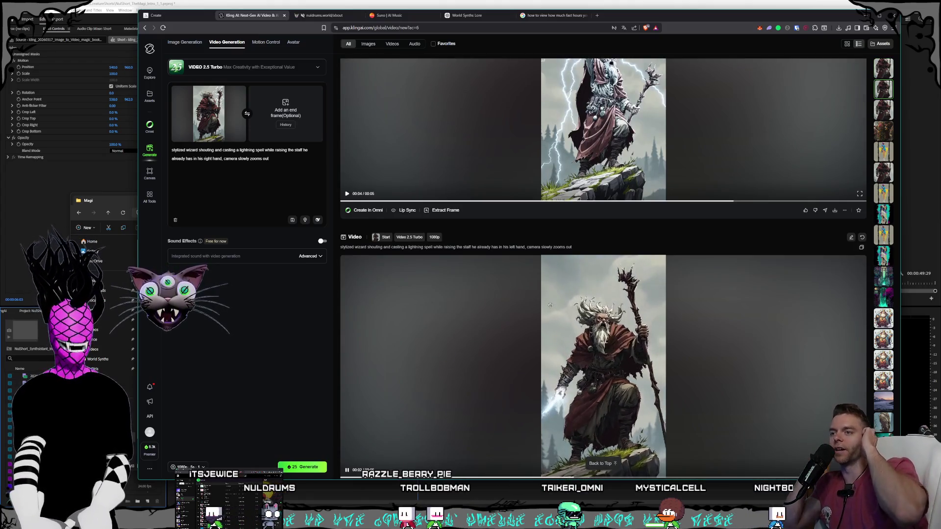
scroll(550, 305, down, 1)
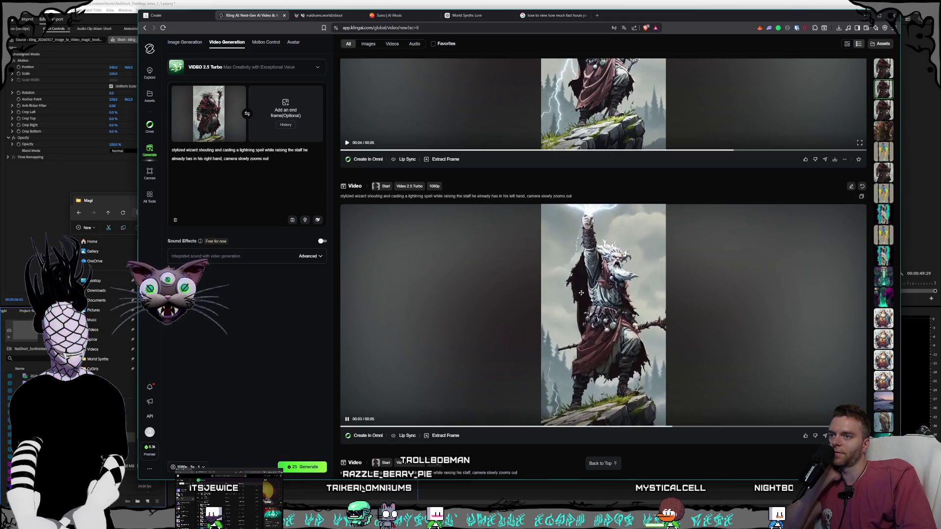
scroll(580, 292, down, 6)
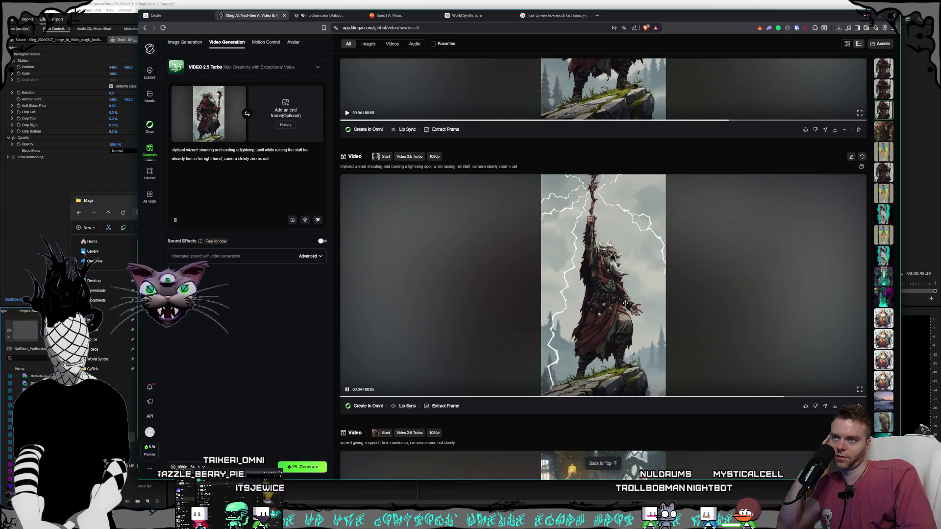
- Download the staff-raising lightning wizard and wizard speech clips as MP4s into the Magi folder
click(834, 406)
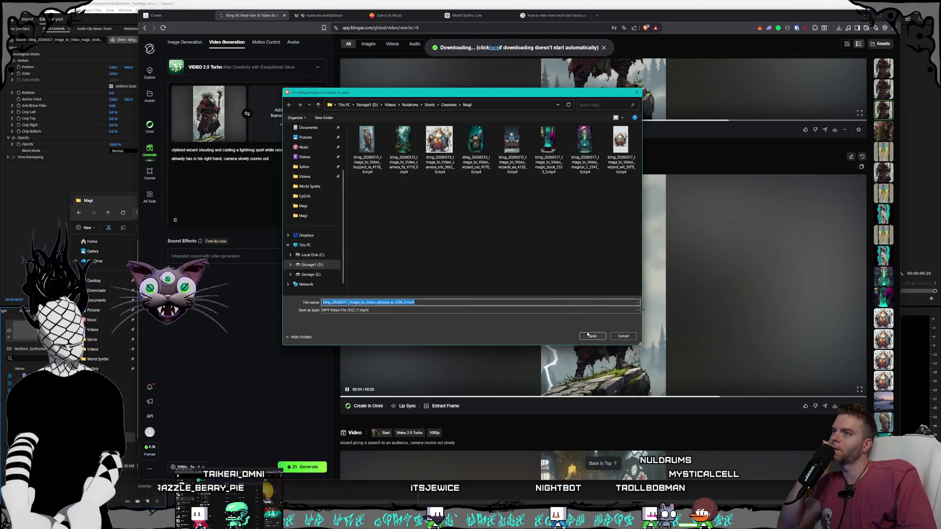
click(591, 336)
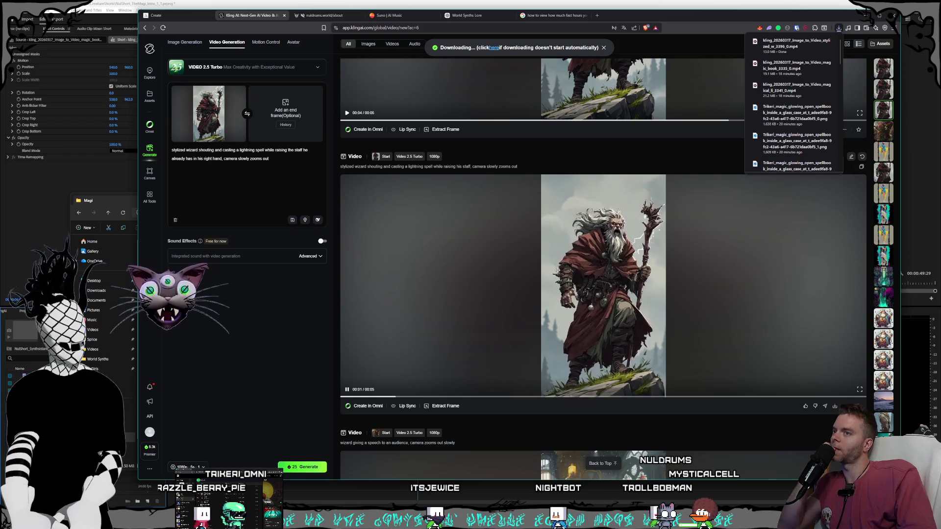
scroll(558, 267, down, 5)
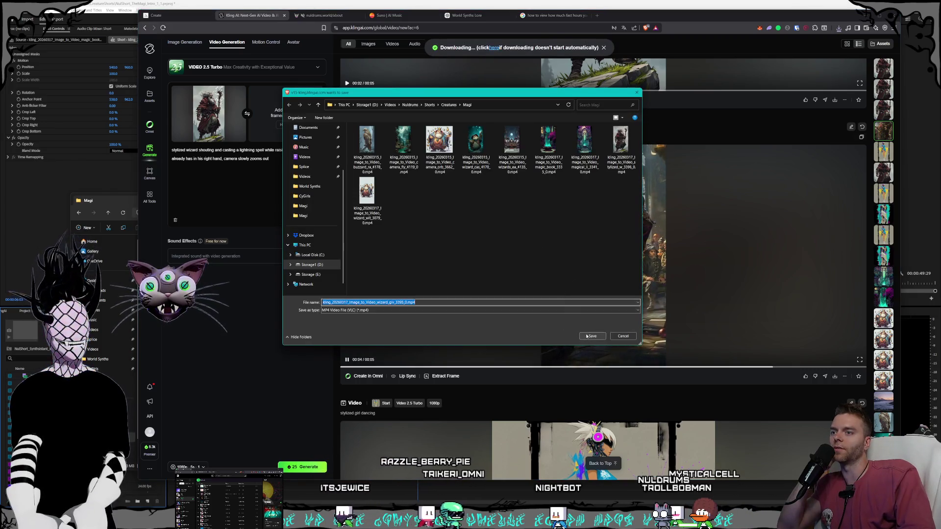
key(Return)
scroll(569, 298, down, 4)
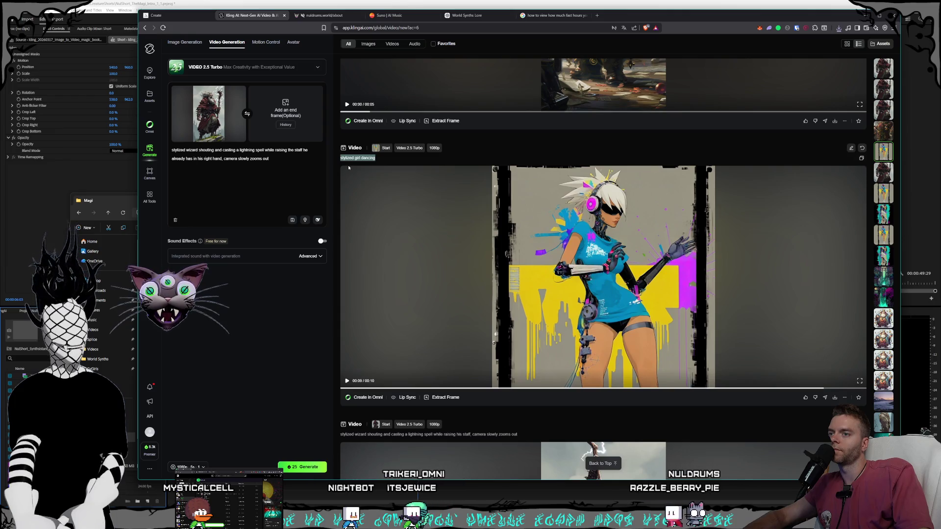
- Change the video prompt to 'stylized girl dancing, cool music video camera movements'
click(228, 175)
key(ctrl+a)
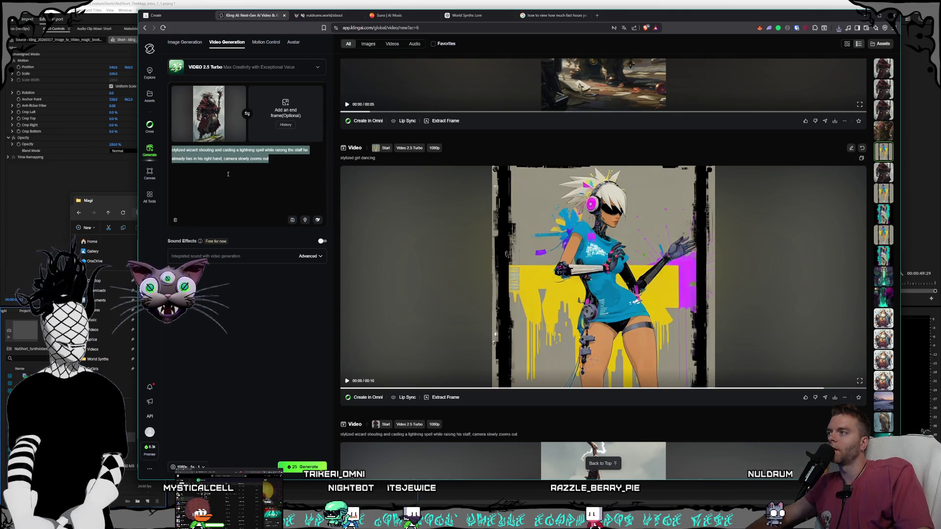
text(stylized wizard shouting and casting a lightning spell while raising the staff he already has in his right hand, camera slowly zooms outstylized wizard shouting and casting a lightning spell while raising the staff he already has in his left hand, camera slowly zooms outstylized wizard shouting and casting a lightning spell while raising his staff, camera slowly zooms outwizard giving a speech to an audience, camera zooms out slowlystylized girl dancing)
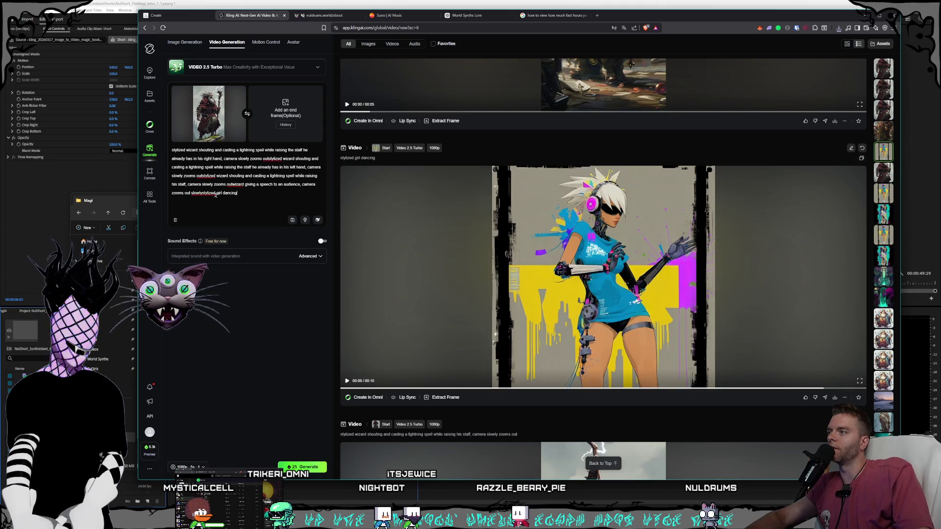
key(ctrl+a)
text(stylized girl dancing)
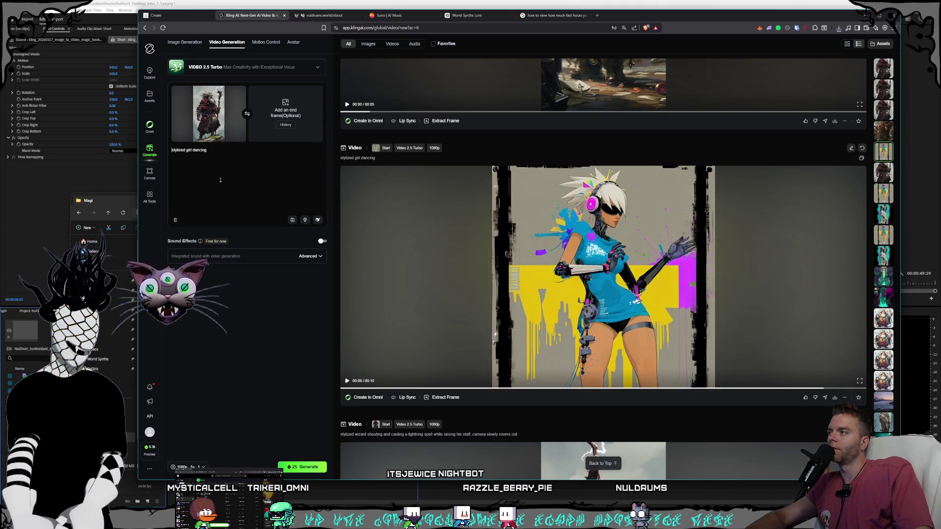
text(, cool)
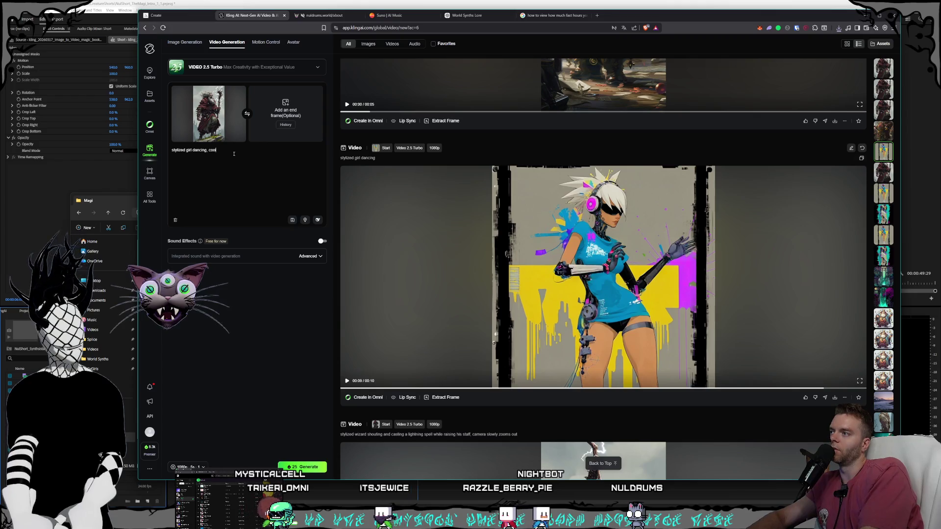
text( music video )
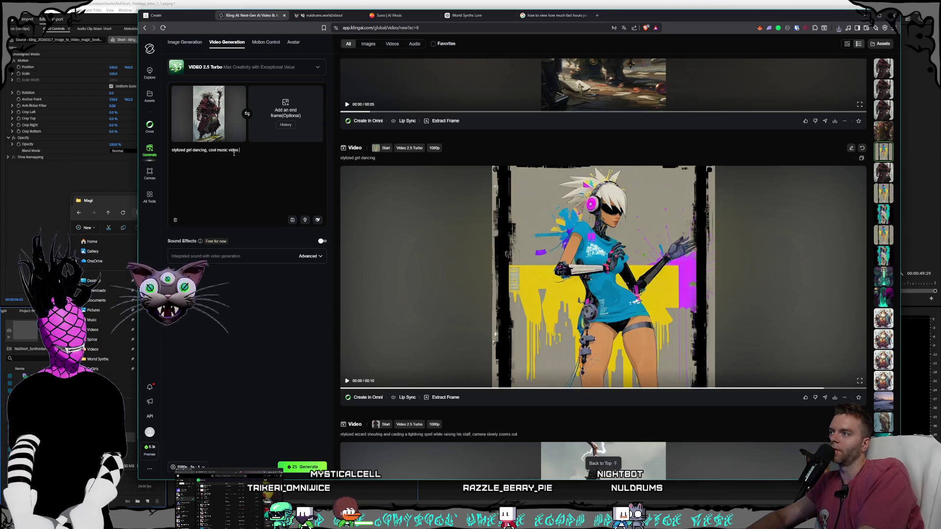
text(camera movements)
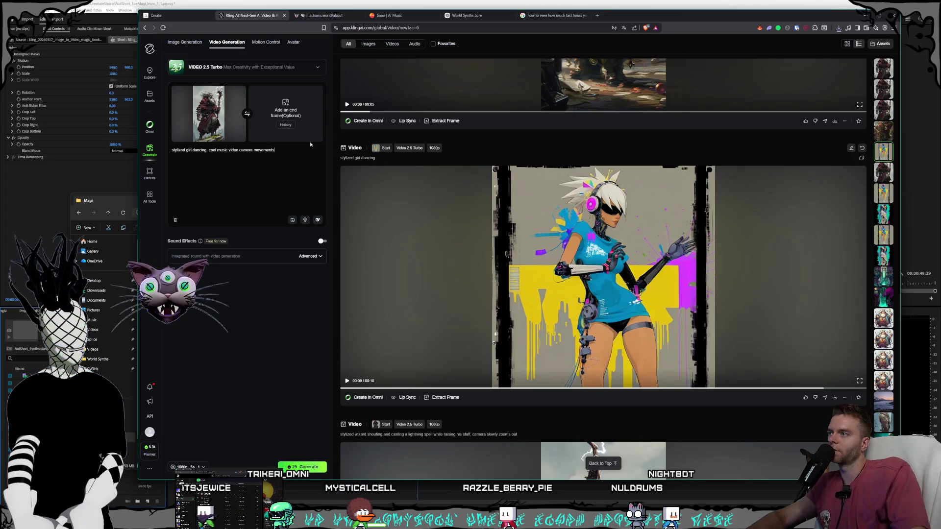
- Replace the wizard start frame with CyGirl_2.png from the CyGirls folder
click(239, 92)
click(200, 105)
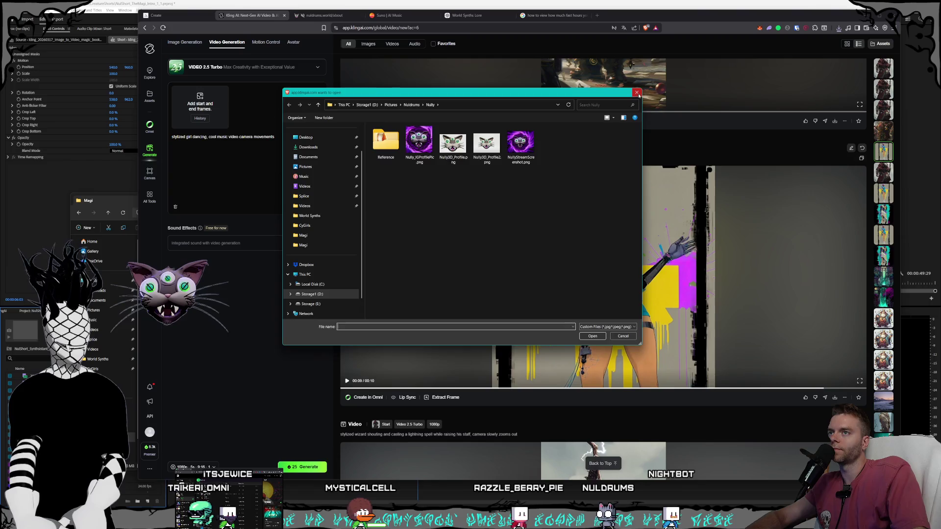
click(636, 92)
click(103, 201)
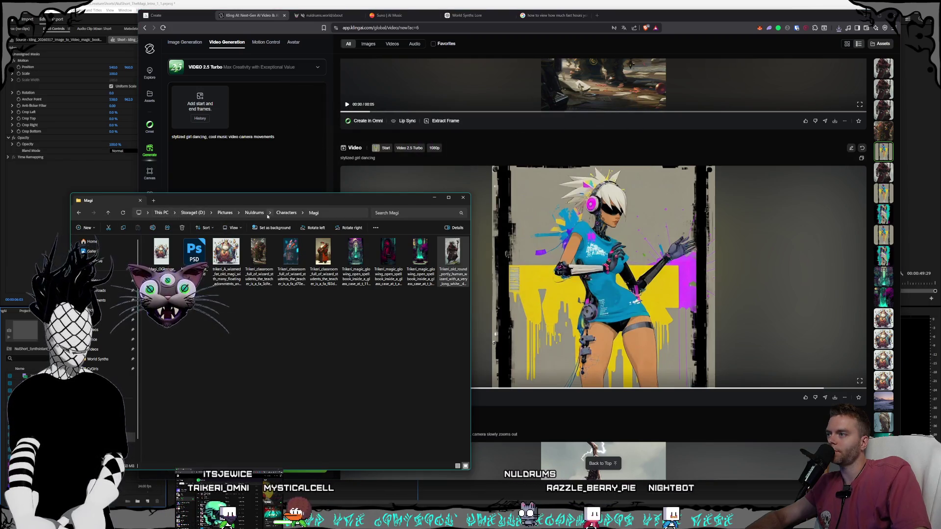
click(282, 214)
double_click(220, 257)
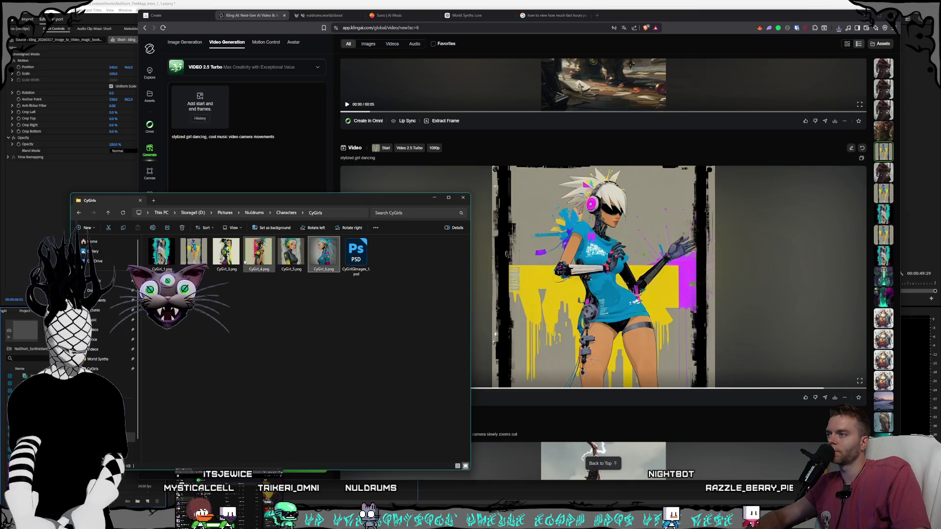
click(200, 262)
drag(190, 260, 201, 110)
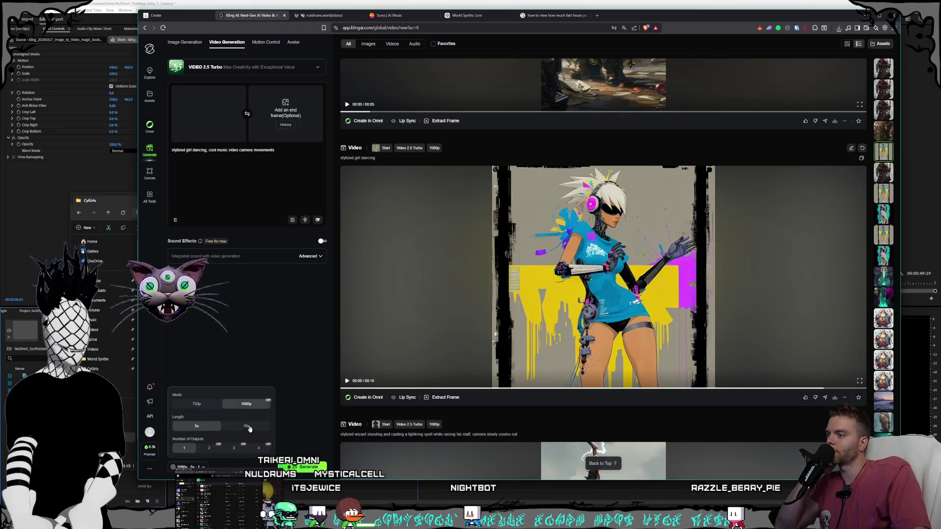
- Leave the dancing-girl clip generating and switch back to Premiere Pro
click(219, 314)
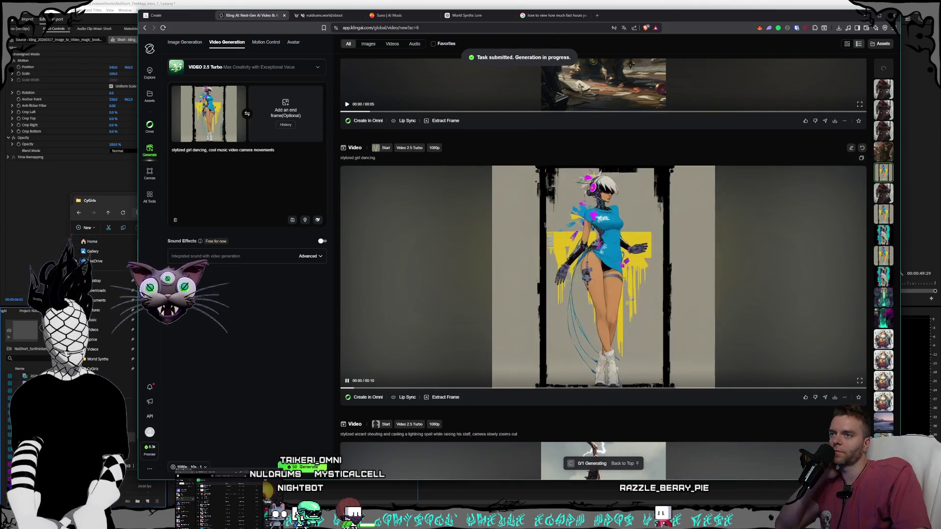
scroll(626, 310, up, 7)
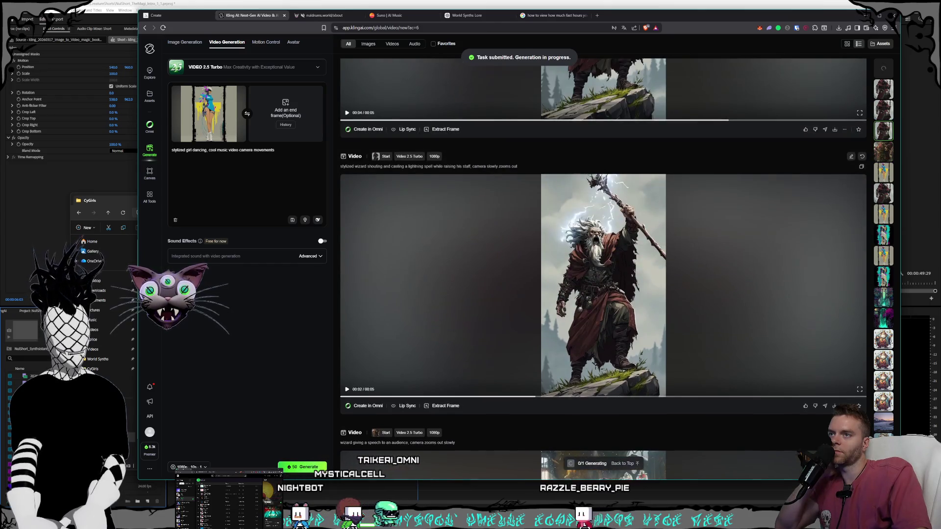
scroll(600, 284, up, 5)
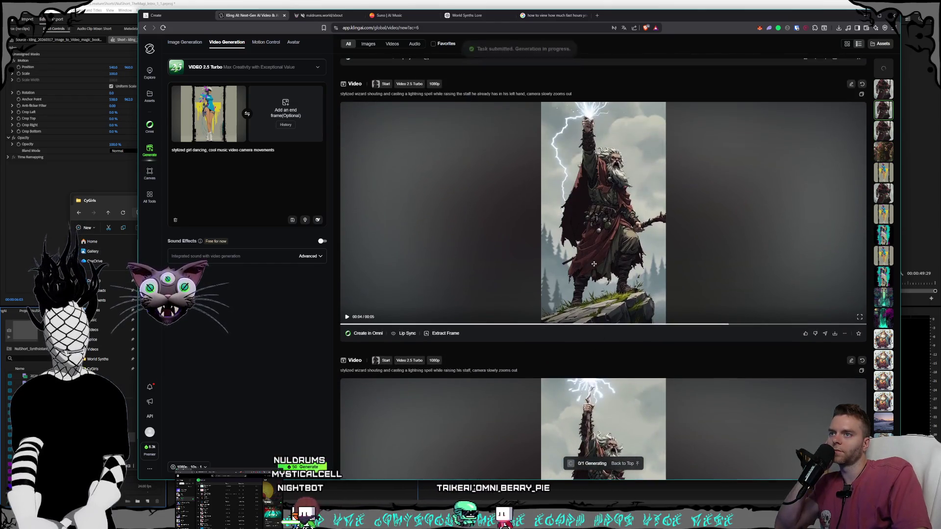
scroll(595, 266, up, 10)
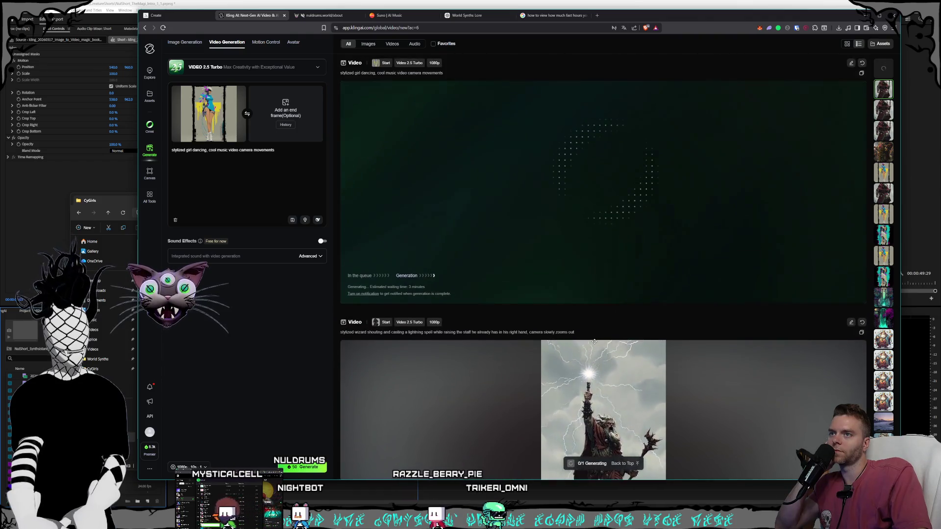
scroll(428, 268, down, 6)
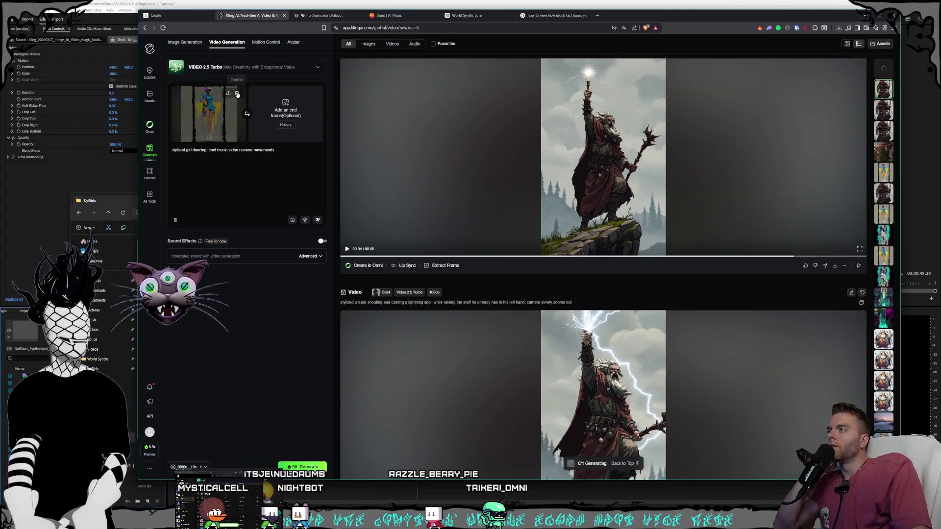
click(240, 91)
click(277, 2)
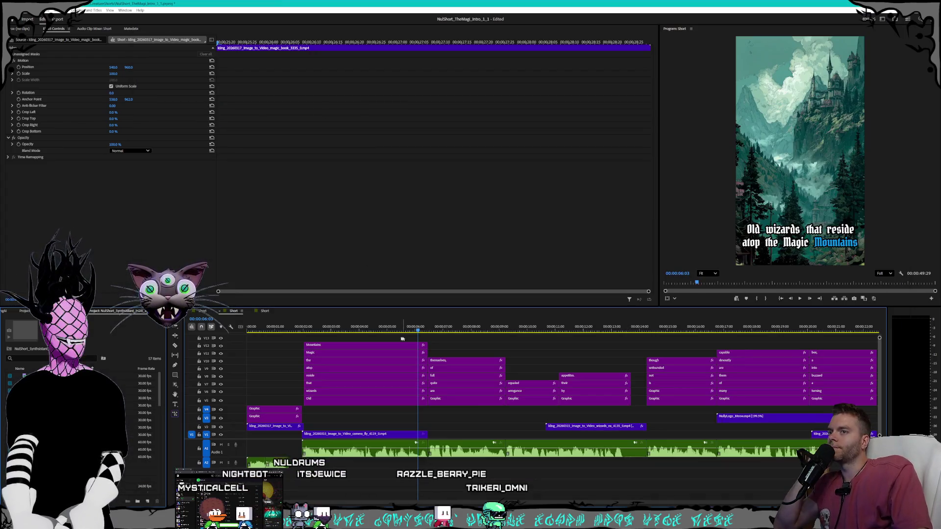
- Put the staff-raising wizard clip on V3 near 6 seconds and add the wizard speech clip
key(alt+Tab)
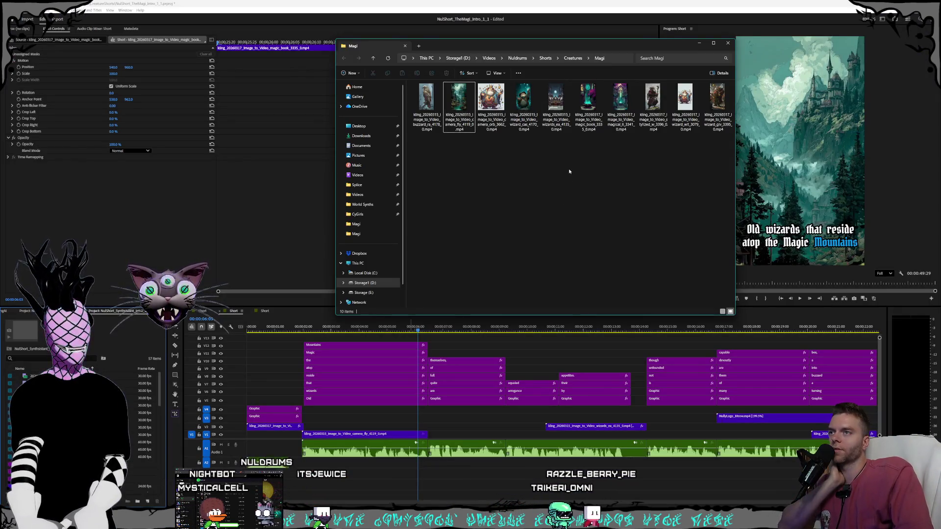
click(653, 112)
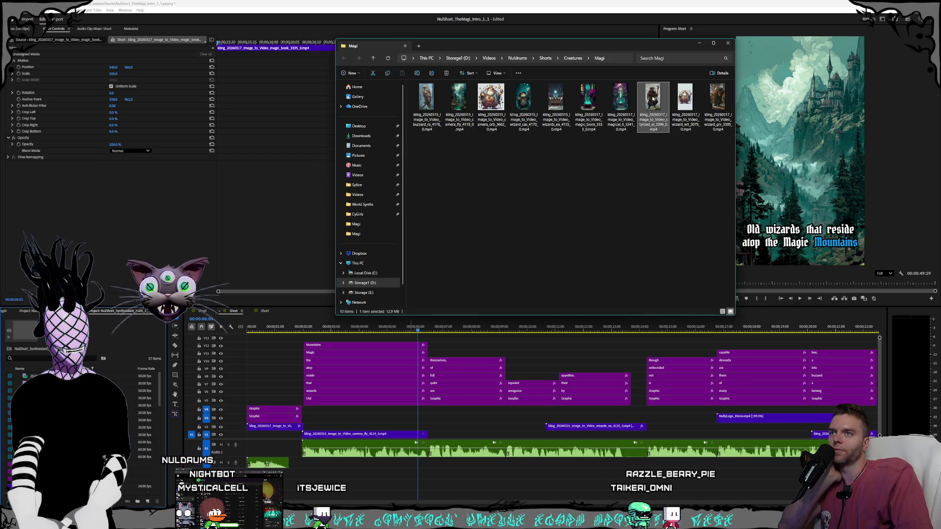
mouse_move(649, 125)
mouse_down()
mouse_move(474, 407)
mouse_move(431, 416)
mouse_up()
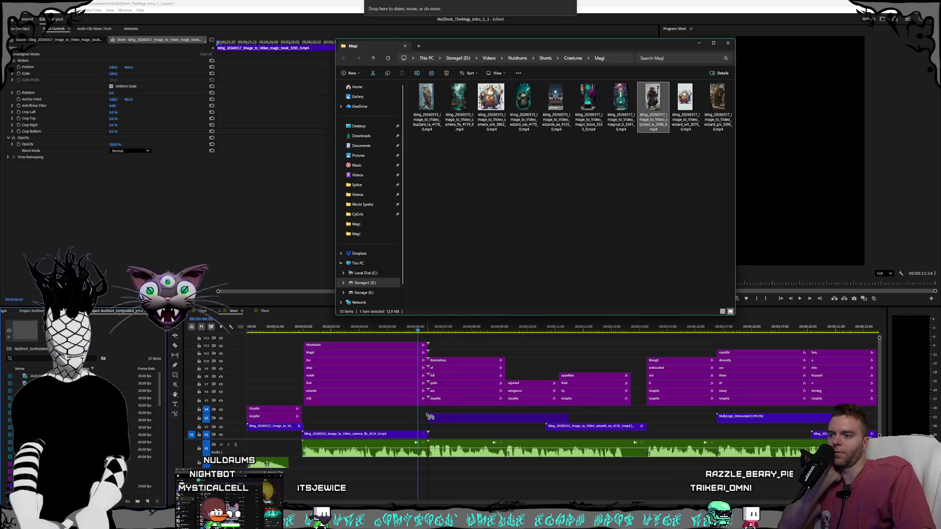
click(730, 98)
mouse_move(721, 108)
mouse_down()
mouse_move(710, 206)
mouse_move(658, 427)
mouse_up()
click(528, 2)
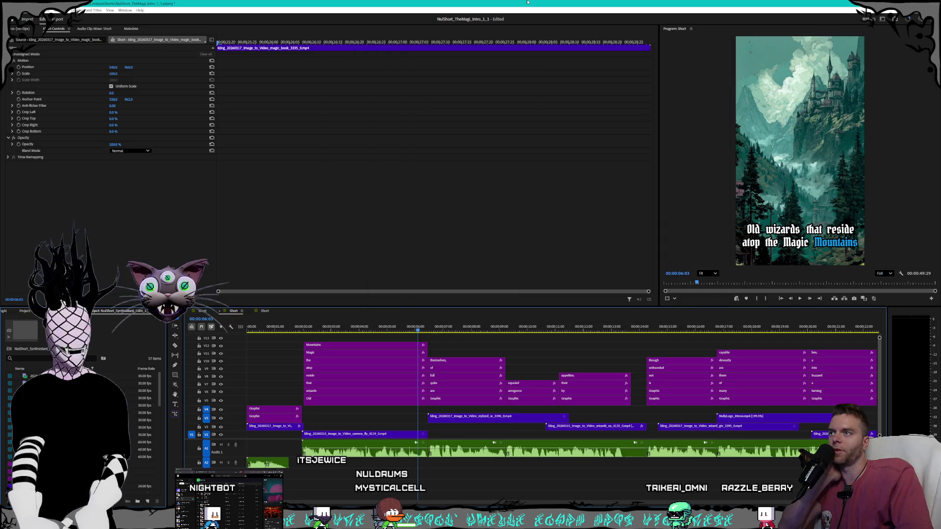
- Move the stylized clip near the end and extend the early V1 wizard clip to three seconds
scroll(563, 387, right, 3)
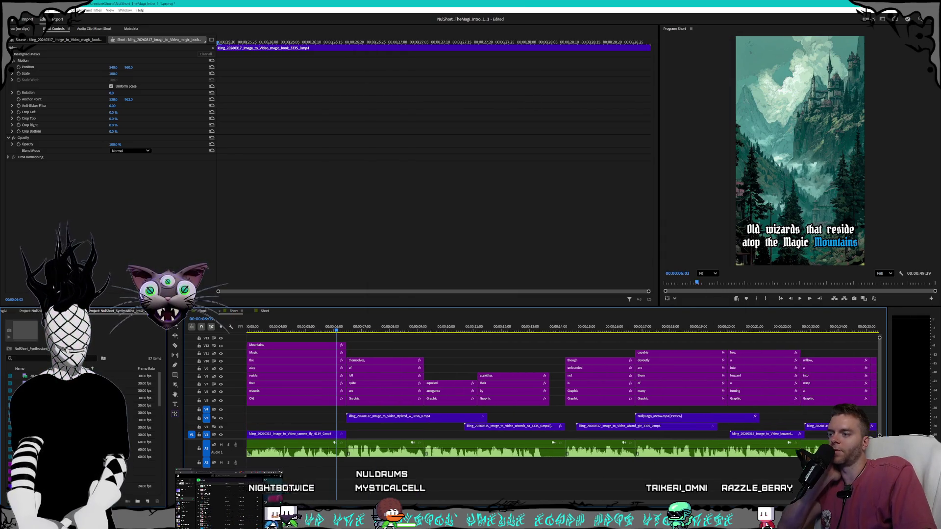
key(minus)
key(minus)
key(minus)
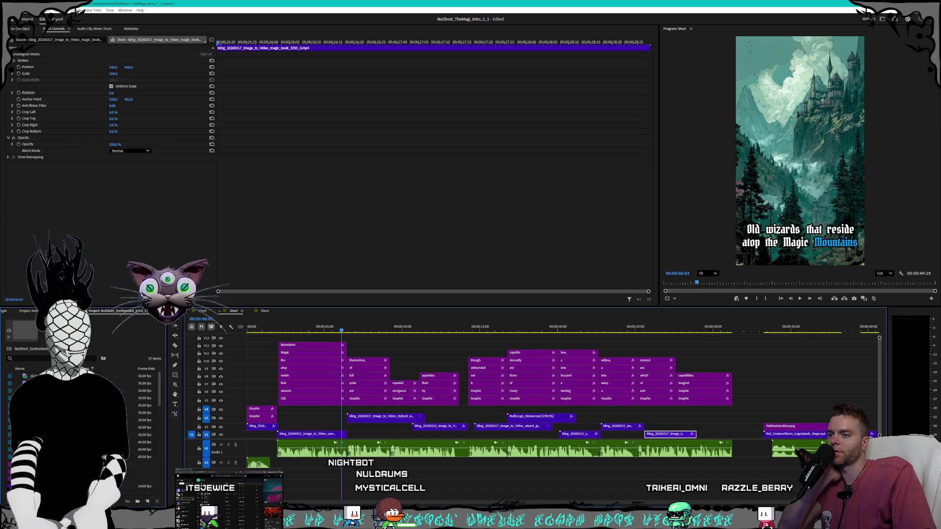
scroll(564, 387, right, 3)
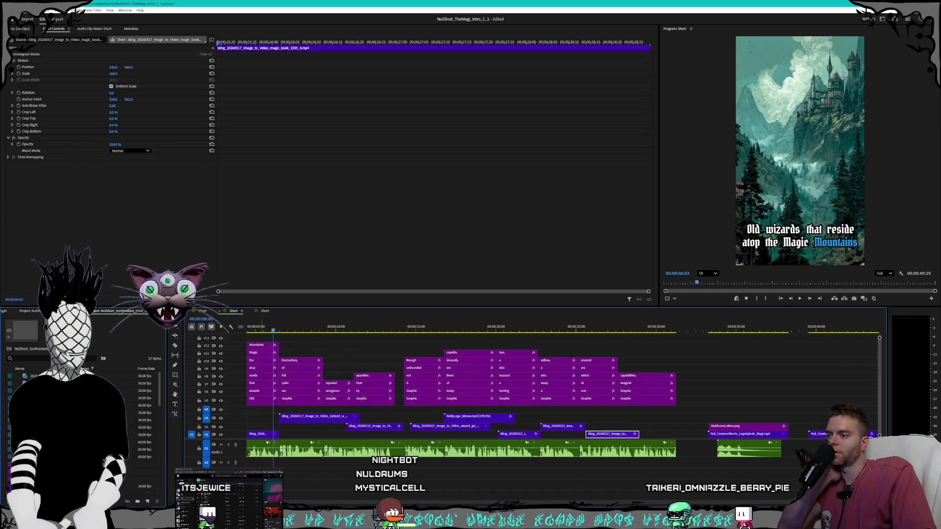
drag(291, 336, 317, 327)
click(306, 419)
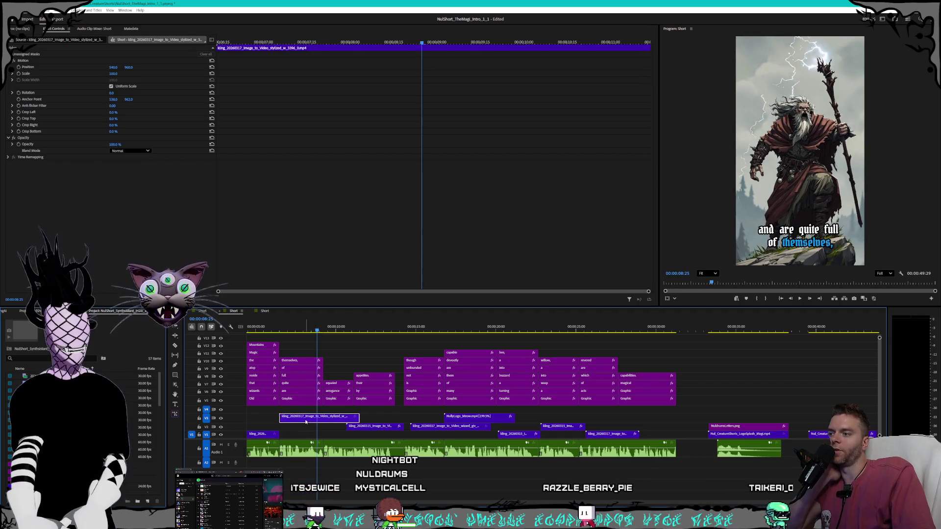
mouse_move(313, 421)
mouse_down()
mouse_move(621, 432)
mouse_move(635, 424)
mouse_up()
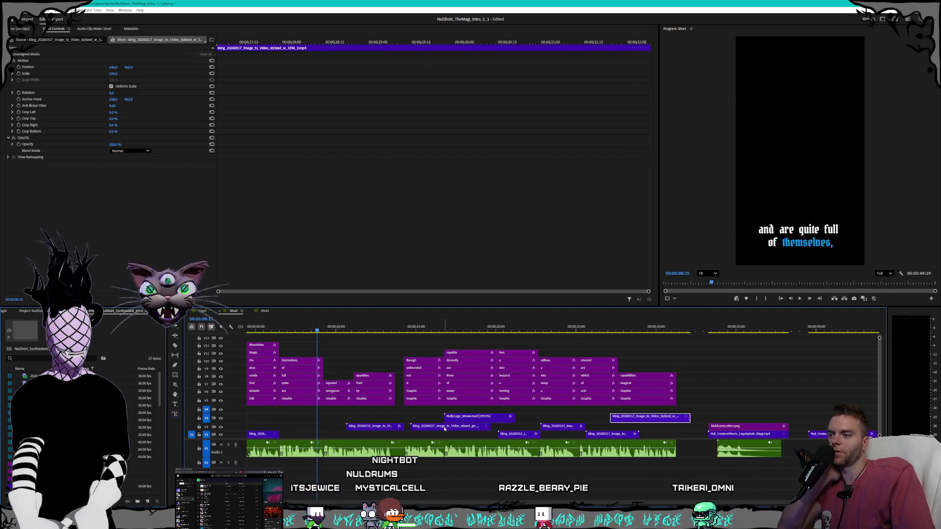
drag(334, 444, 334, 435)
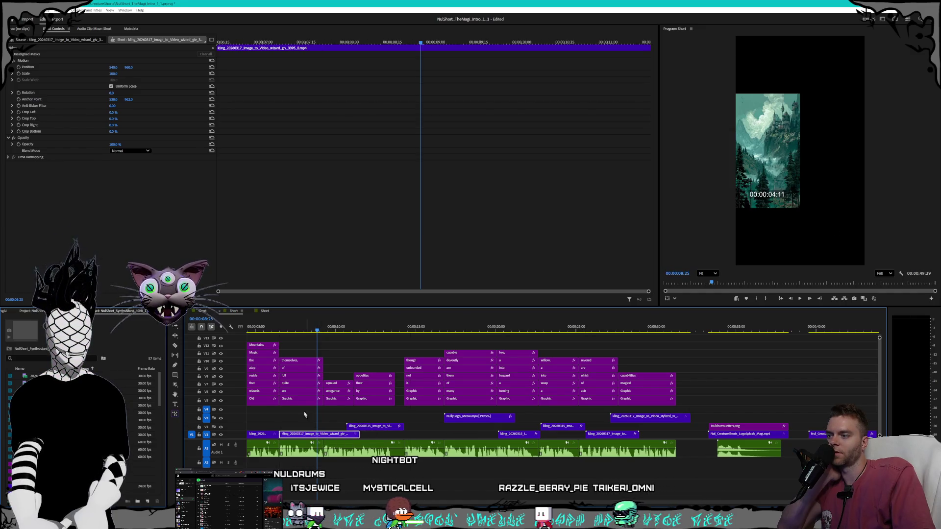
click(289, 330)
mouse_move(289, 330)
mouse_down()
mouse_move(349, 321)
mouse_move(265, 319)
mouse_move(322, 315)
mouse_move(308, 314)
mouse_up()
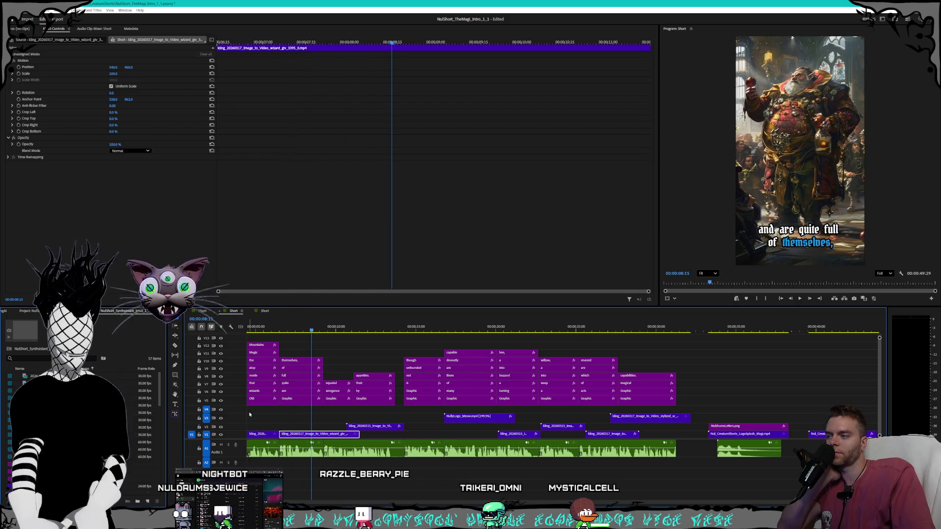
drag(319, 434, 280, 435)
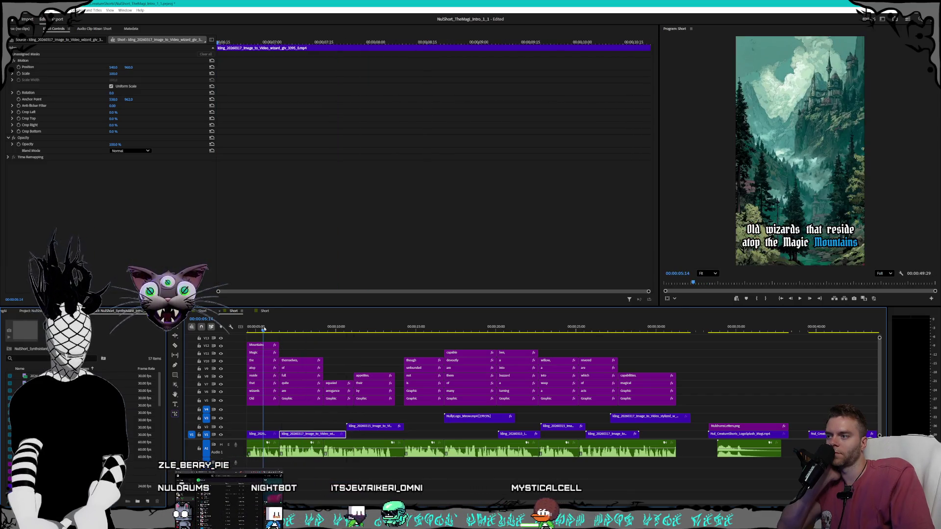
- Preview the edit, then move the stylized clip from V3 onto V2 before the logo
key(ctrl+space)
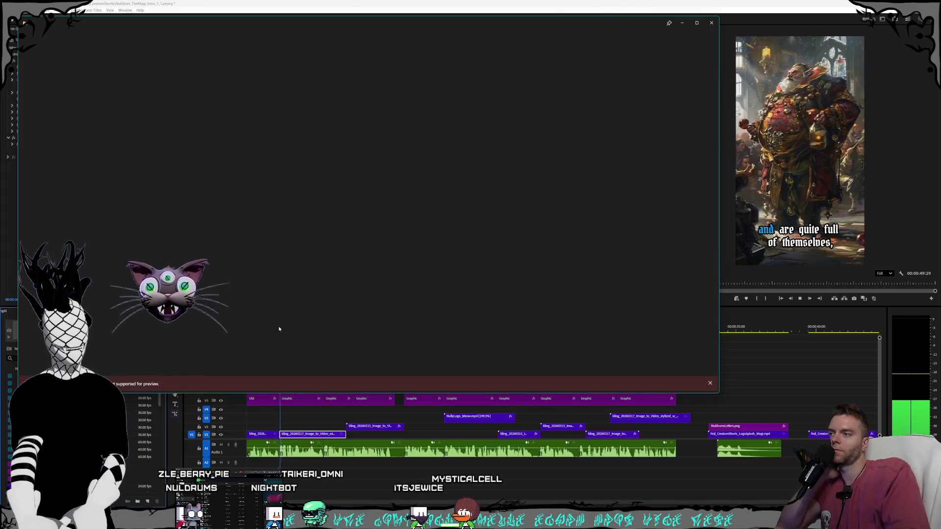
click(710, 23)
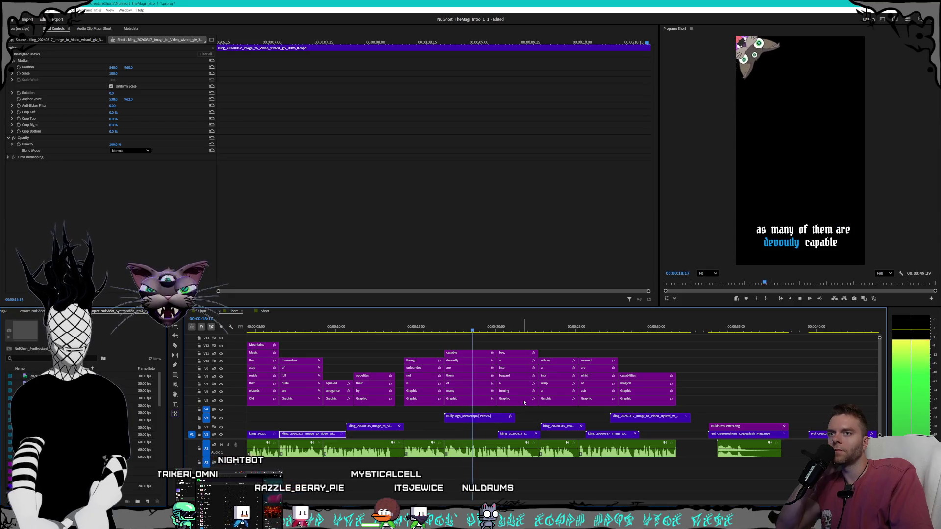
click(648, 419)
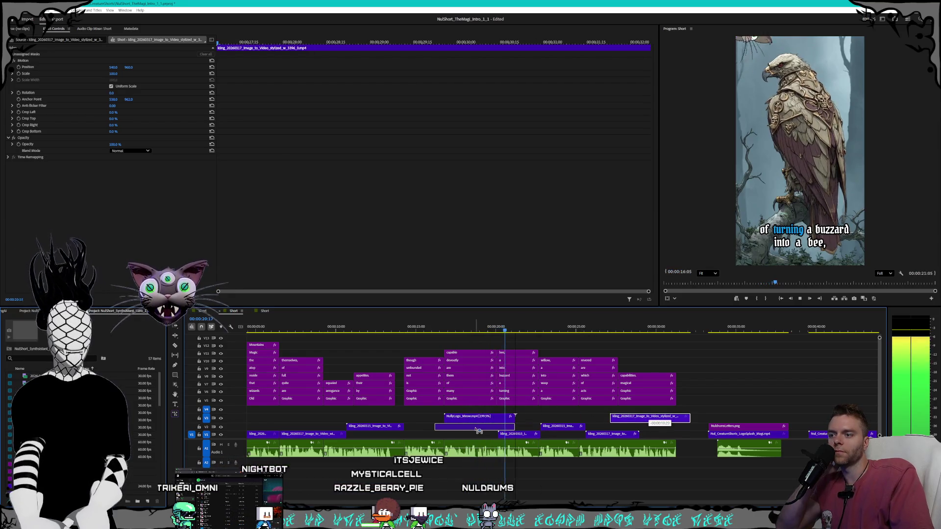
drag(468, 430, 658, 429)
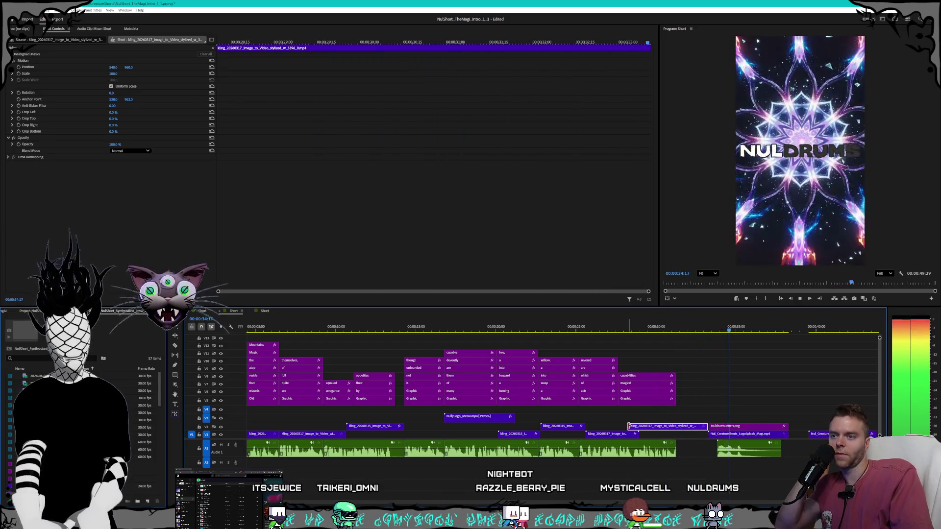
right_click(651, 427)
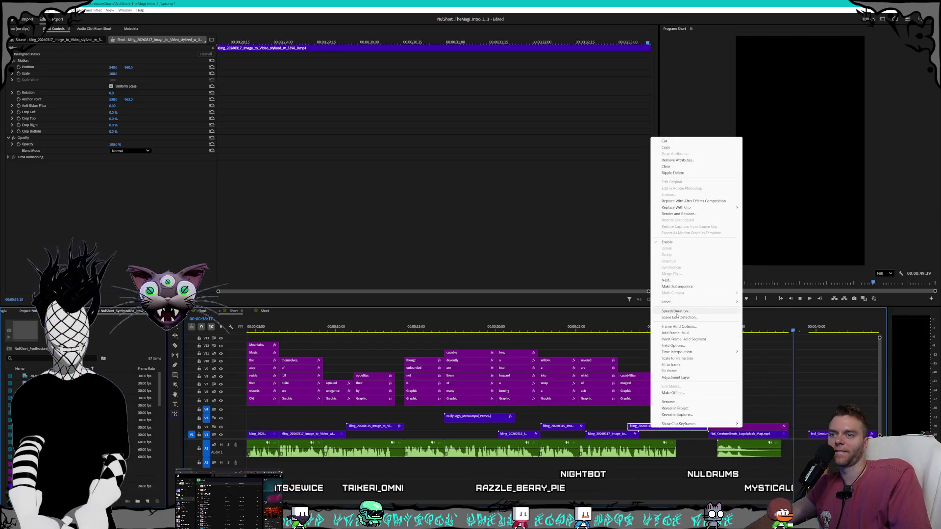
- Speed the wizard clip before the logo up to 110% and play back the ending
click(675, 311)
text(110)
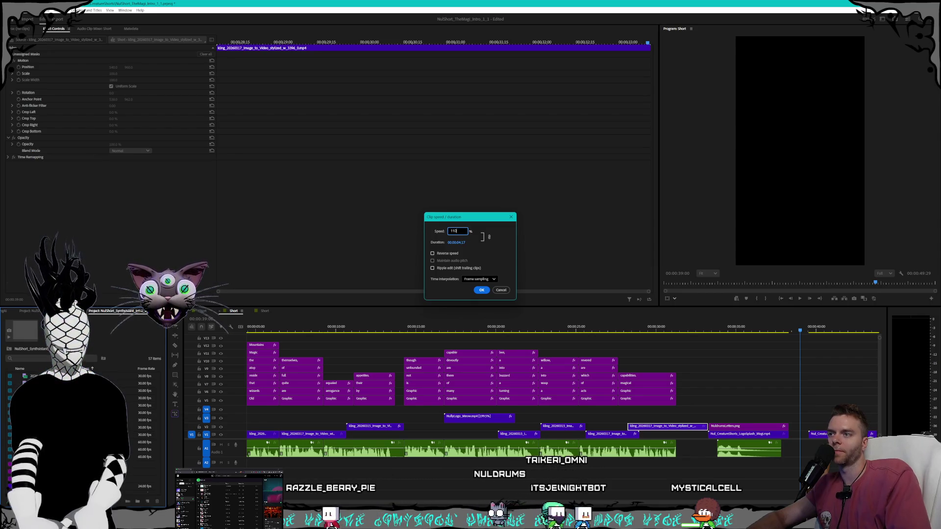
key(Return)
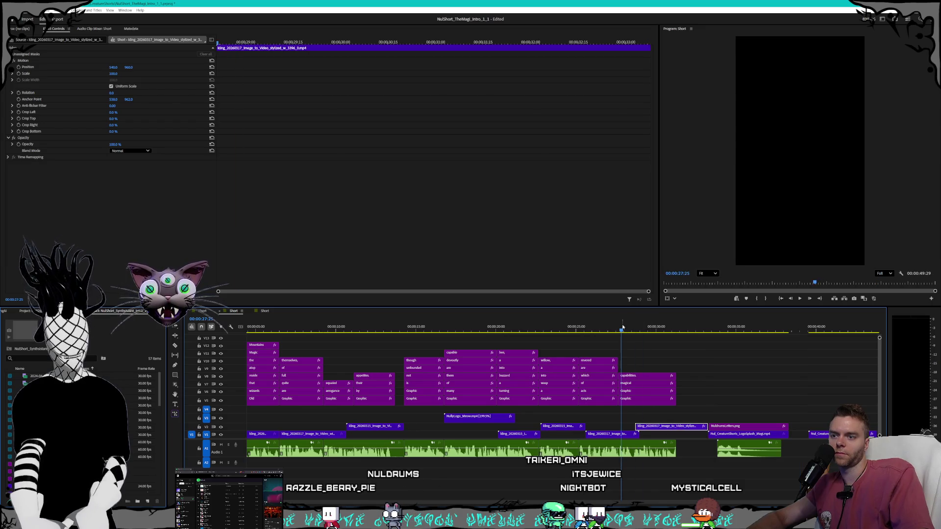
key(space)
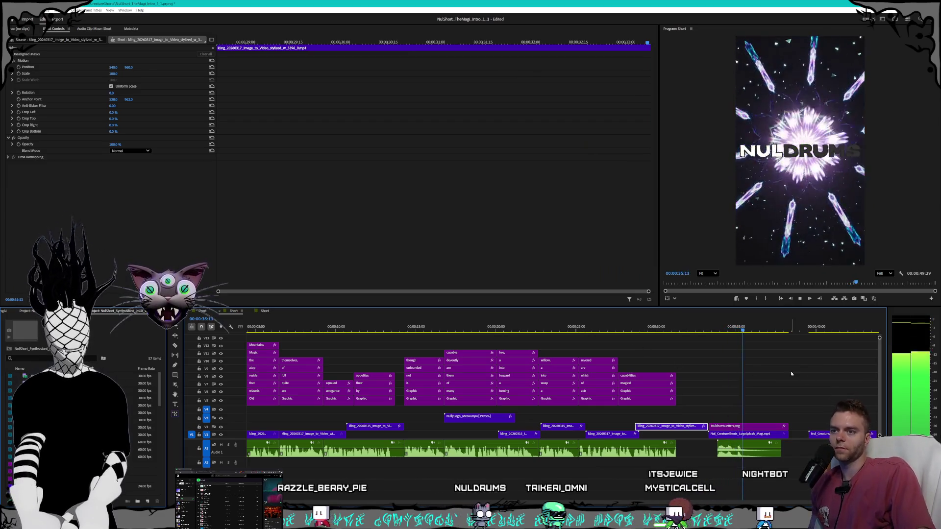
- Scrub and play through the ending around the wizard shot and NULDRUMS logo
click(701, 327)
drag(702, 327, 783, 325)
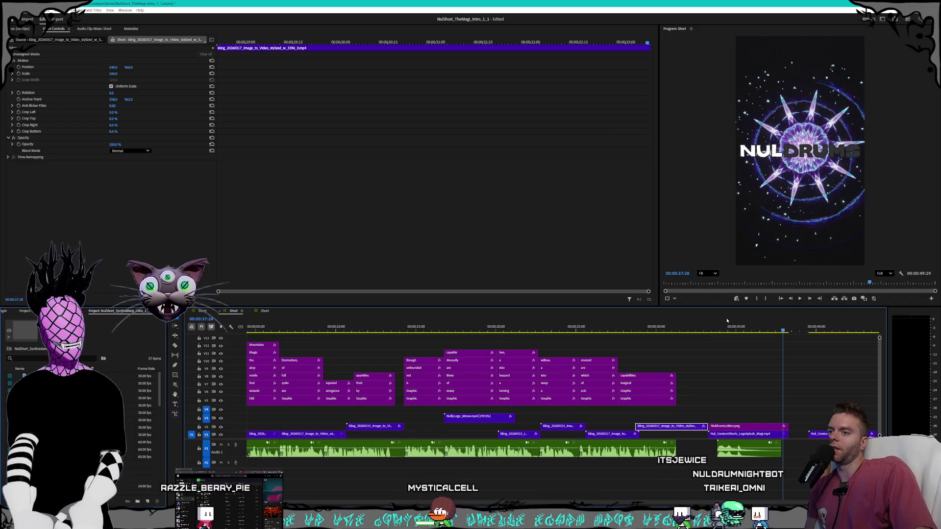
drag(689, 327, 661, 331)
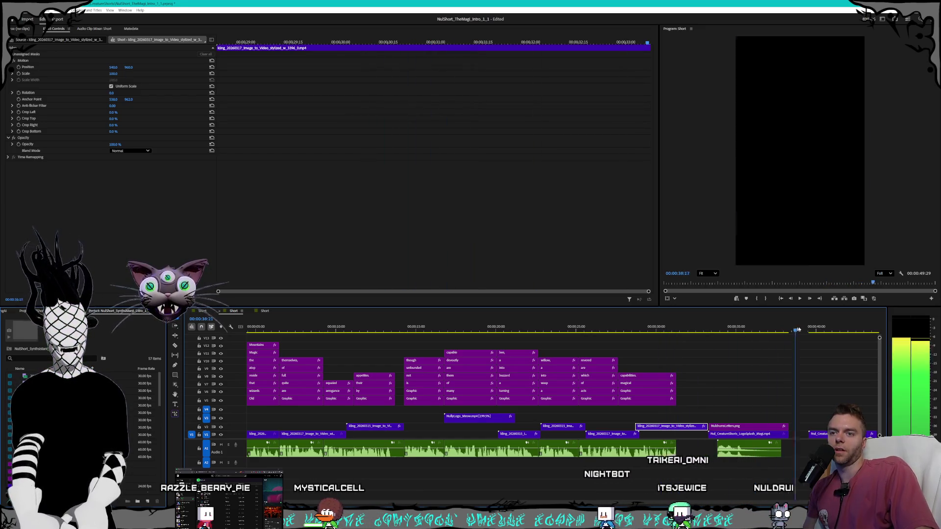
drag(797, 329, 816, 326)
mouse_move(735, 329)
mouse_down()
mouse_move(451, 324)
mouse_move(511, 307)
mouse_move(739, 321)
mouse_move(274, 294)
mouse_up()
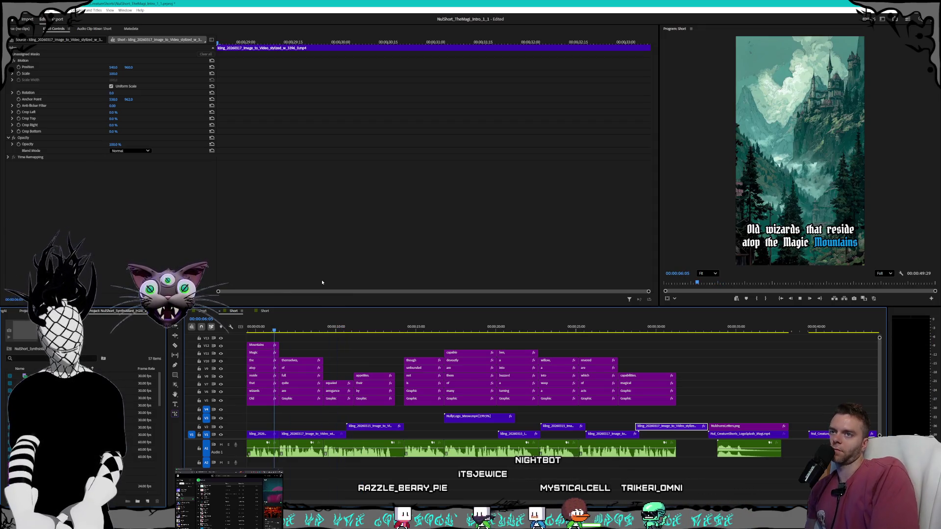
key(space)
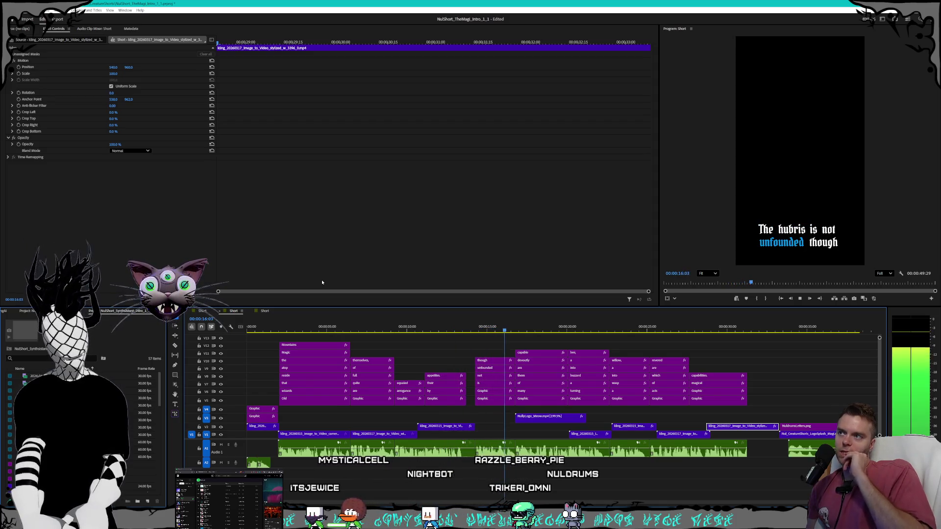
click(800, 300)
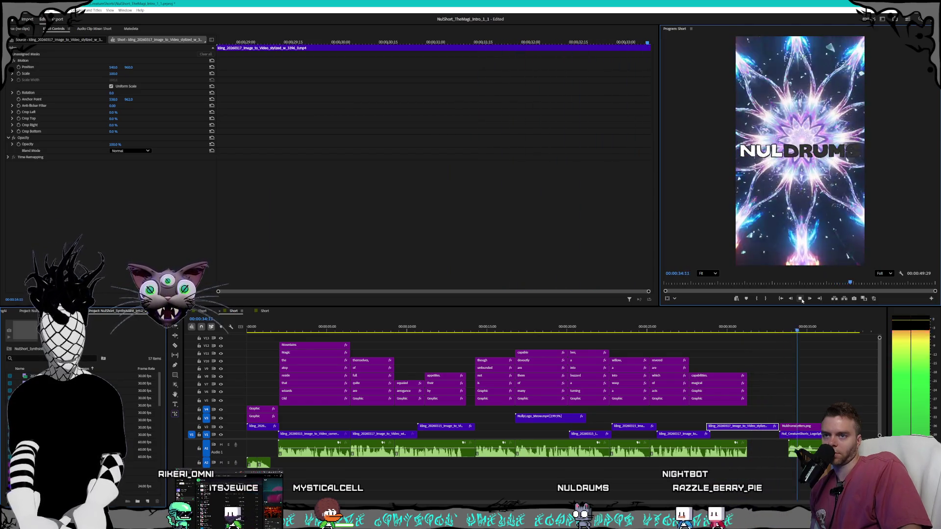
click(801, 299)
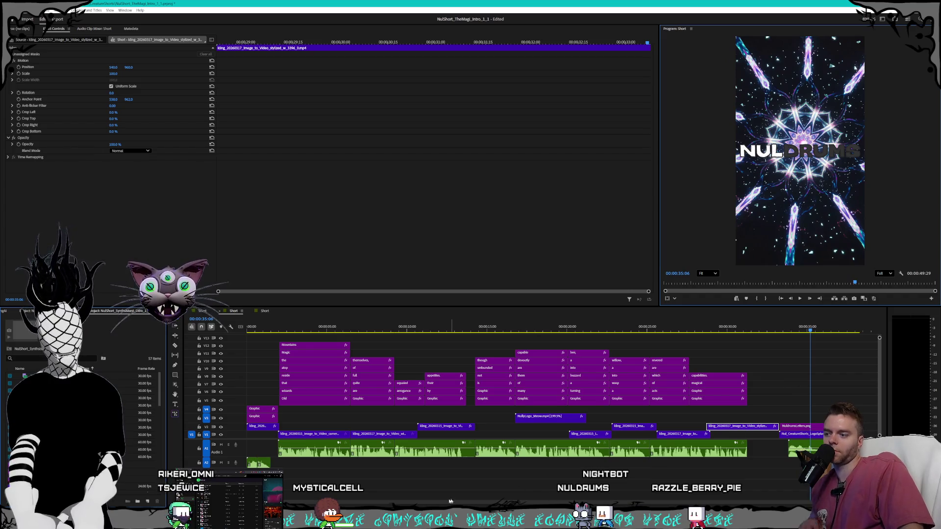
- Delete the leftover Nul_CreatureAIVideo_Magi_Final clip from V1
scroll(563, 388, right, 5)
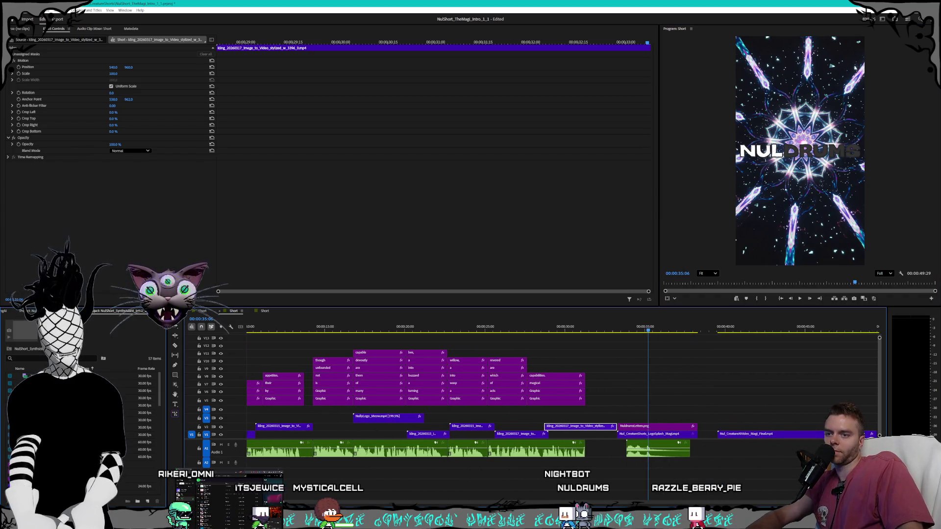
click(745, 434)
key(Delete)
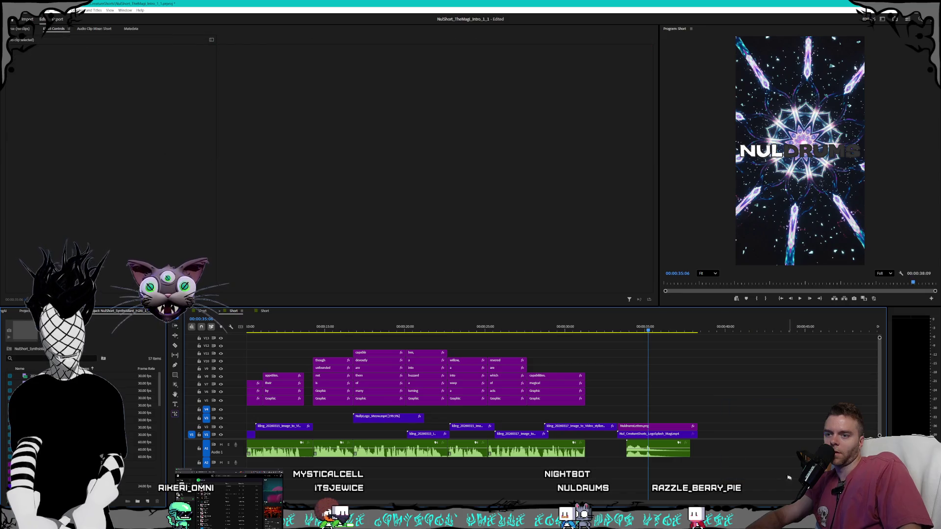
- Shift the logo clips about 16 frames later and reset the V2 clip to 100% speed
click(657, 429)
drag(653, 427, 662, 427)
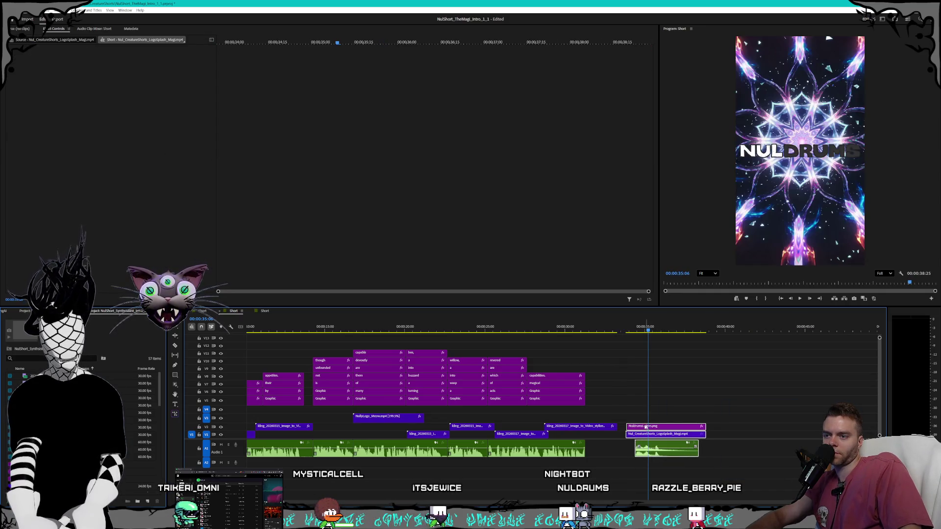
right_click(579, 430)
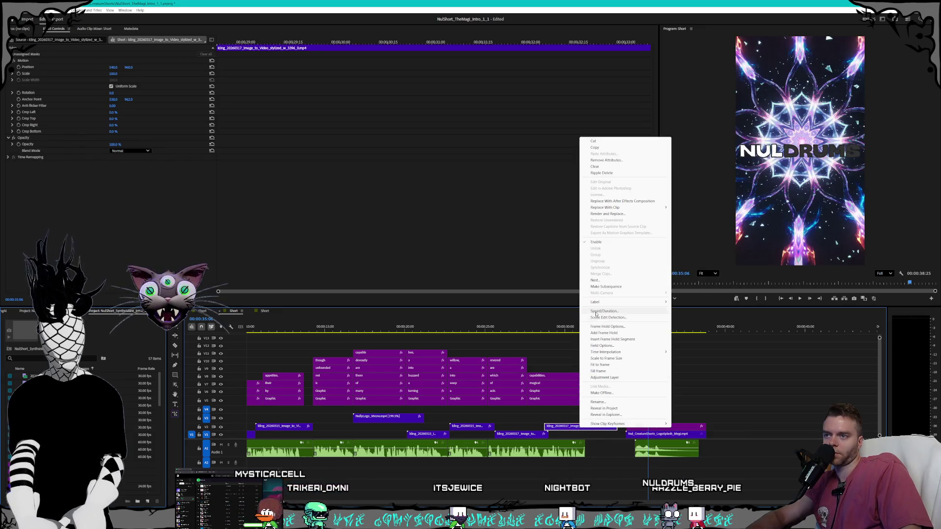
click(602, 287)
text(100)
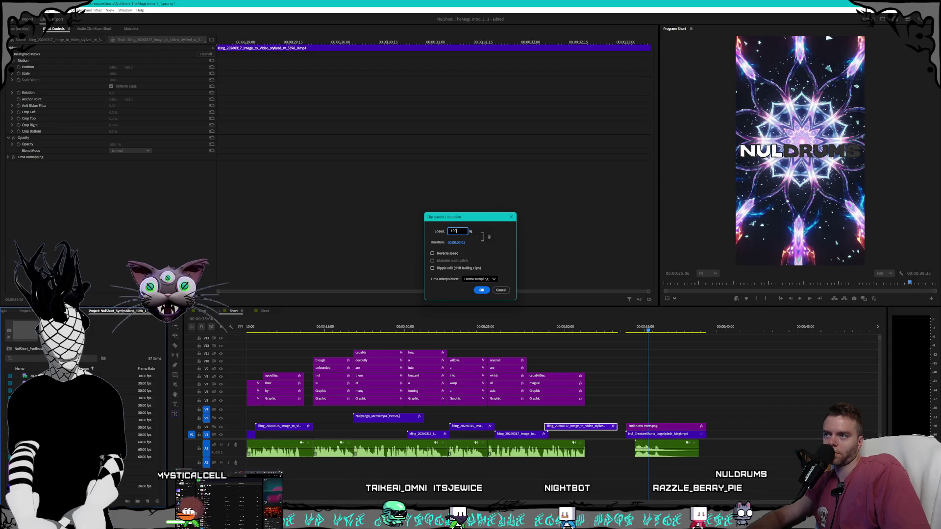
key(Return)
- Nudge both NULDRUMS logo clips two frames earlier and play back from 15:16
drag(634, 387, 638, 423)
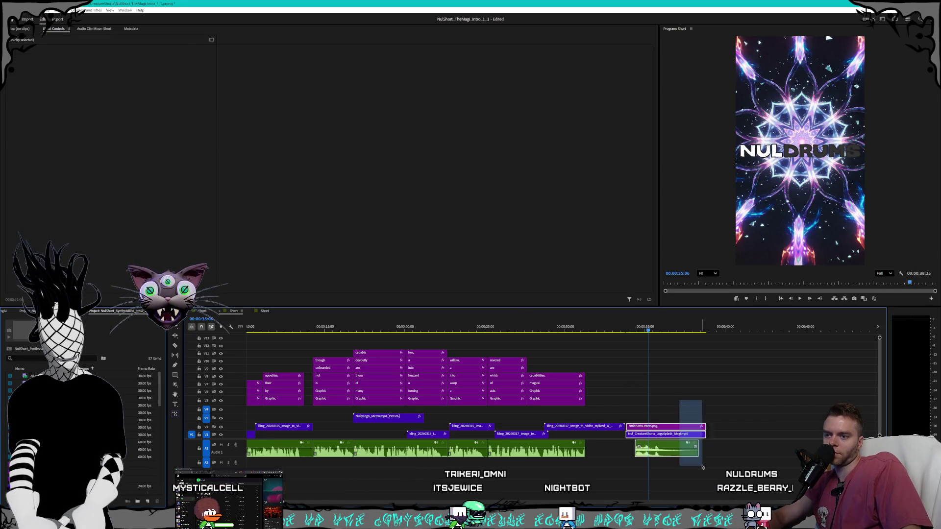
scroll(714, 472, up, 3)
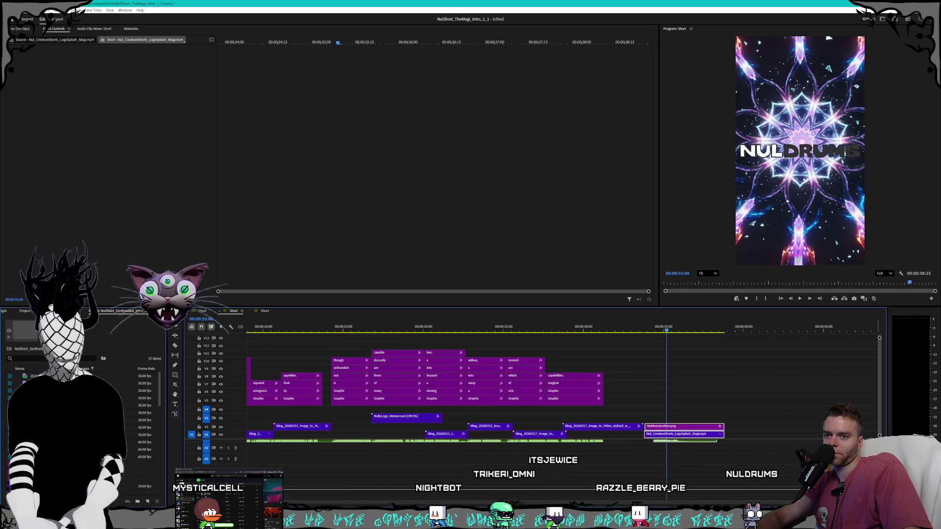
scroll(549, 459, up, 2)
key(alt+Left)
key(alt+Left)
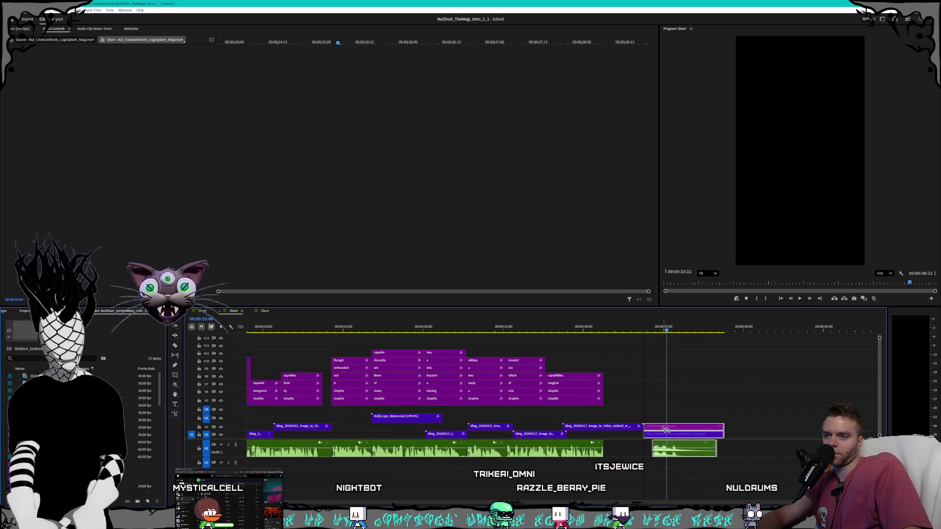
drag(664, 329, 352, 329)
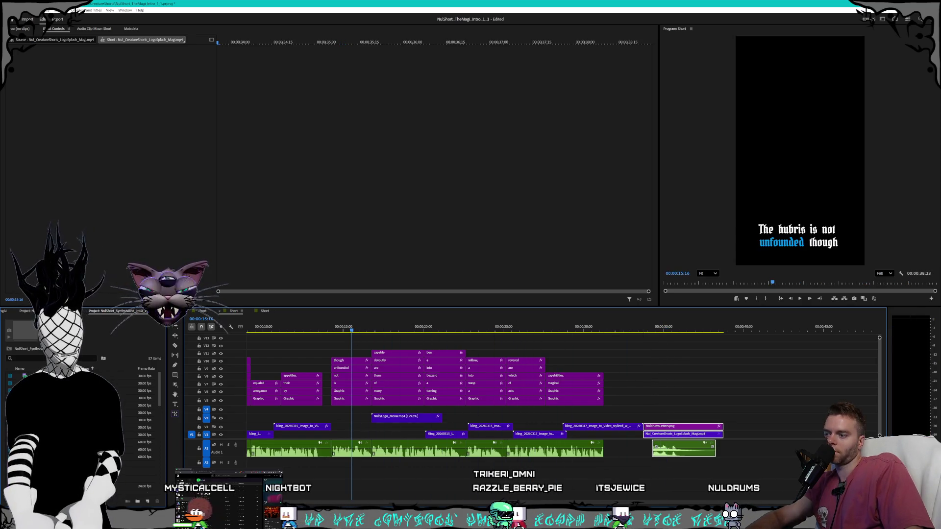
scroll(490, 392, up, 5)
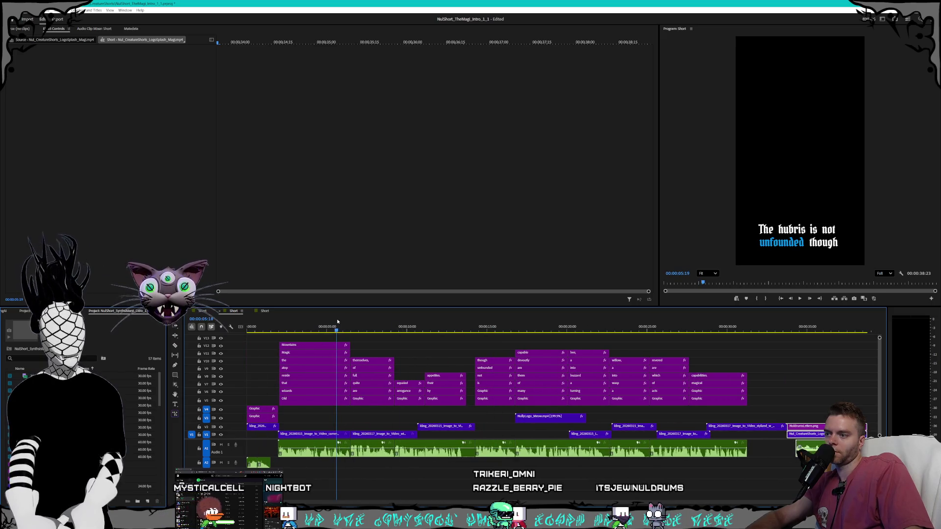
key(space)
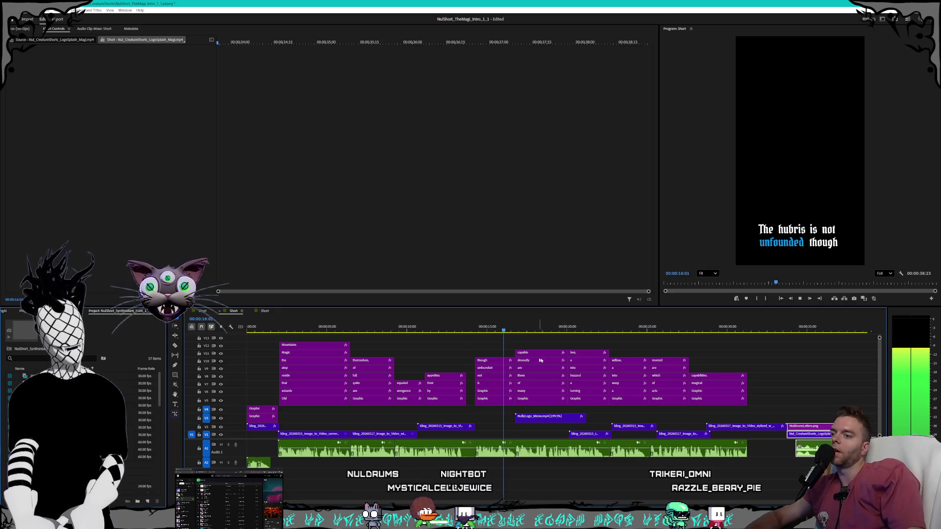
key(space)
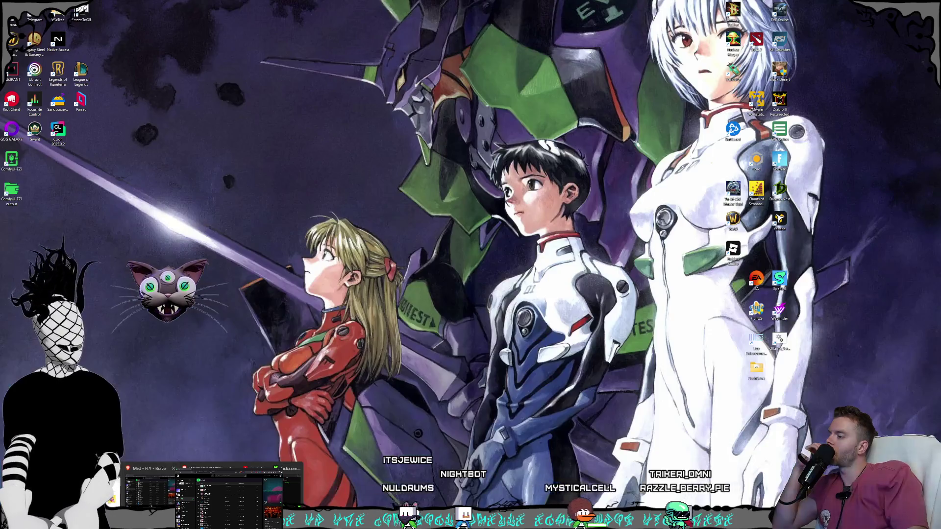
- Play through Kling's 'stylized girl dancing' clip, then scroll the feed toward the wizard videos
click(151, 494)
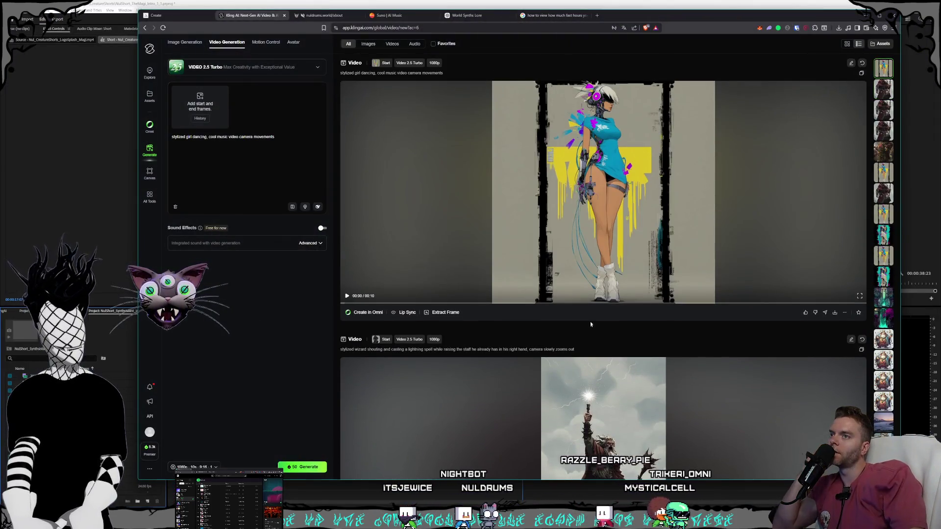
click(580, 216)
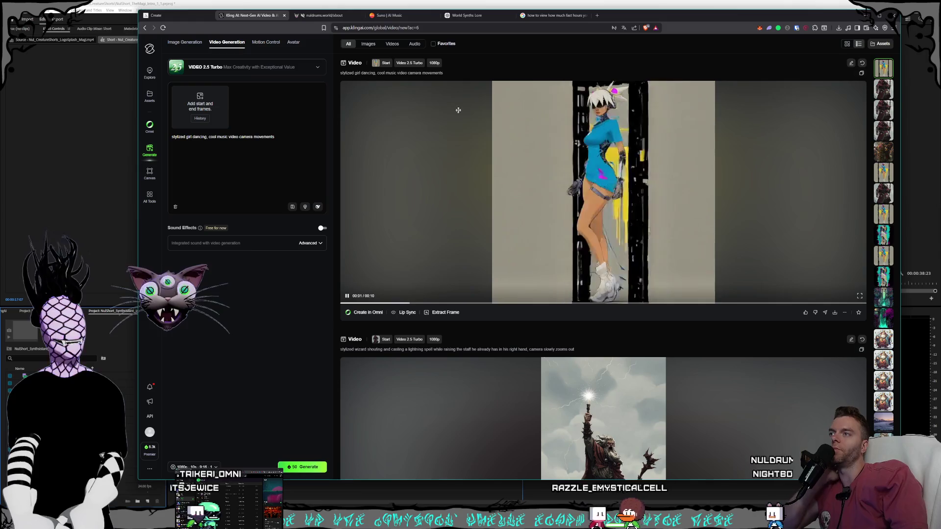
click(560, 249)
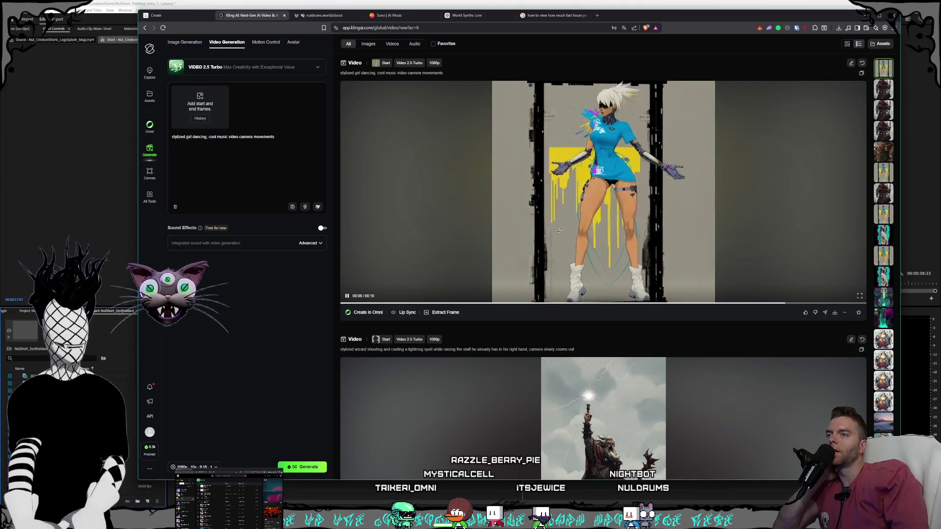
scroll(556, 225, down, 2)
scroll(552, 222, up, 2)
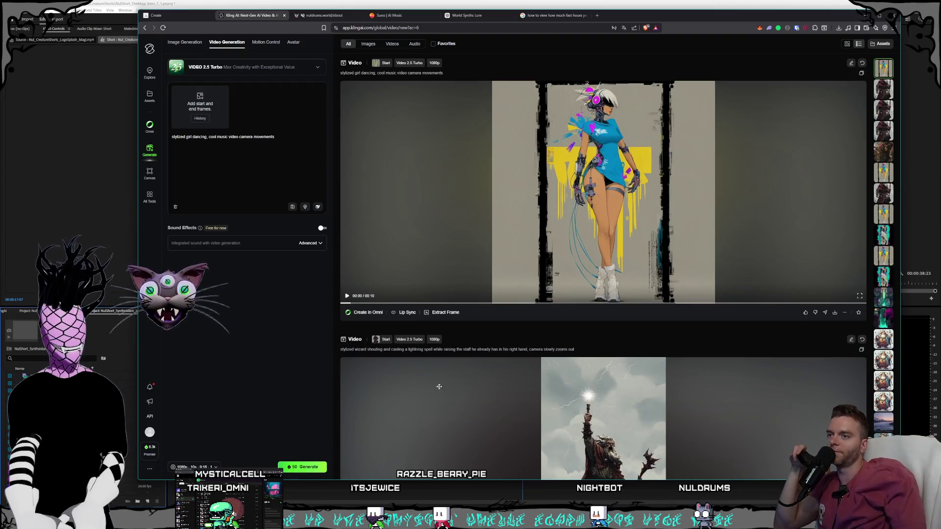
scroll(439, 387, down, 7)
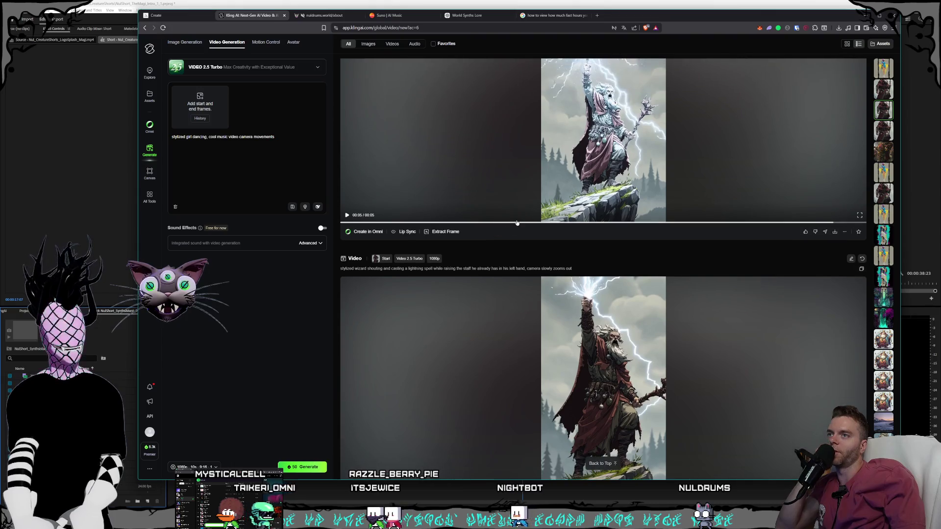
- Compare the wizard and dancing-girl clips in the Kling feed, then switch to Midjourney Create
scroll(529, 240, down, 4)
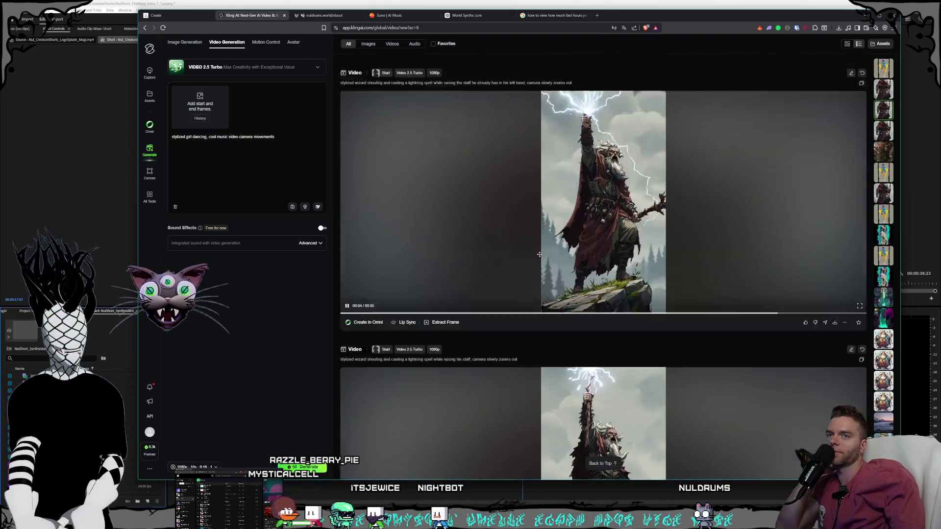
scroll(539, 254, down, 15)
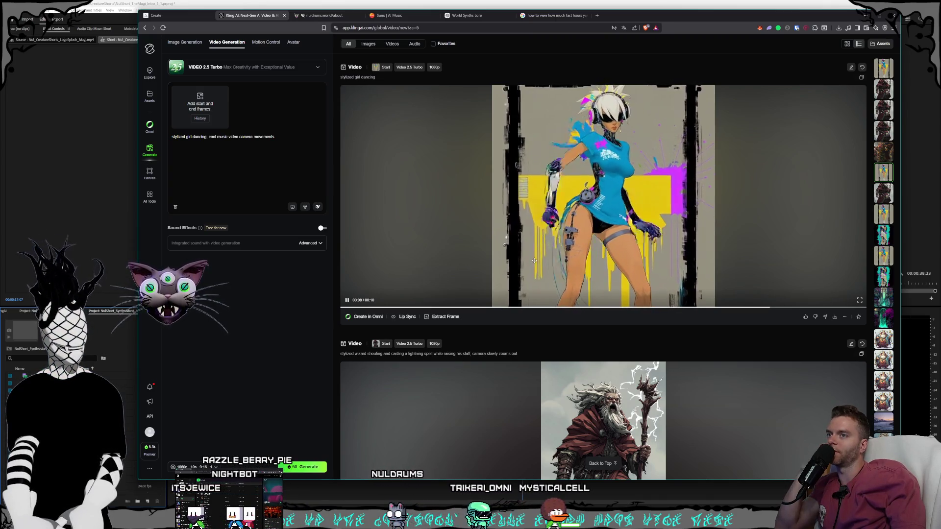
scroll(531, 264, down, 5)
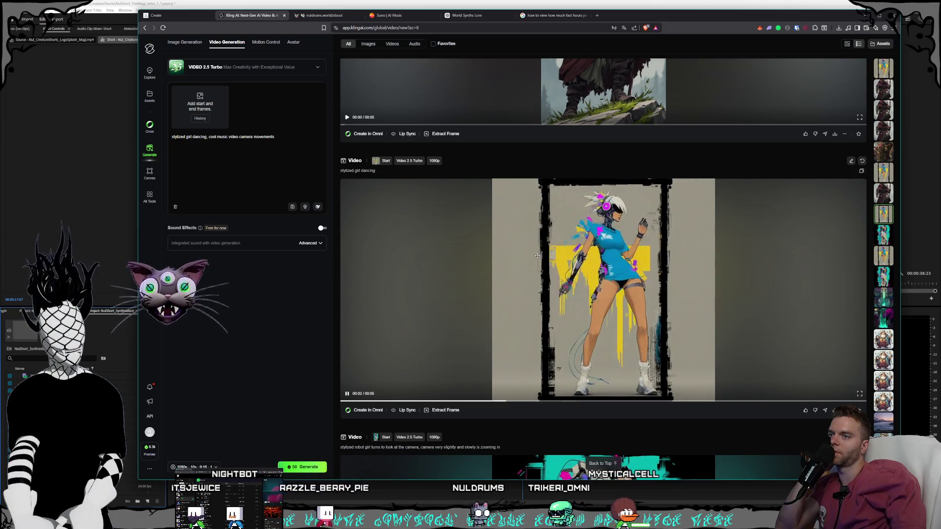
scroll(534, 257, down, 10)
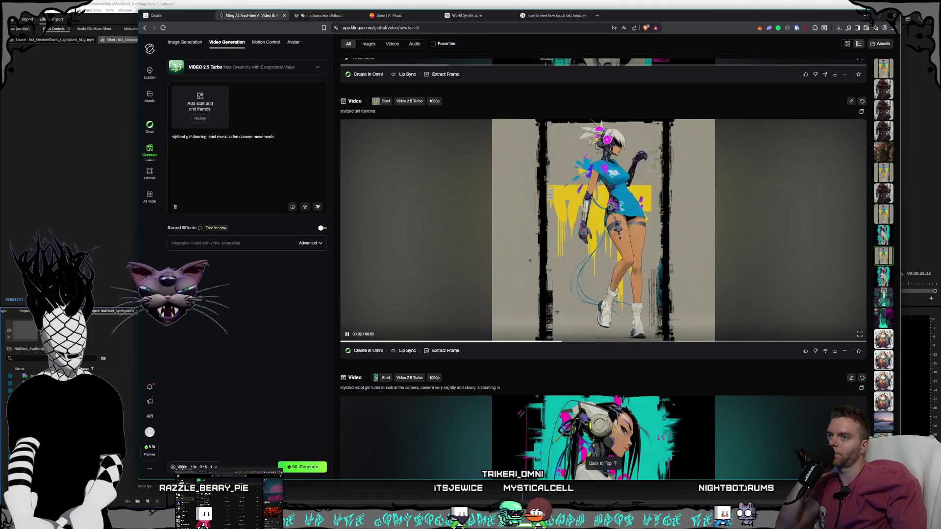
scroll(542, 287, down, 3)
scroll(542, 287, up, 10)
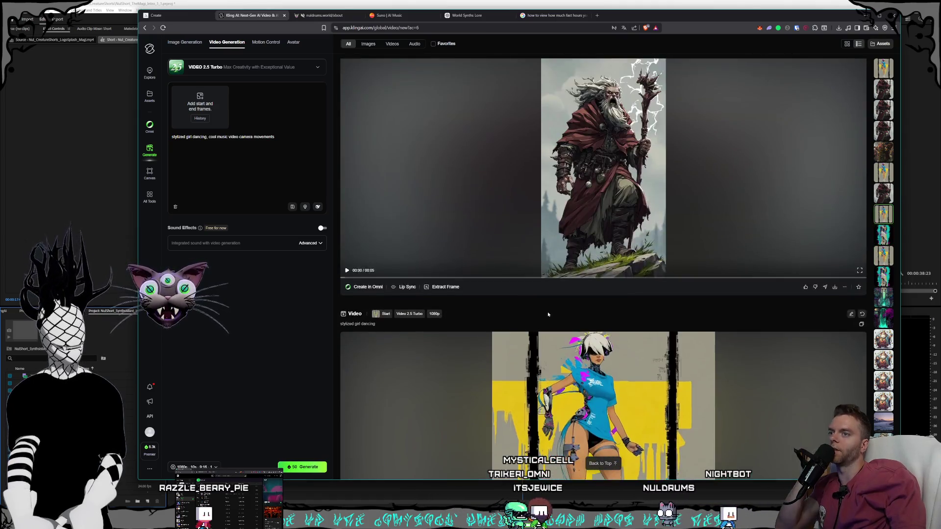
scroll(549, 319, up, 3)
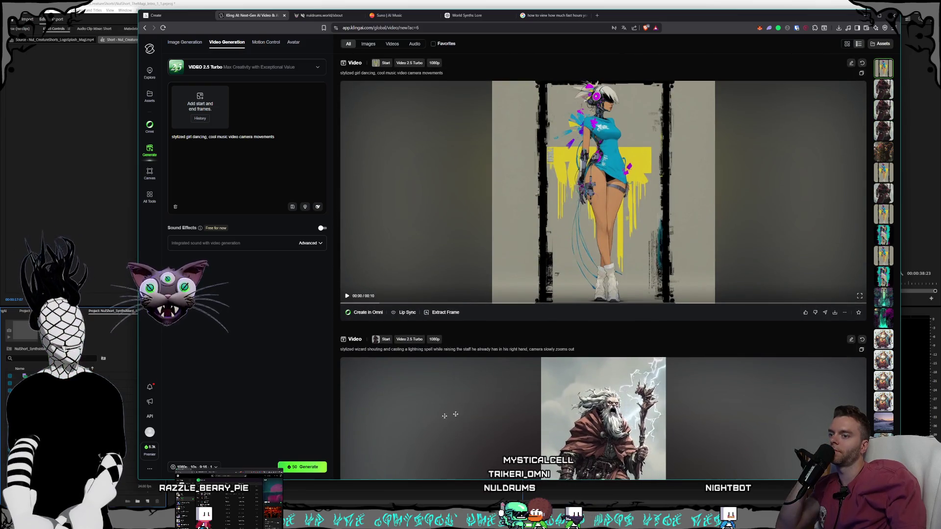
scroll(496, 329, down, 3)
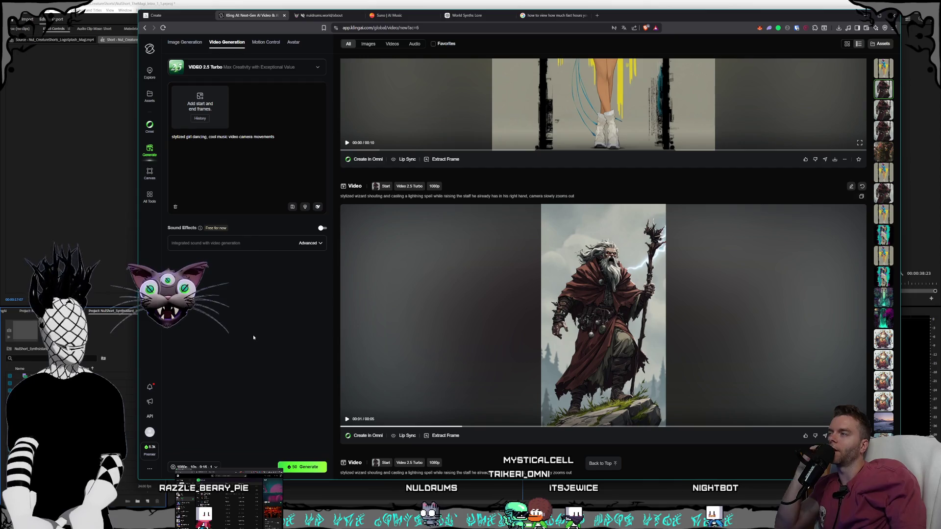
click(175, 17)
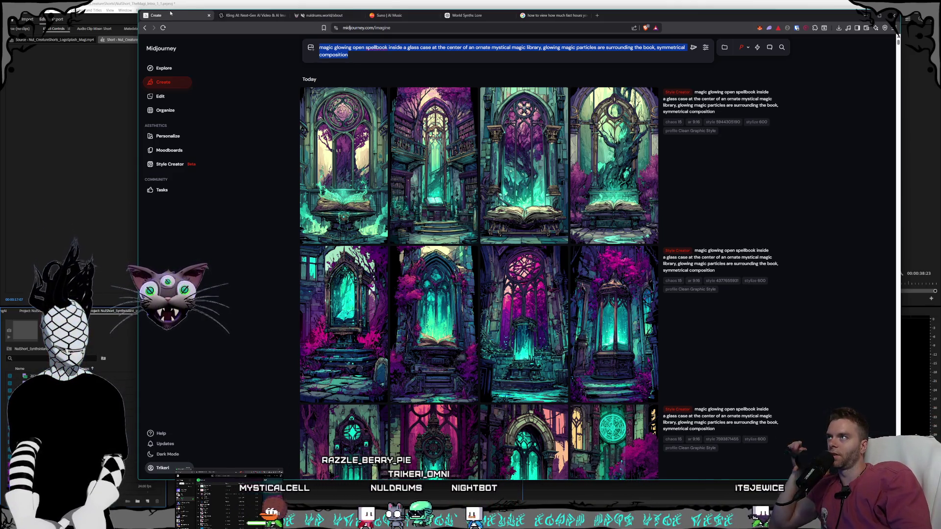
- Scroll down to the classroom wizard generations and step through that set in the viewer
scroll(536, 285, down, 15)
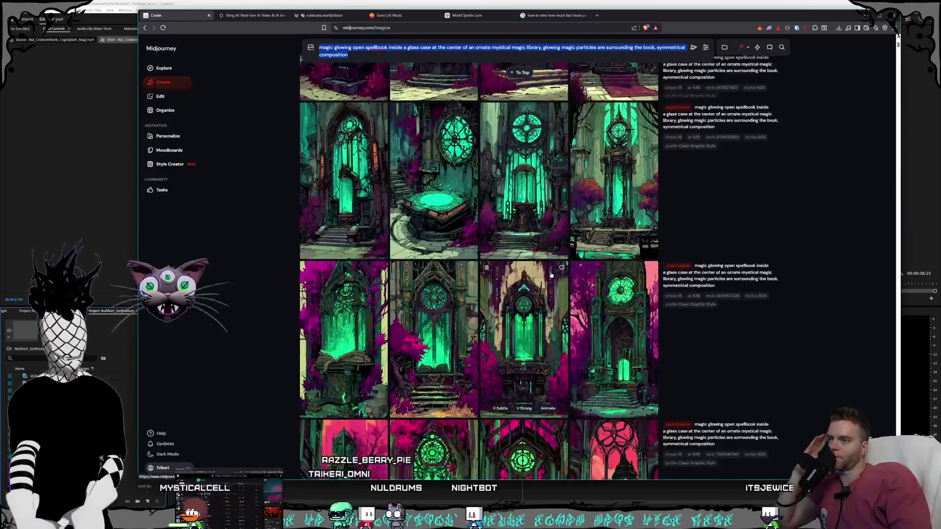
scroll(536, 285, down, 20)
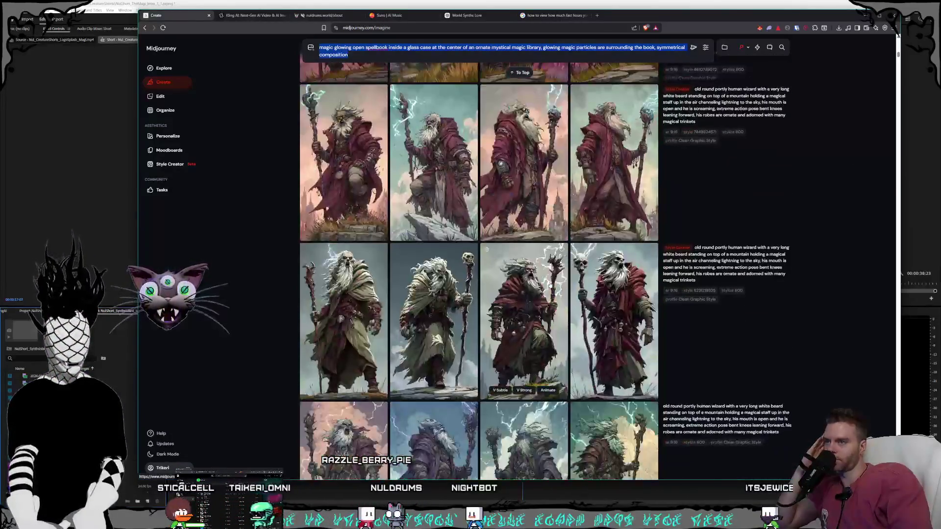
scroll(549, 284, down, 20)
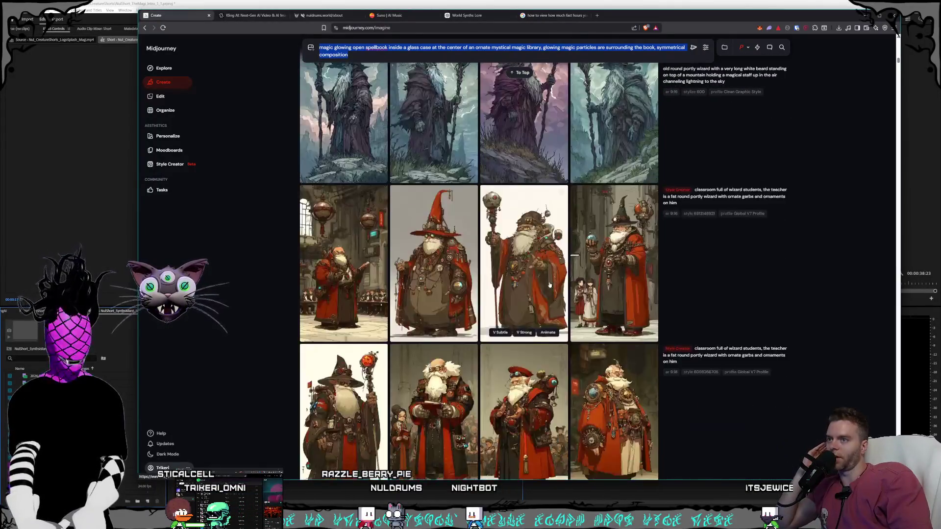
scroll(548, 285, down, 20)
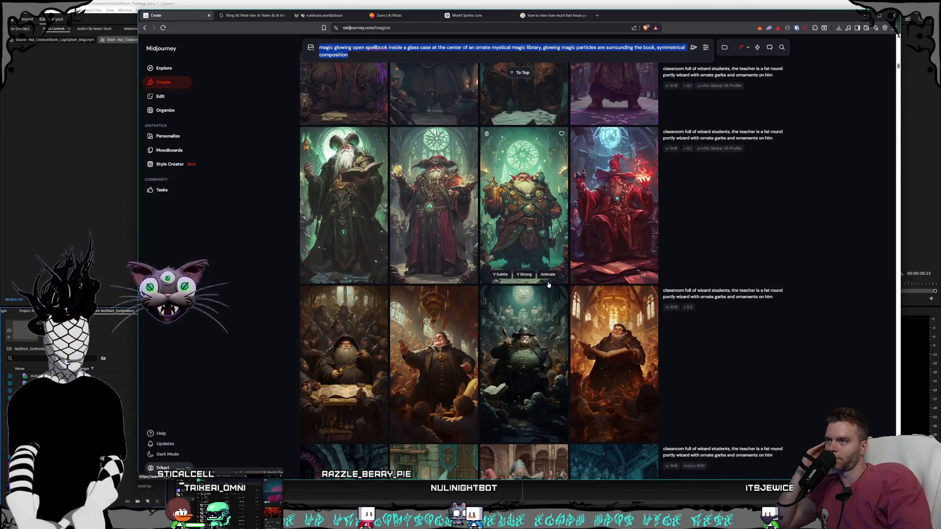
click(418, 225)
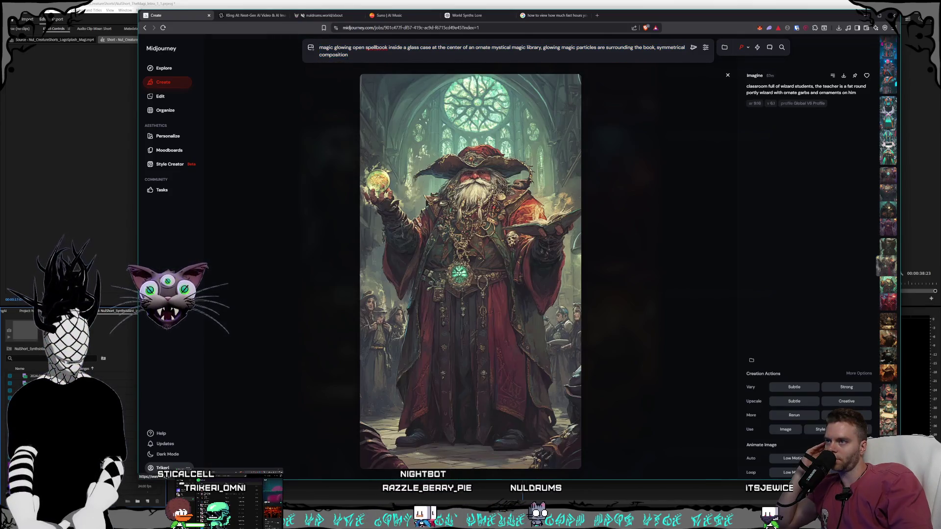
click(670, 299)
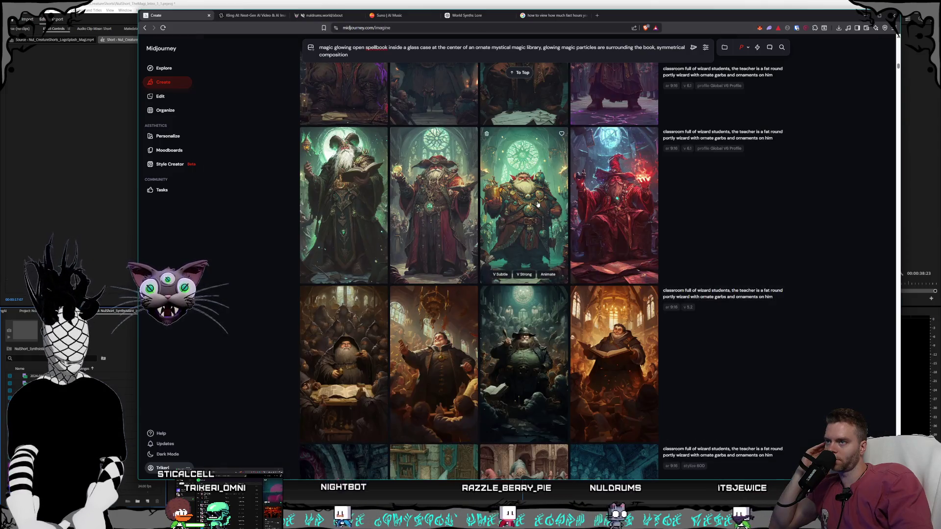
click(657, 274)
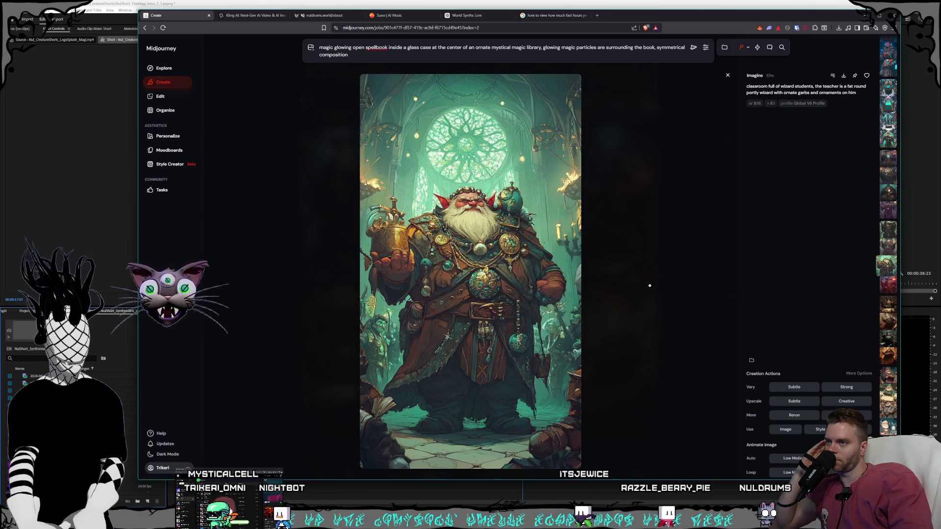
click(650, 286)
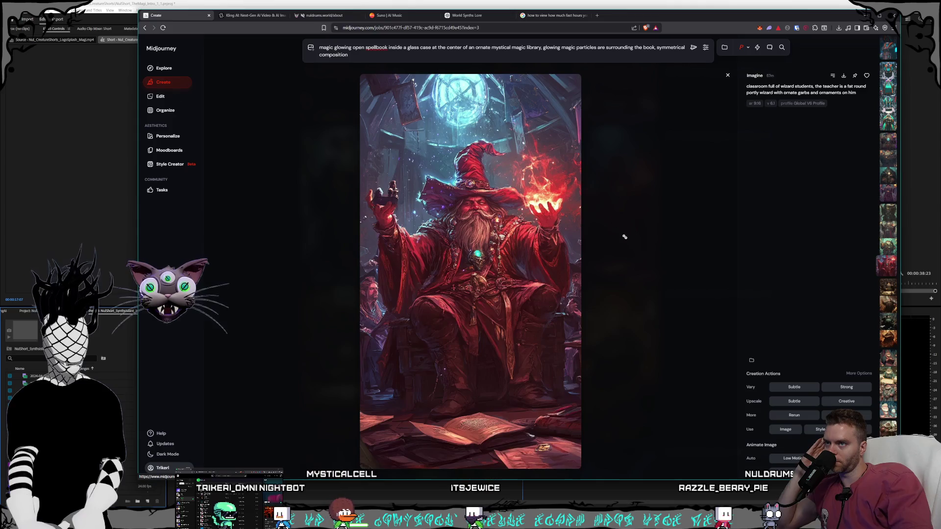
click(642, 263)
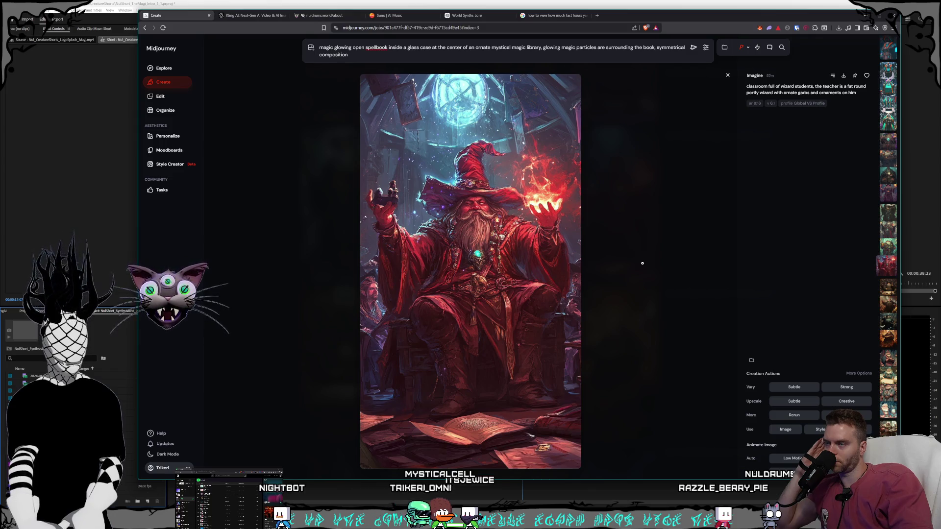
click(642, 263)
- Reopen the classroom set and step to the red-robed wizard image
click(321, 183)
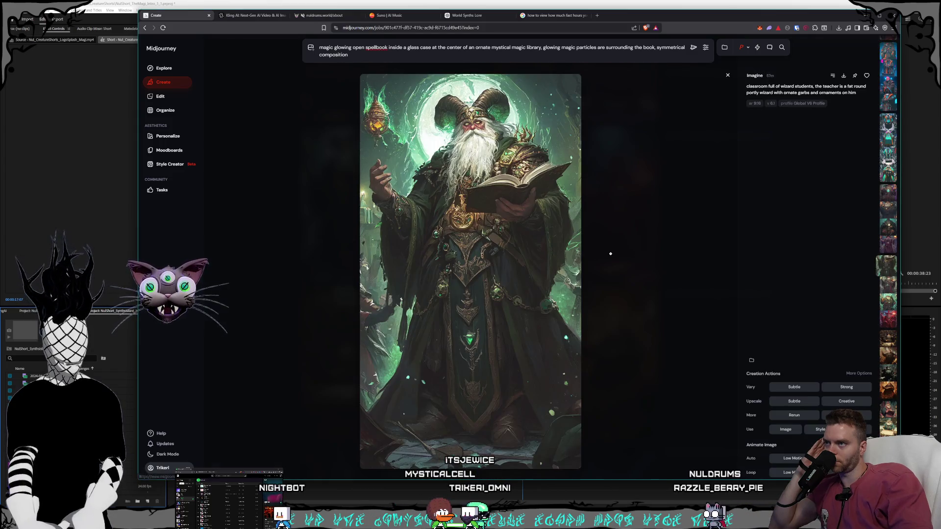
key(Escape)
click(434, 210)
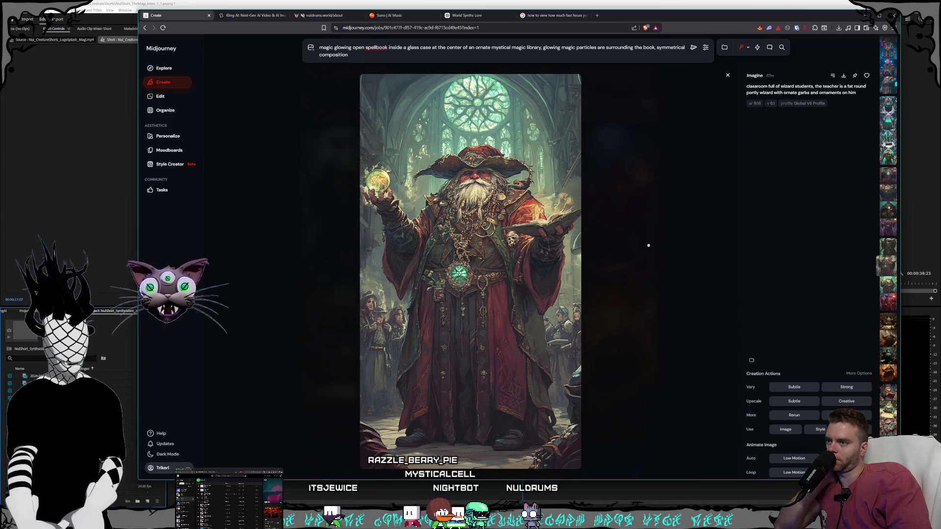
click(649, 247)
click(601, 192)
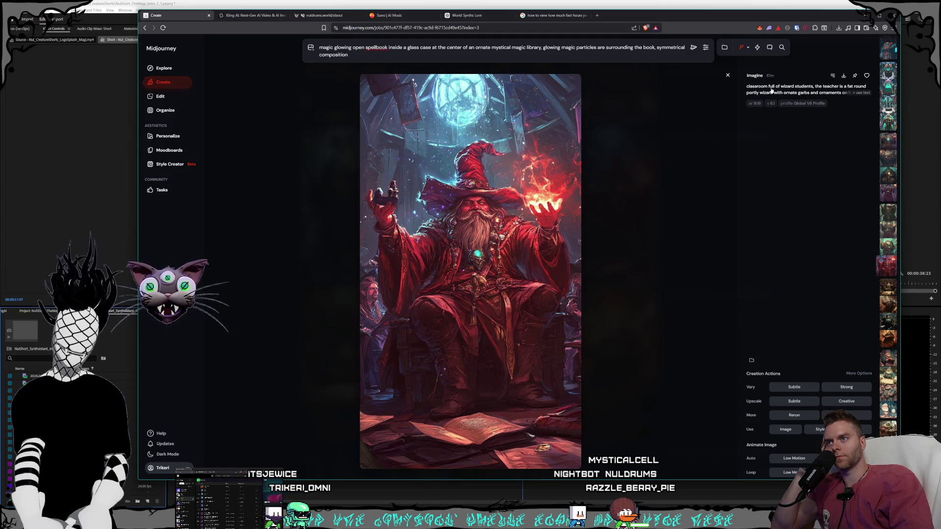
- Bring the Premiere Pro editing project back to the front
click(471, 7)
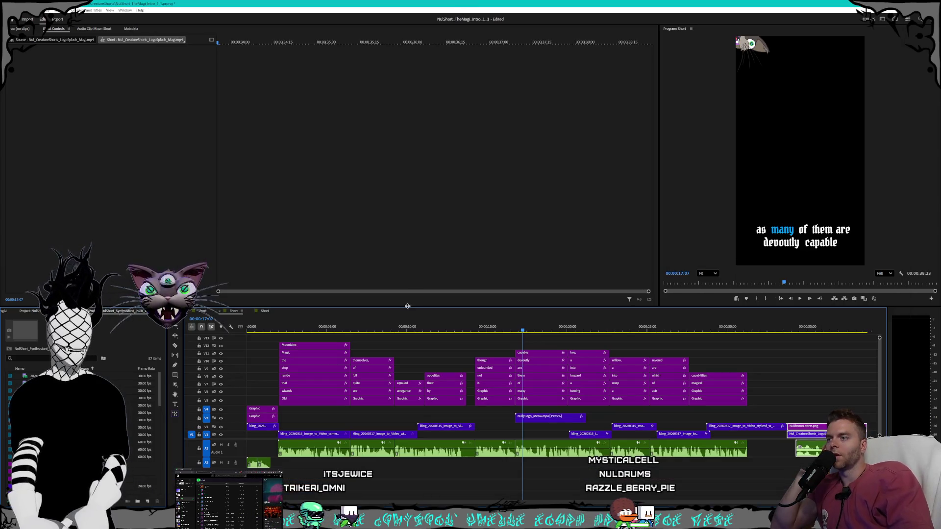
- Play the captioned sequence to about 14 seconds and check the Kling wizard clip on V2 up to 17 seconds
mouse_move(308, 326)
mouse_down()
mouse_move(282, 320)
mouse_move(415, 312)
mouse_move(354, 315)
mouse_up()
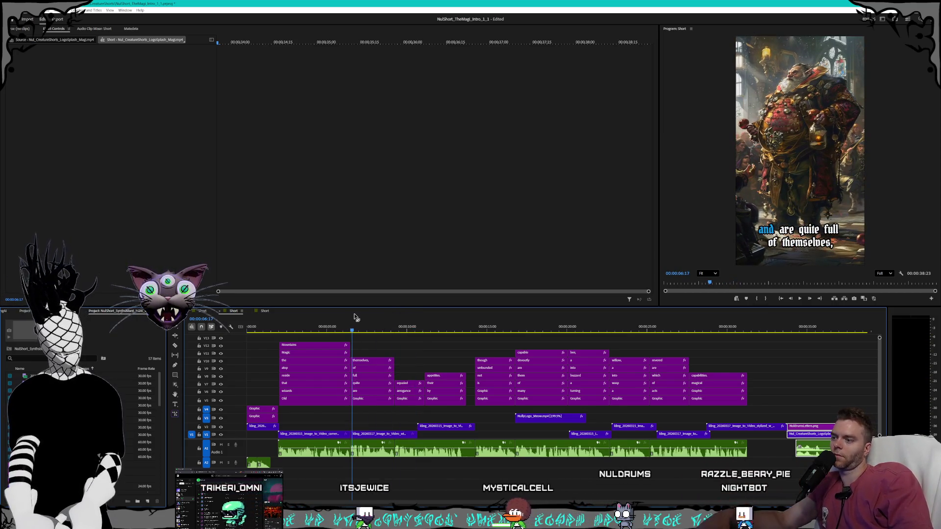
key(space)
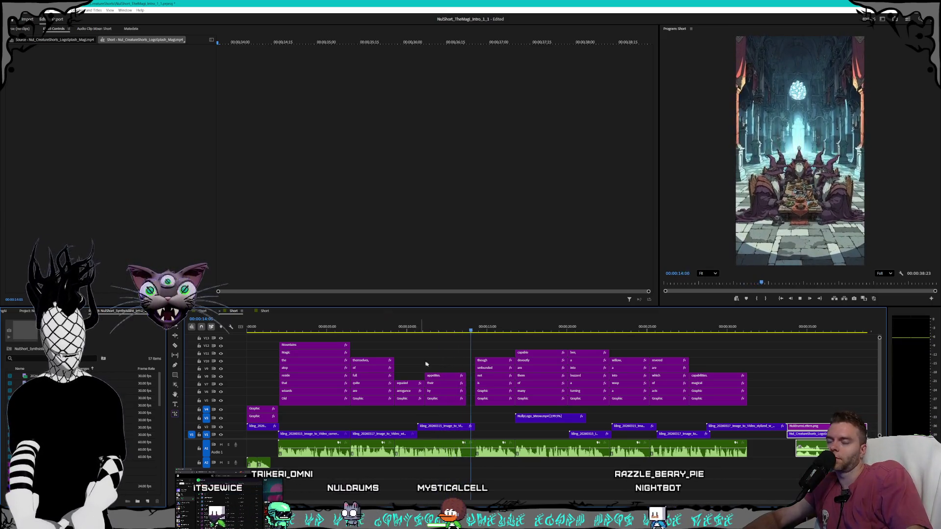
key(space)
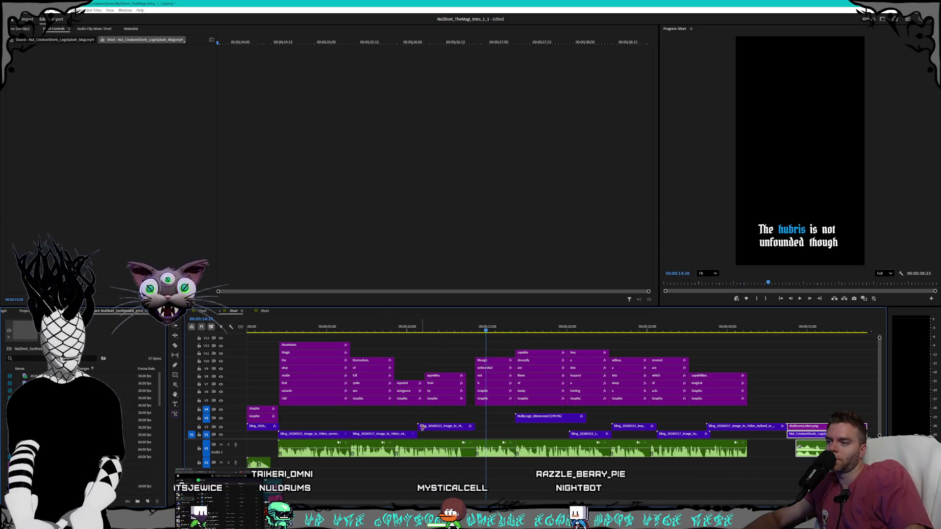
click(427, 429)
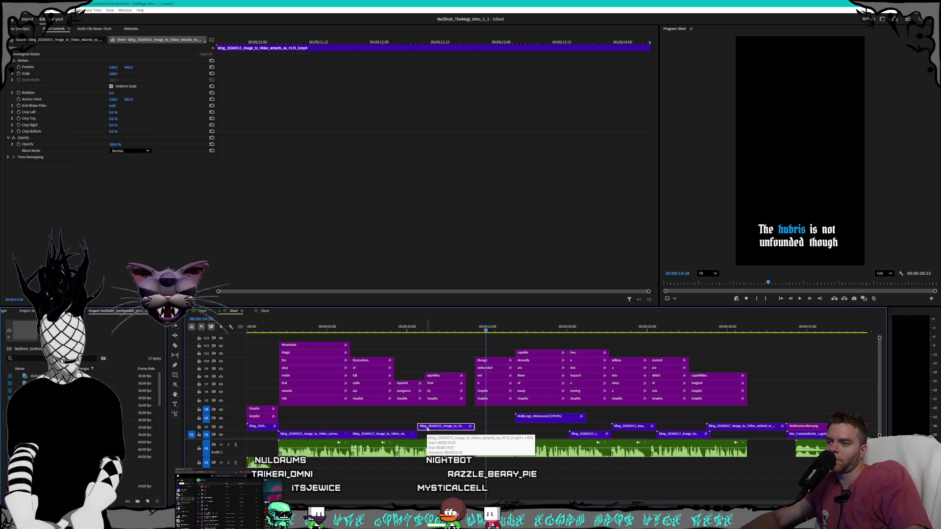
mouse_move(490, 330)
mouse_down()
mouse_move(603, 329)
mouse_move(527, 329)
mouse_up()
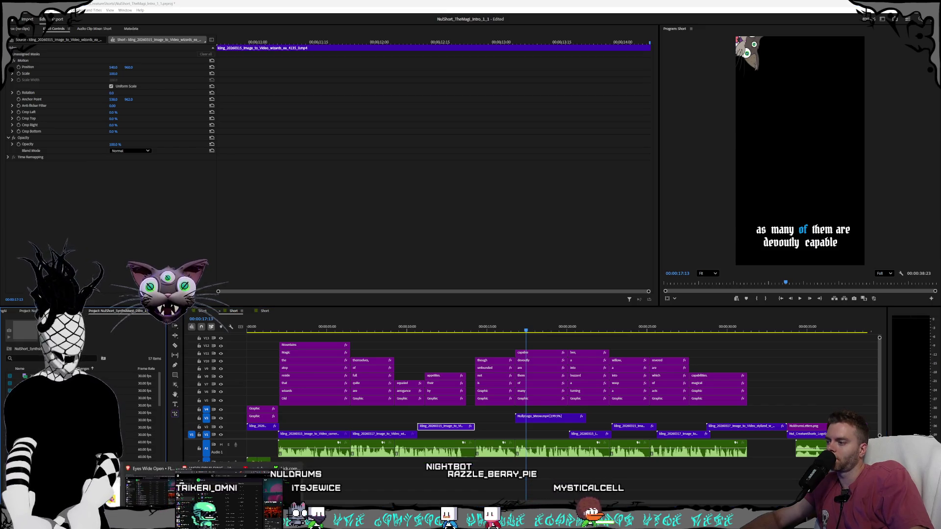
key(alt+Tab)
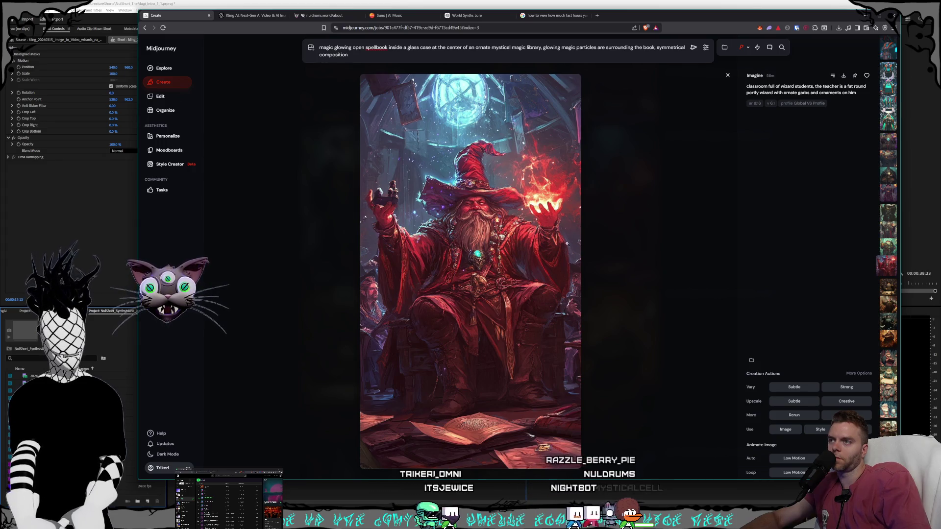
- Save the fireball wizard image as a PNG into Pictures > Nuldrums > Characters > Magi
key(ctrl+s)
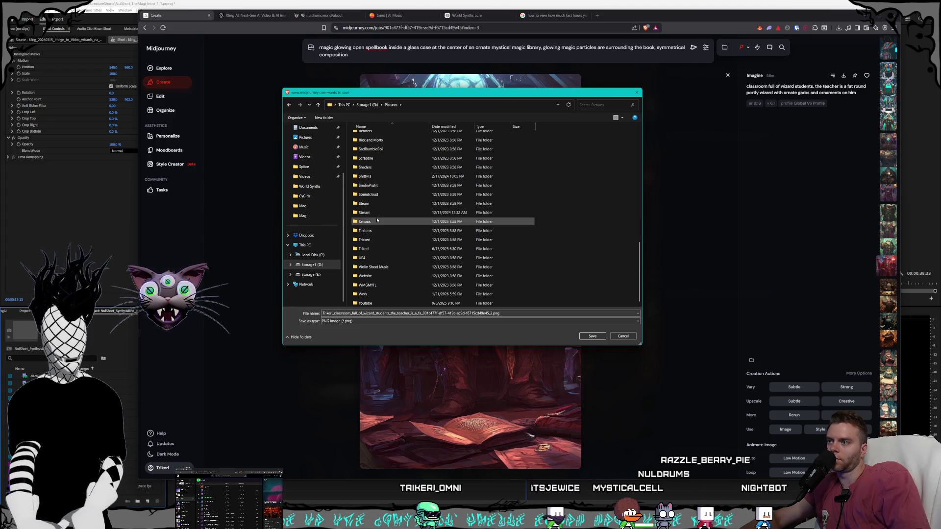
scroll(378, 213, up, 5)
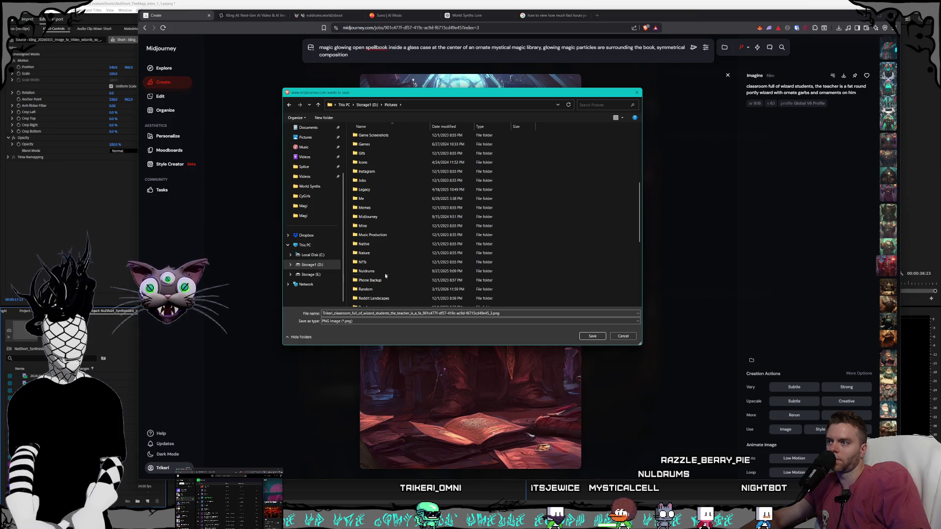
double_click(368, 271)
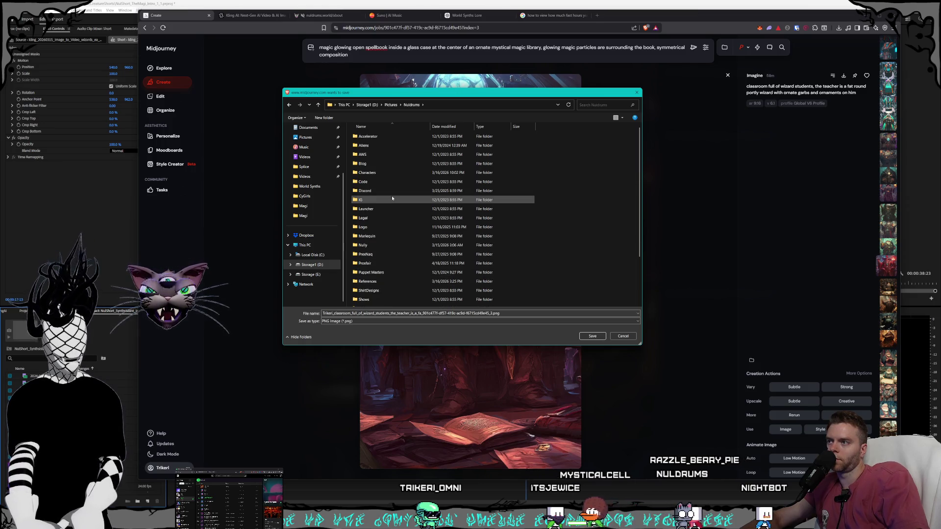
double_click(376, 172)
double_click(512, 142)
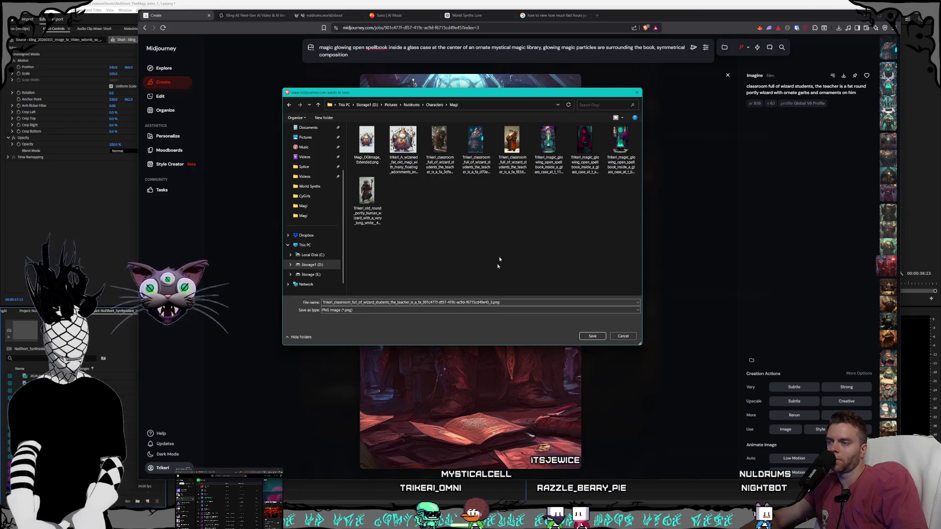
click(605, 337)
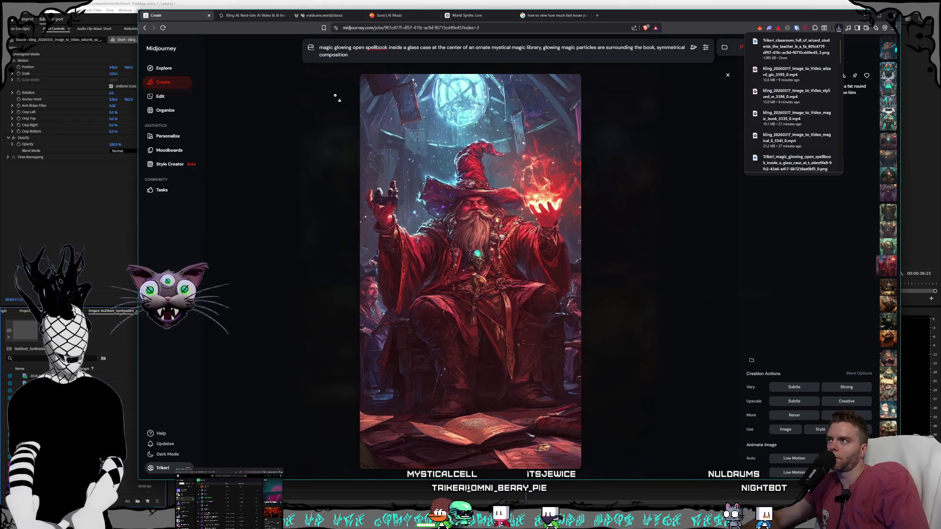
click(252, 16)
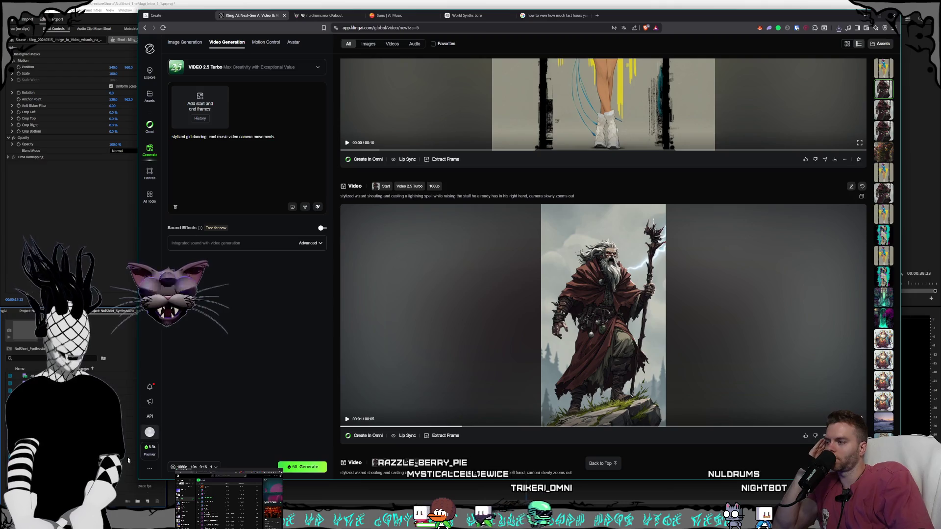
- Set the saved fireball wizard PNG as the Kling start frame and clear the old prompt
click(838, 27)
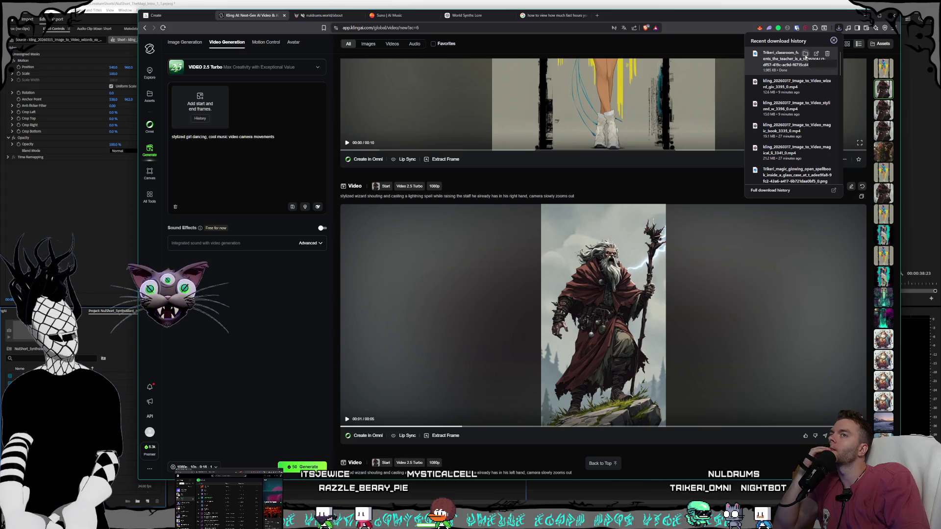
click(805, 54)
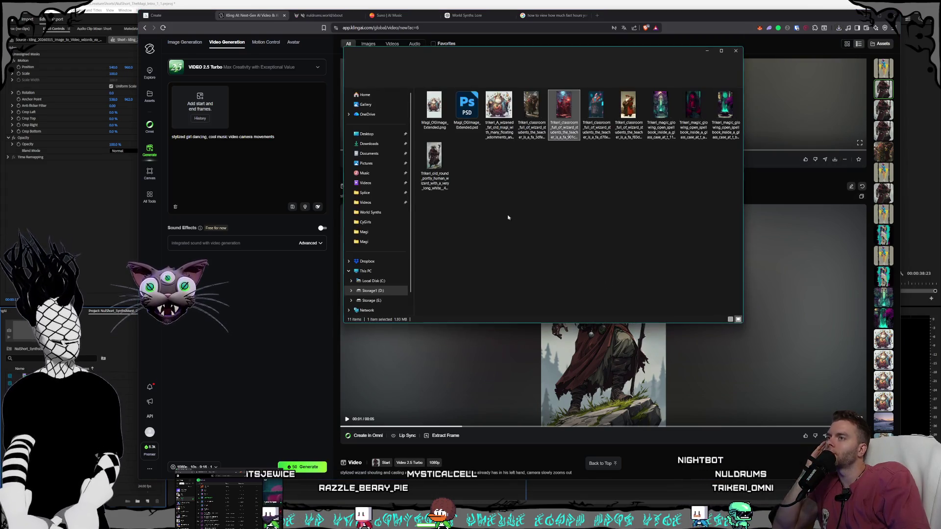
drag(563, 113, 218, 124)
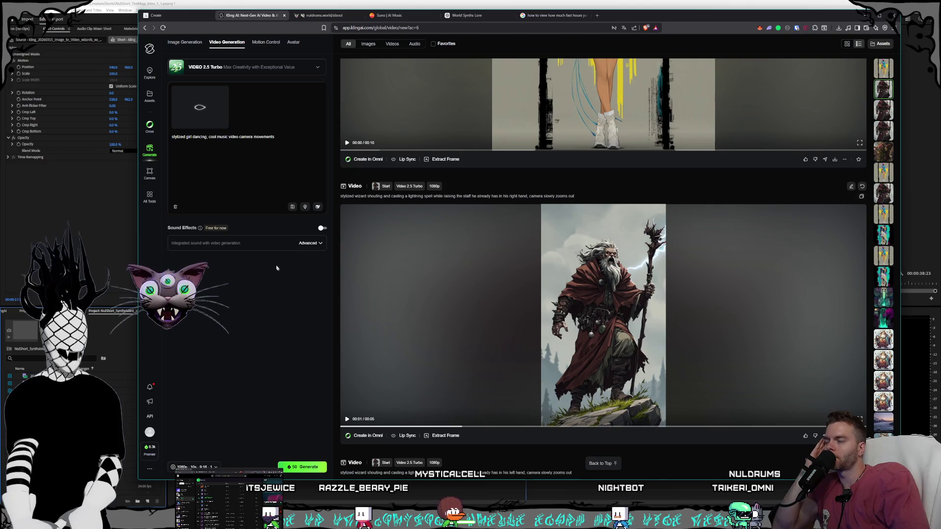
click(280, 139)
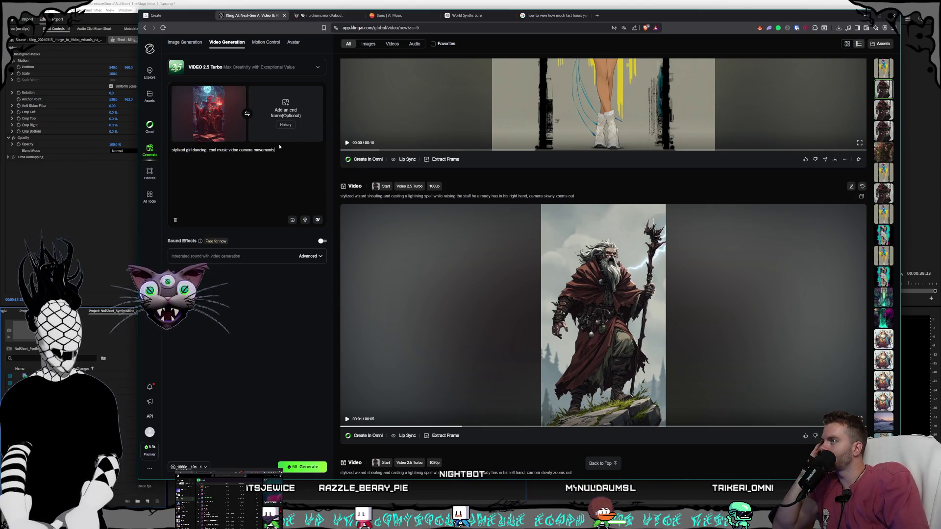
key(ctrl+a)
key(BackSpace)
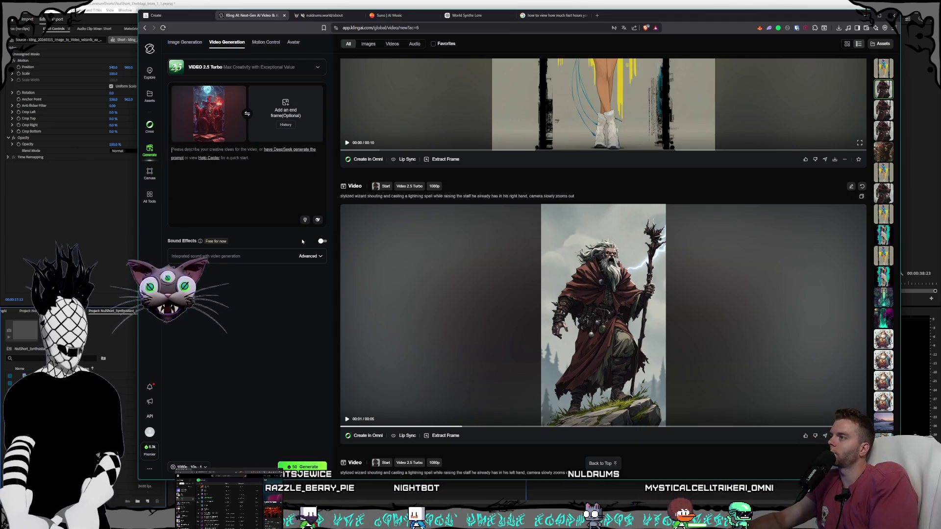
- Write the prompt 'holding a floating fireball, camera zooms in slowly towards his face'
text(wizard with)
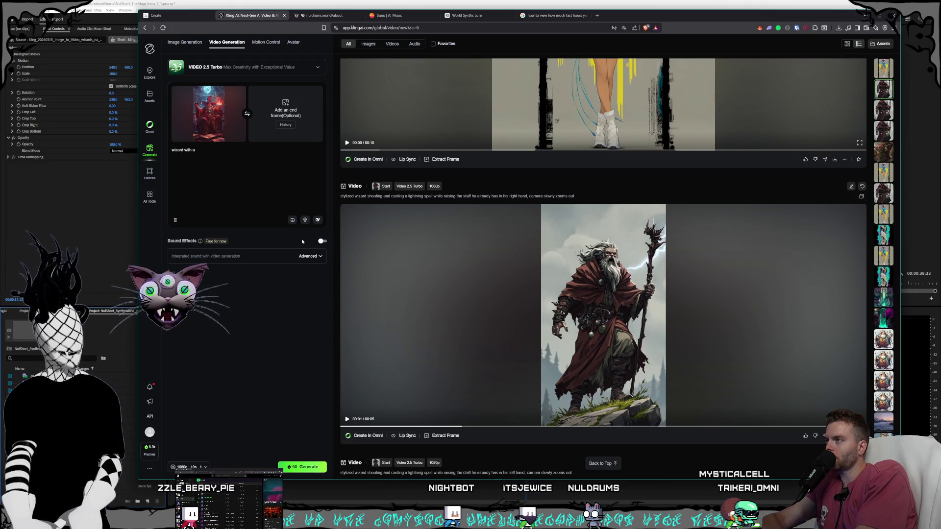
key(ctrl+a)
key(BackSpace)
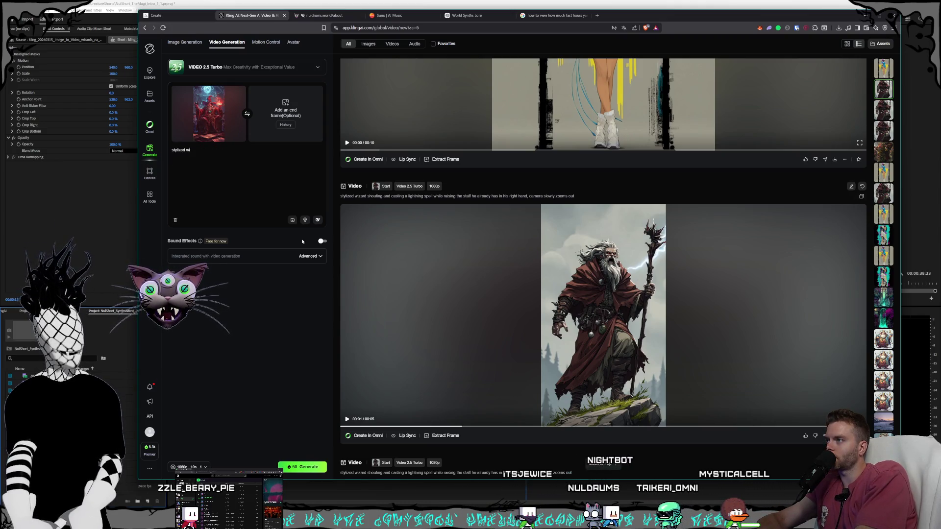
text(izard holding)
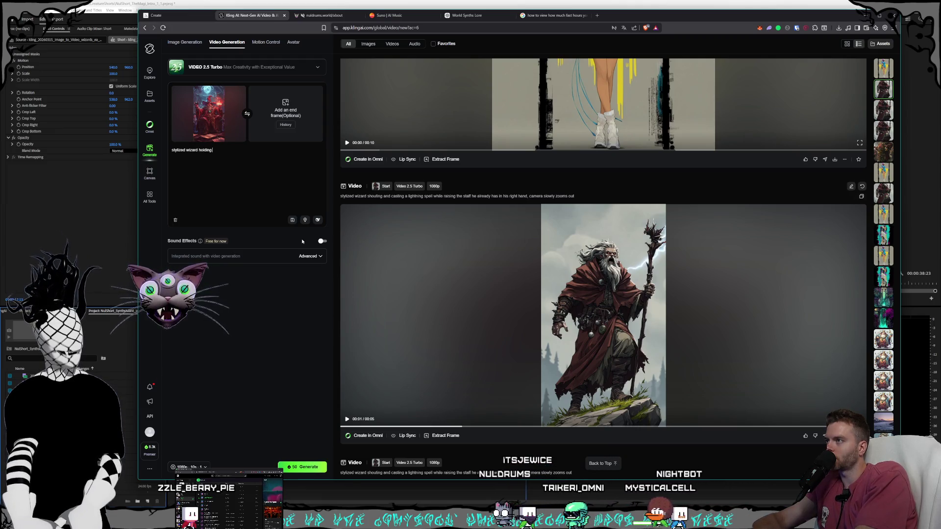
text( a floating fi)
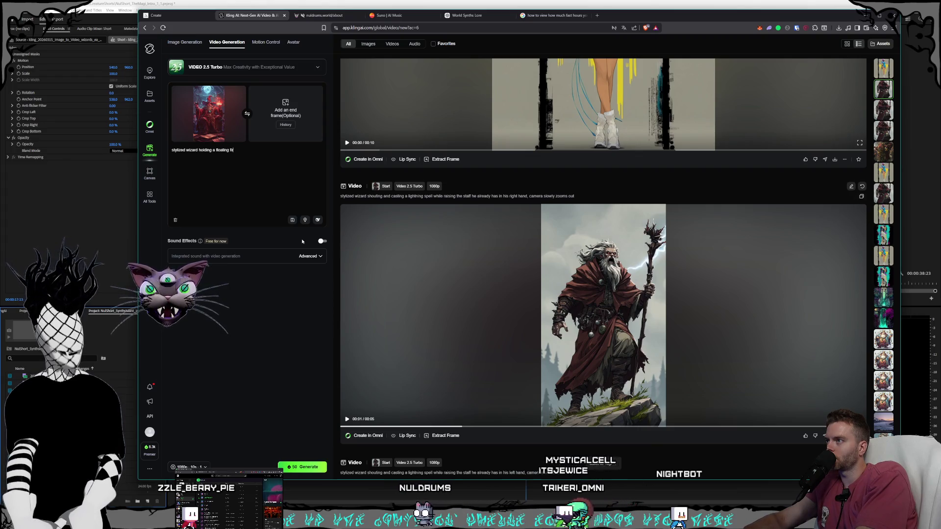
text(rebal spell)
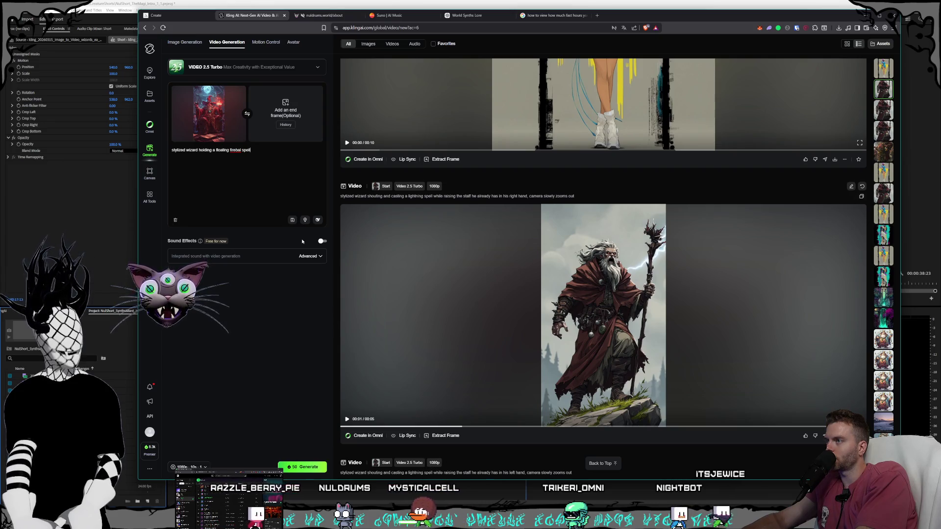
key(BackSpace)
key(BackSpace)
key(BackSpace)
text(l)
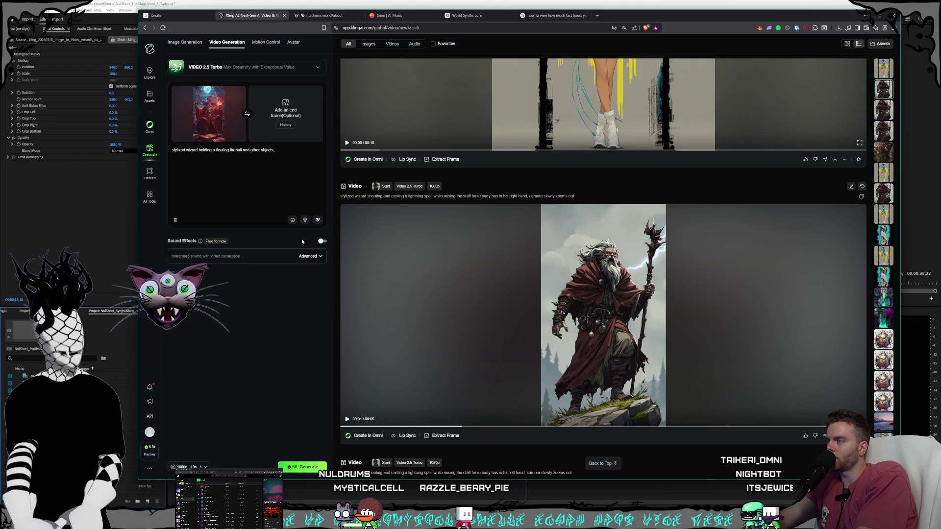
key(BackSpace)
key(BackSpace)
key(BackSpace)
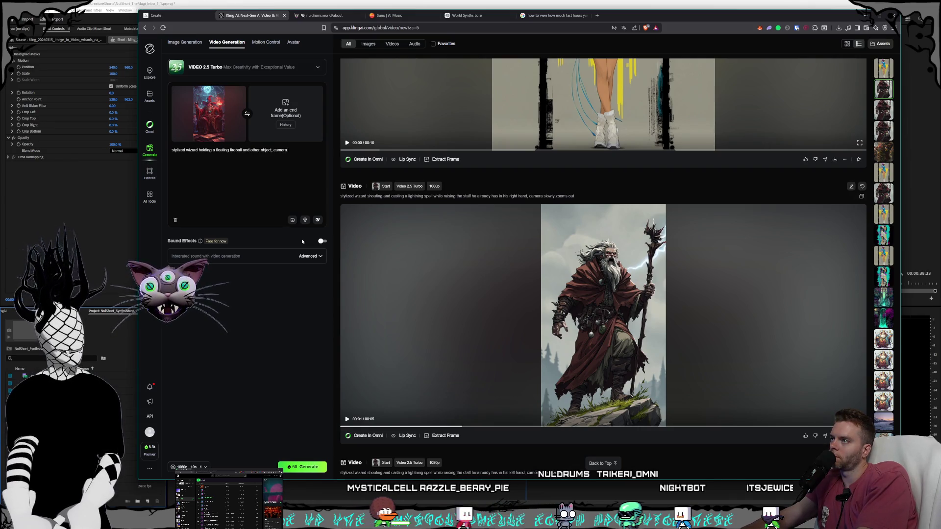
text(zooms in slowl)
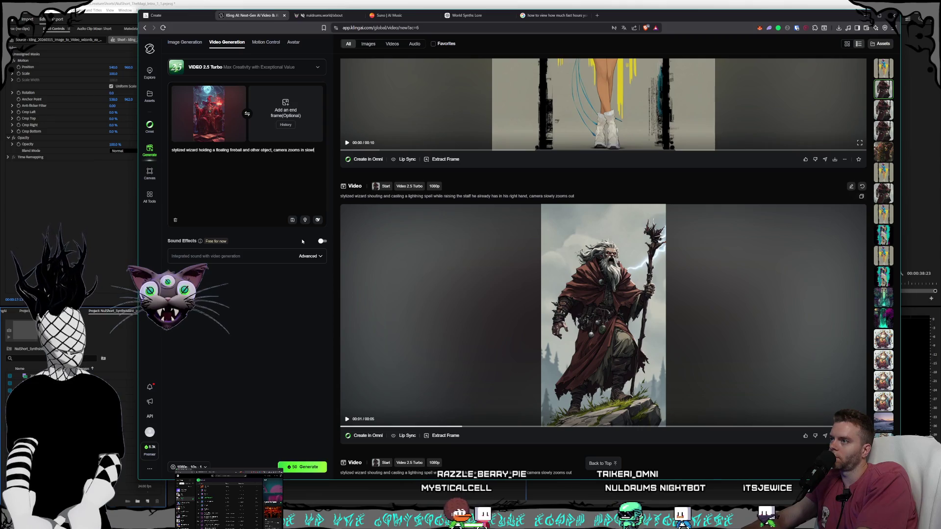
text(y on his)
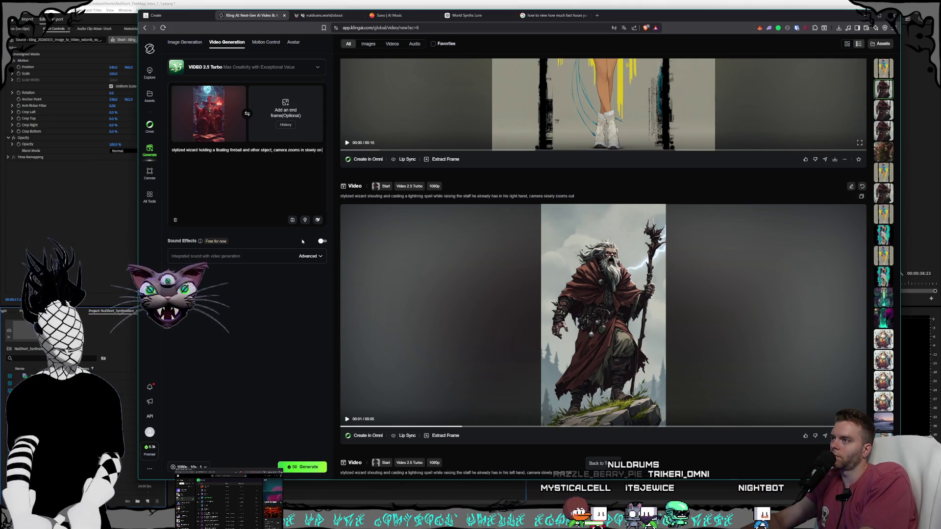
key(BackSpace)
key(BackSpace)
text(towards )
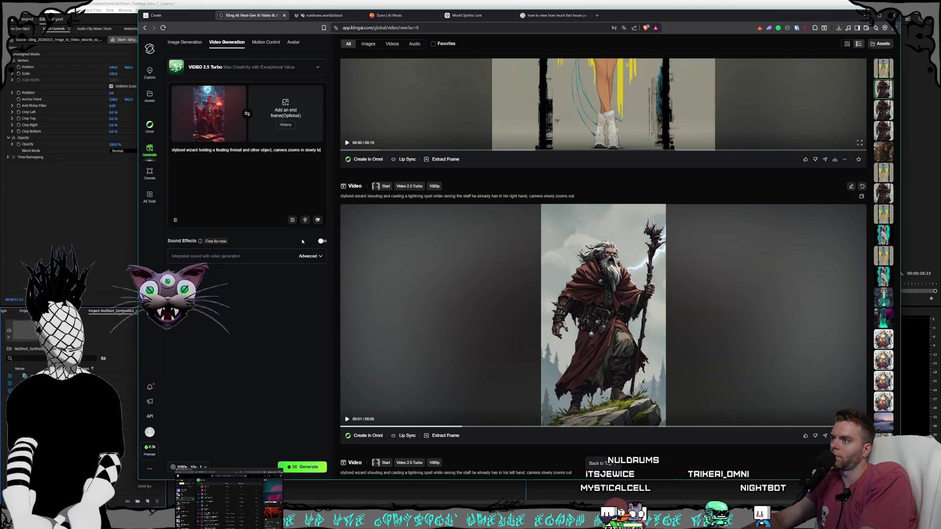
text(his fa)
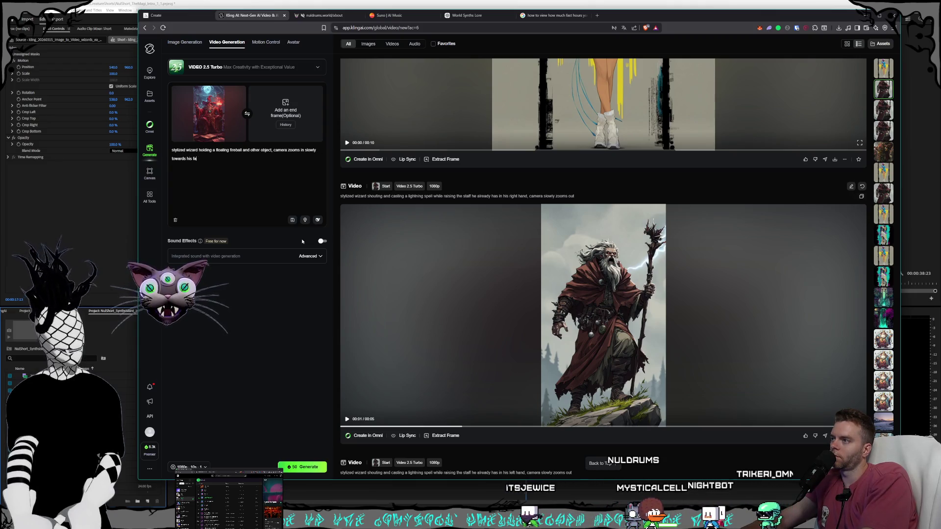
text(ce)
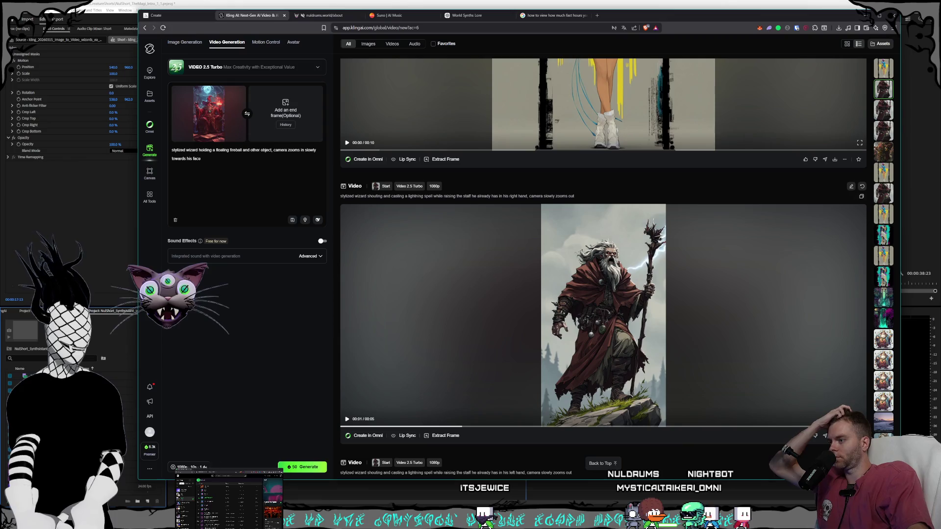
click(189, 467)
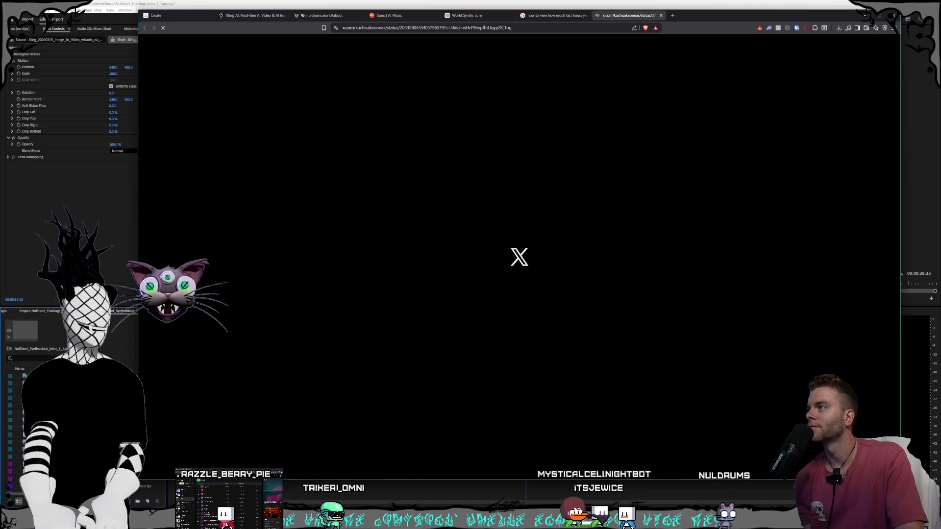
- Detach the x.com post tab into its own window and close it
mouse_move(627, 15)
mouse_down()
mouse_move(636, 59)
mouse_move(147, 275)
mouse_move(114, 299)
mouse_up()
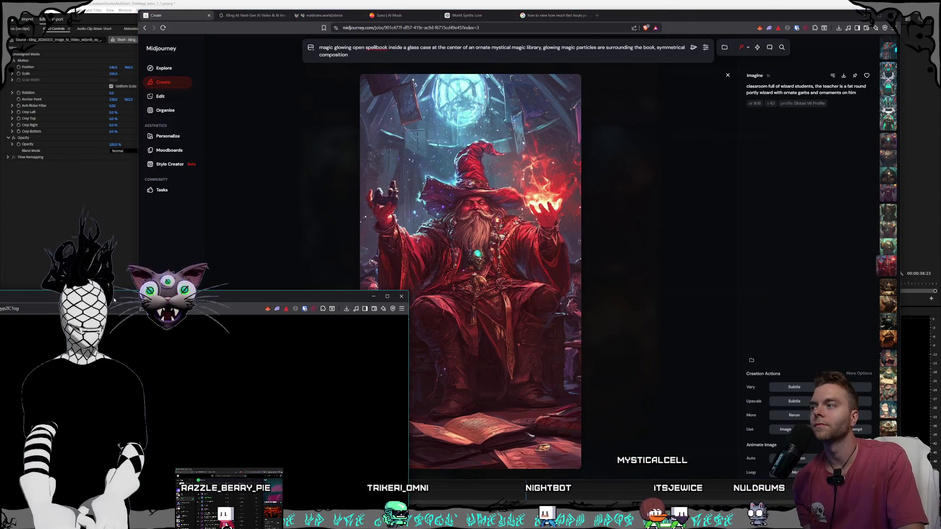
key(ctrl+w)
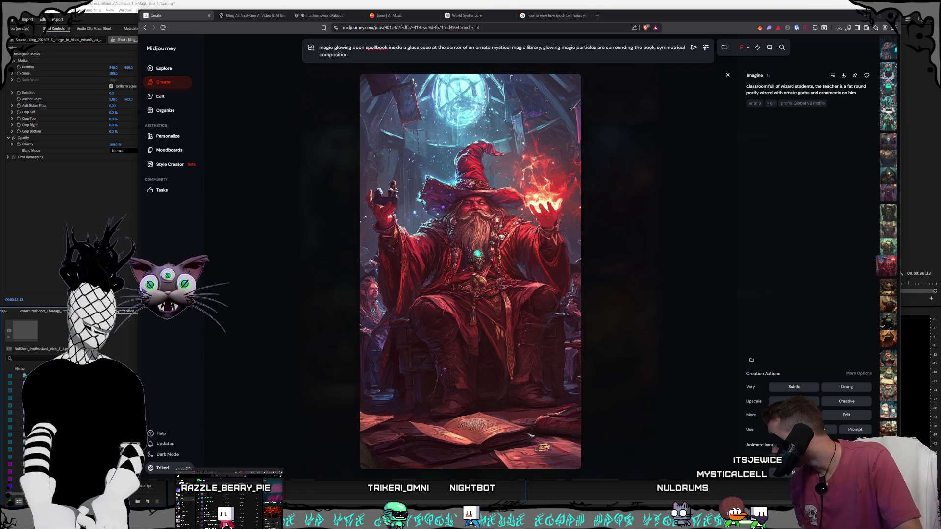
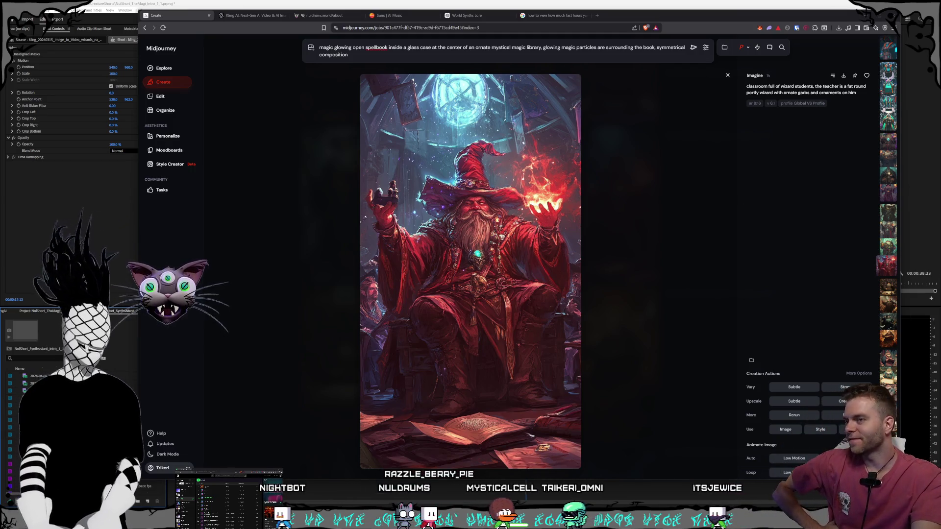
- Watch the new 5-second fireball wizard clip full screen on the Kling AI video page
click(254, 17)
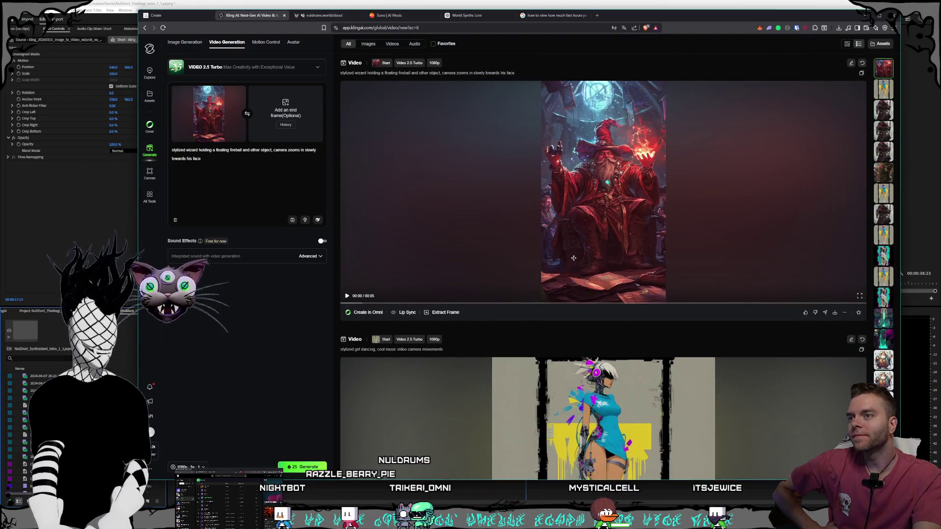
scroll(551, 307, down, 3)
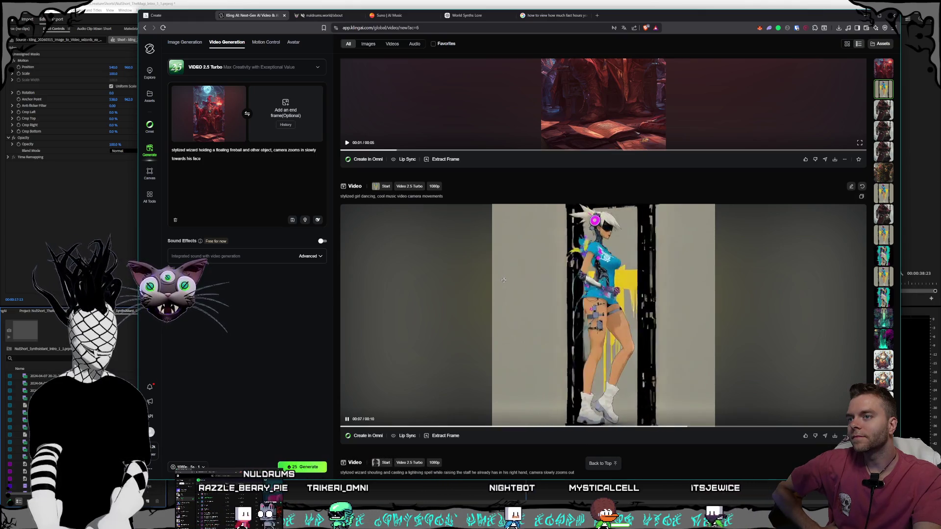
scroll(504, 277, up, 3)
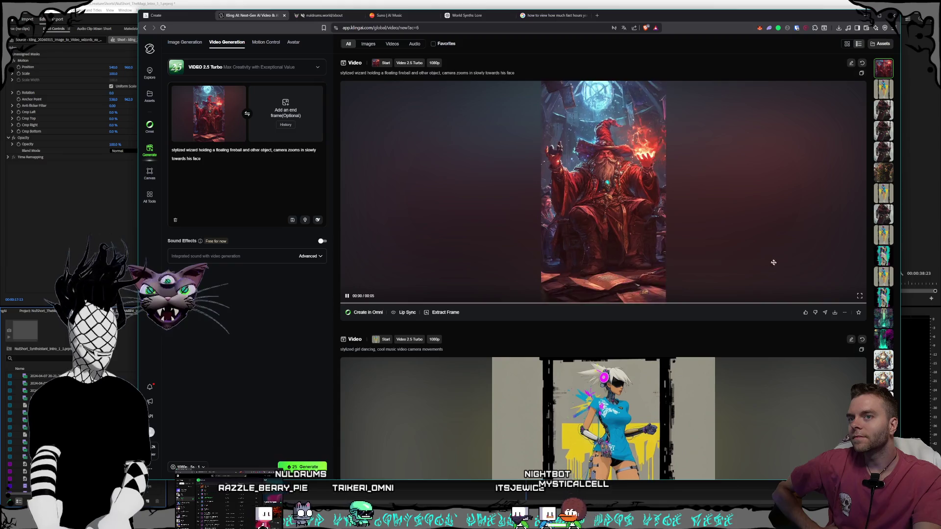
click(859, 297)
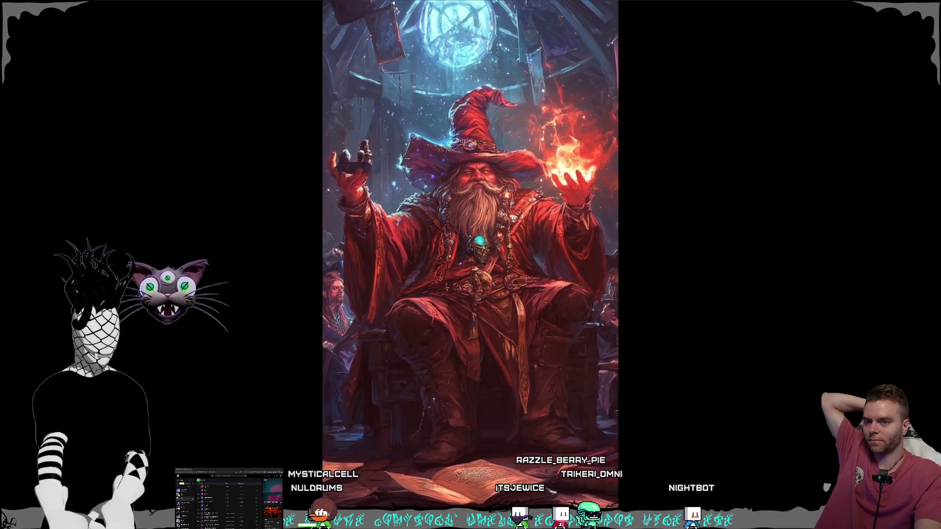
key(Escape)
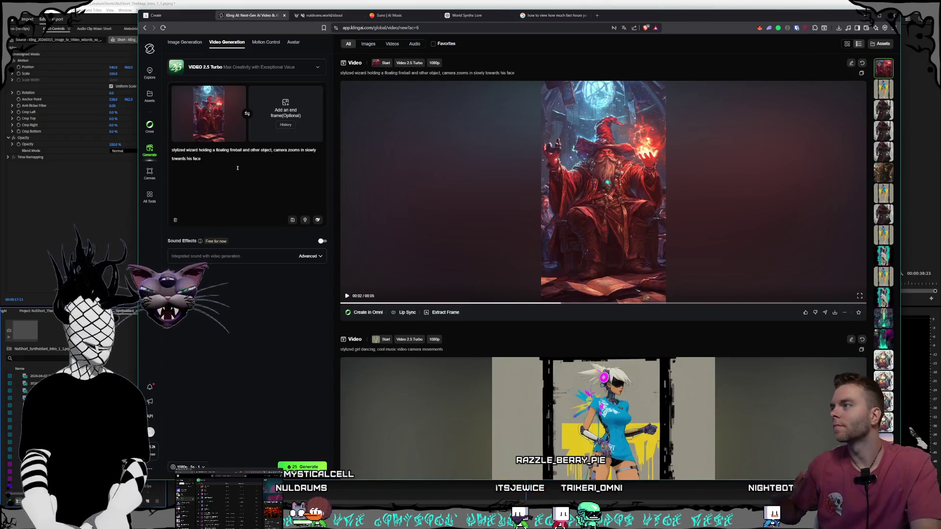
- Replace 'other object,' in the Kling prompt with 'and shifting in his chair'
drag(272, 151, 249, 151)
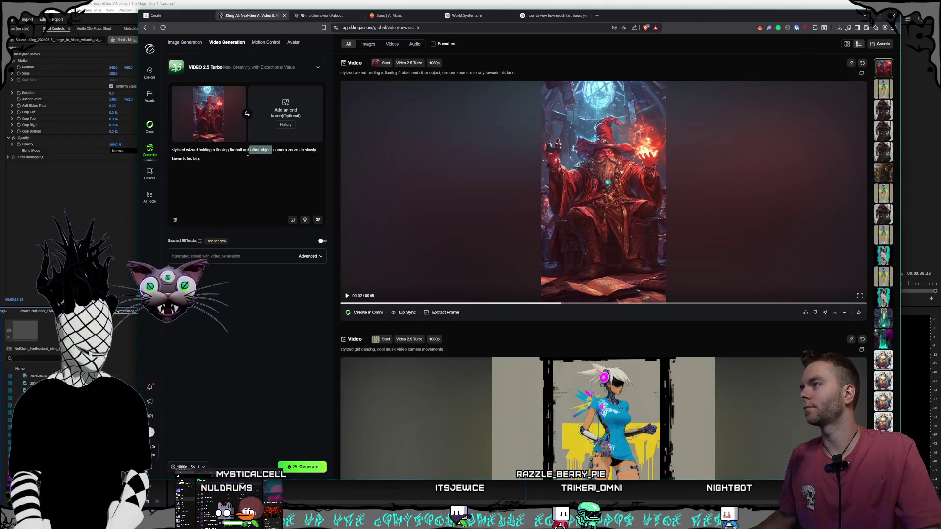
key(BackSpace)
key(BackSpace)
key(BackSpace)
text(d shifting in his chai)
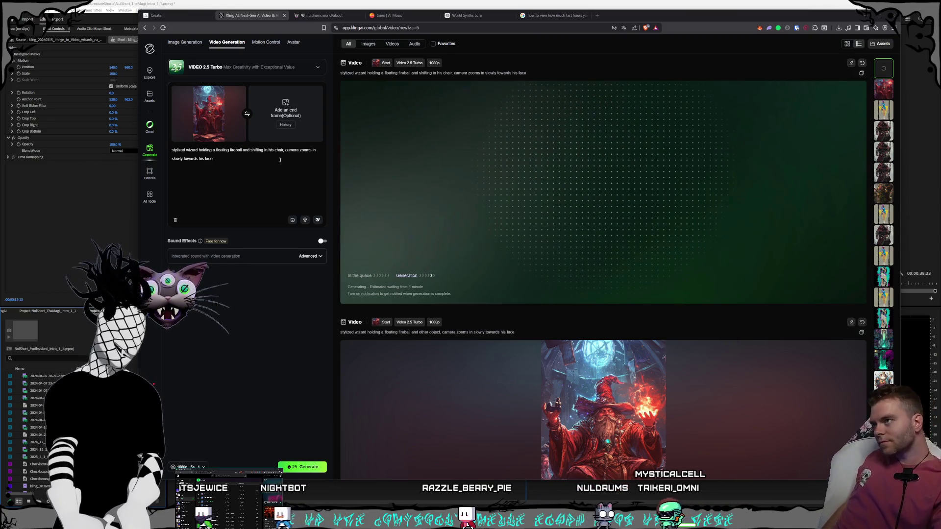
- Return to Midjourney and close the full-size wizard image
click(179, 16)
click(234, 16)
click(179, 15)
click(665, 190)
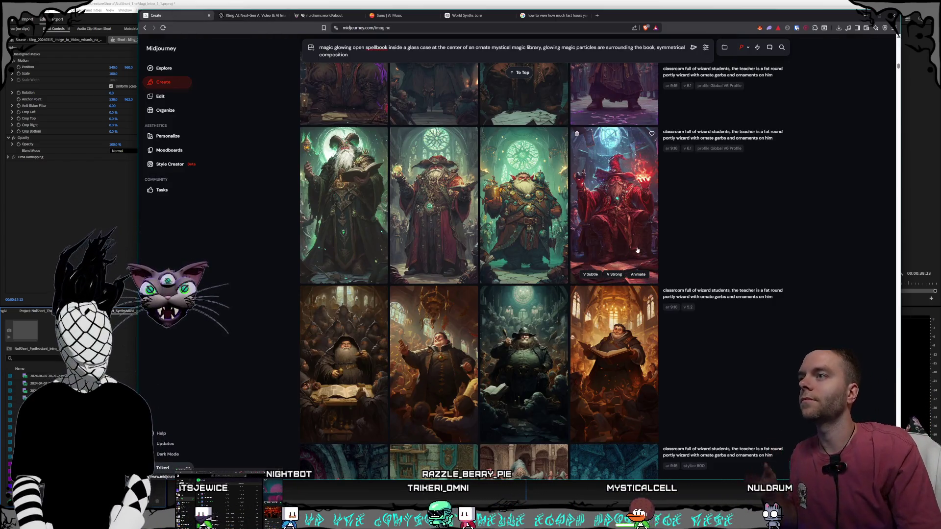
- Browse the Midjourney grid, previewing the third wizard image and the statue-face image
click(541, 233)
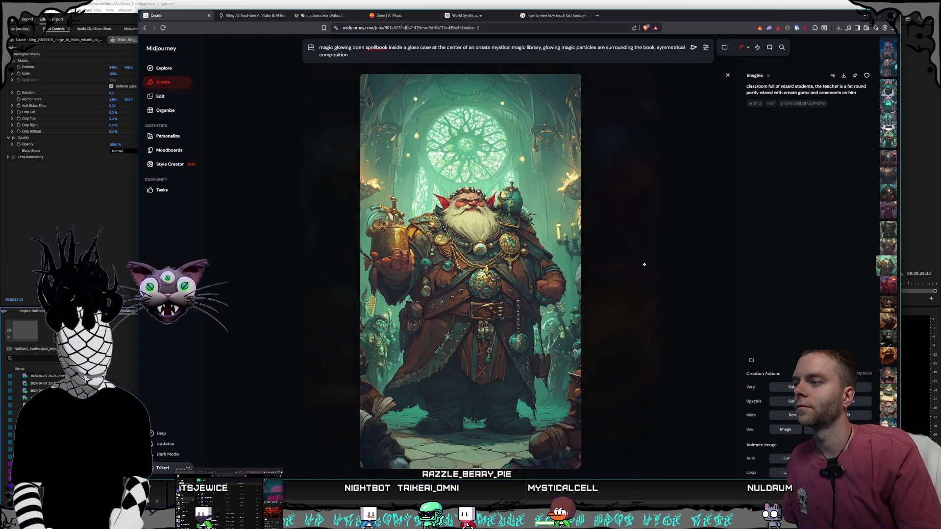
click(644, 265)
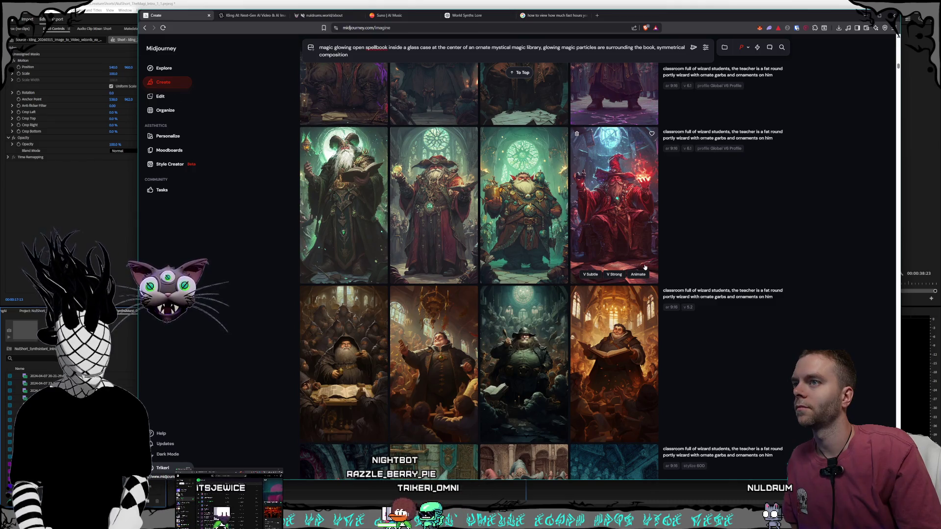
scroll(645, 267, down, 15)
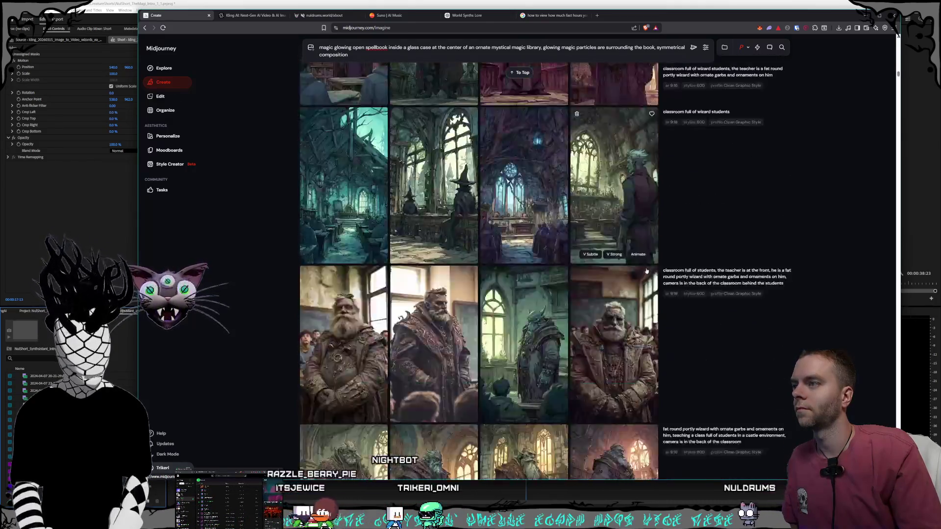
scroll(646, 271, down, 20)
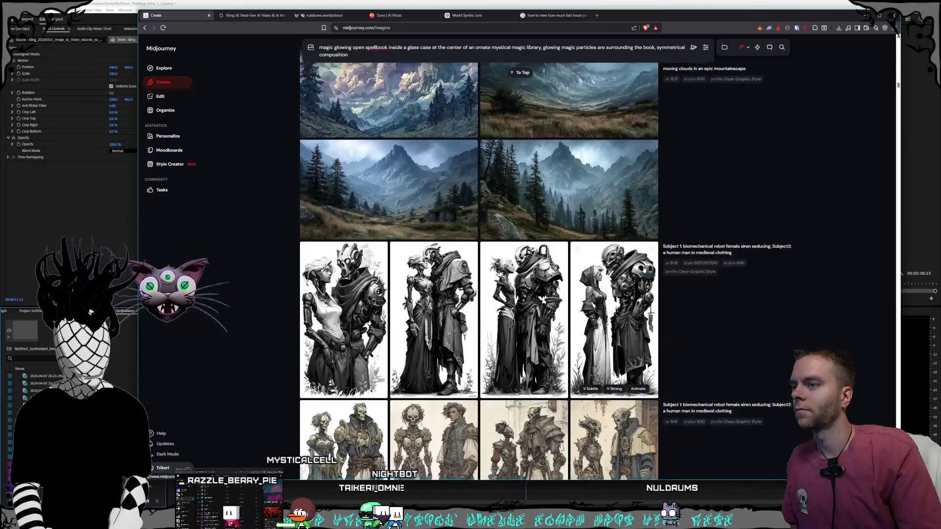
scroll(644, 269, down, 10)
scroll(644, 270, down, 10)
scroll(644, 270, down, 15)
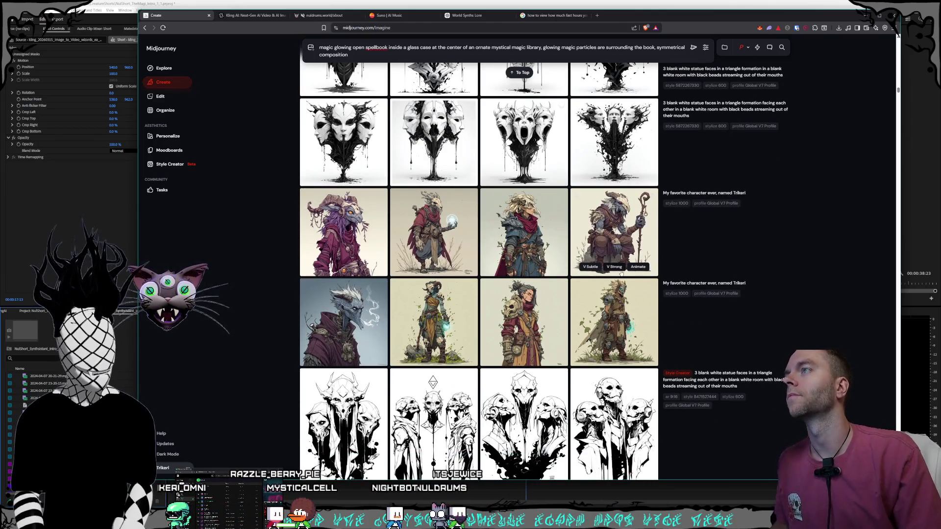
click(445, 154)
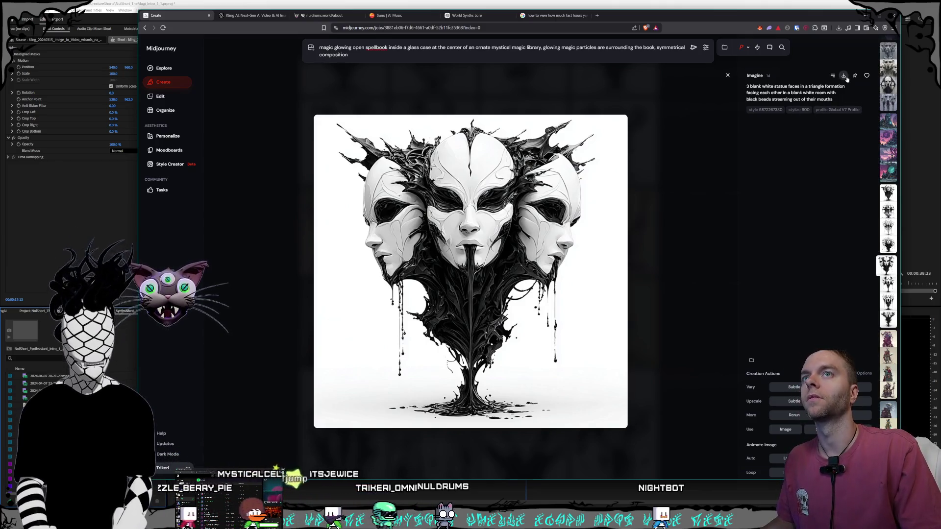
key(Escape)
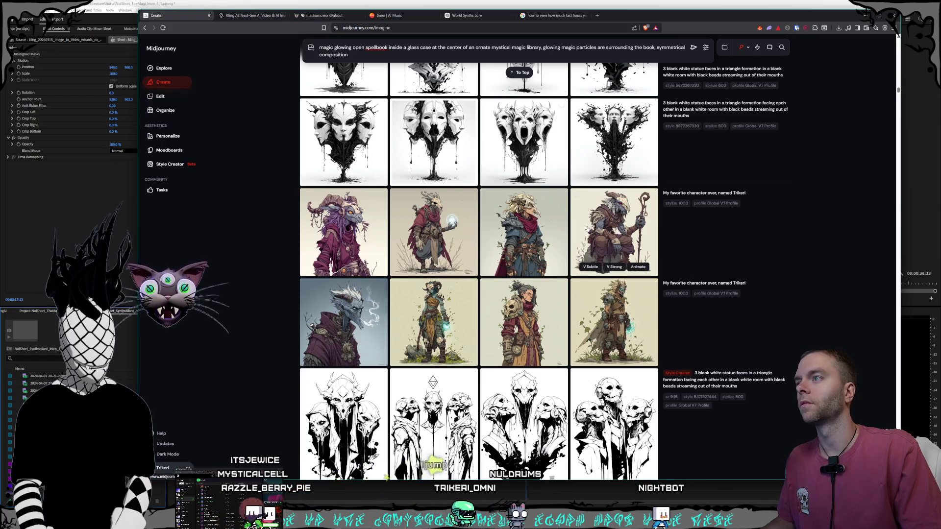
- Preview the skull-shoulder and leafy armored character images
scroll(581, 227, down, 1)
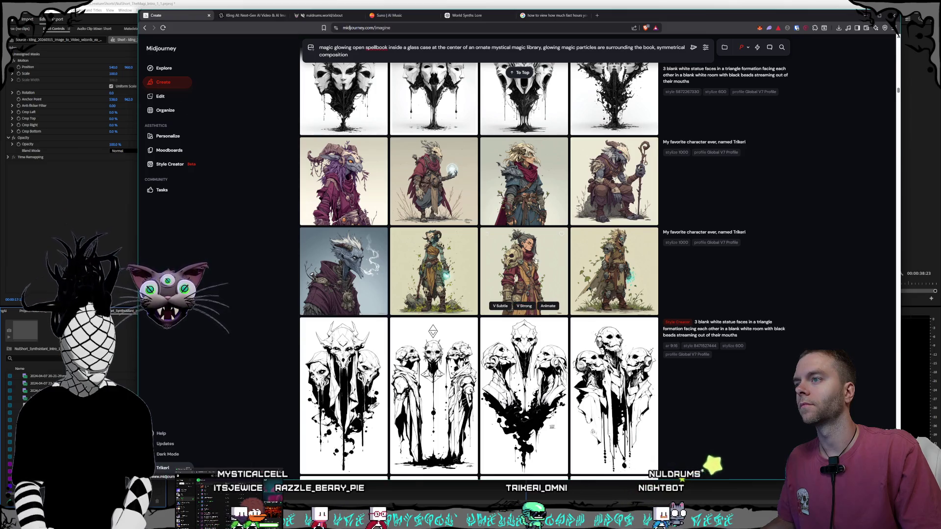
click(544, 259)
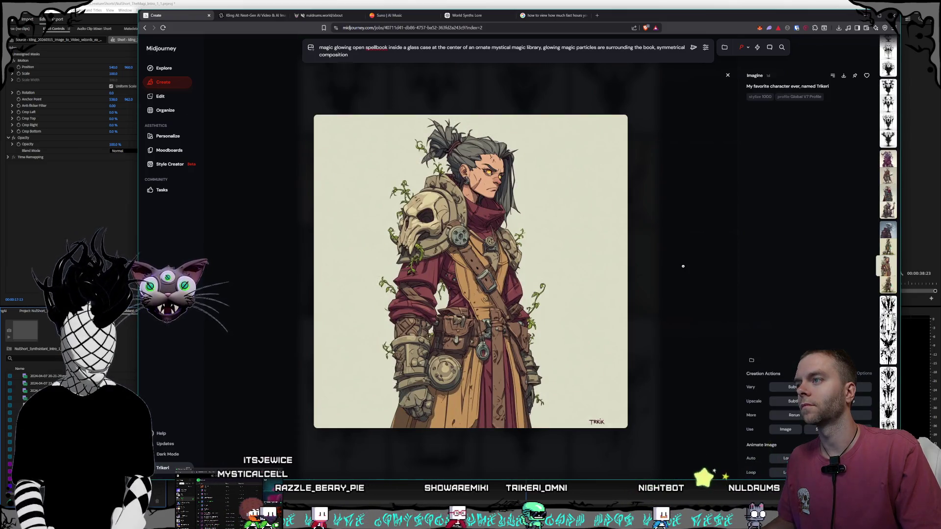
key(Escape)
click(622, 260)
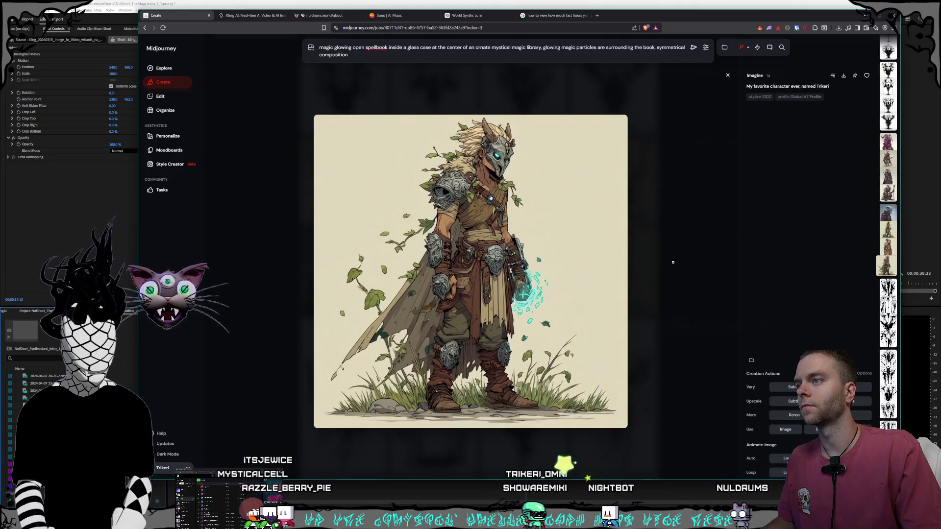
key(Escape)
- Load the smiling wizard by a willow tree prompt into the prompt bar
scroll(581, 222, down, 10)
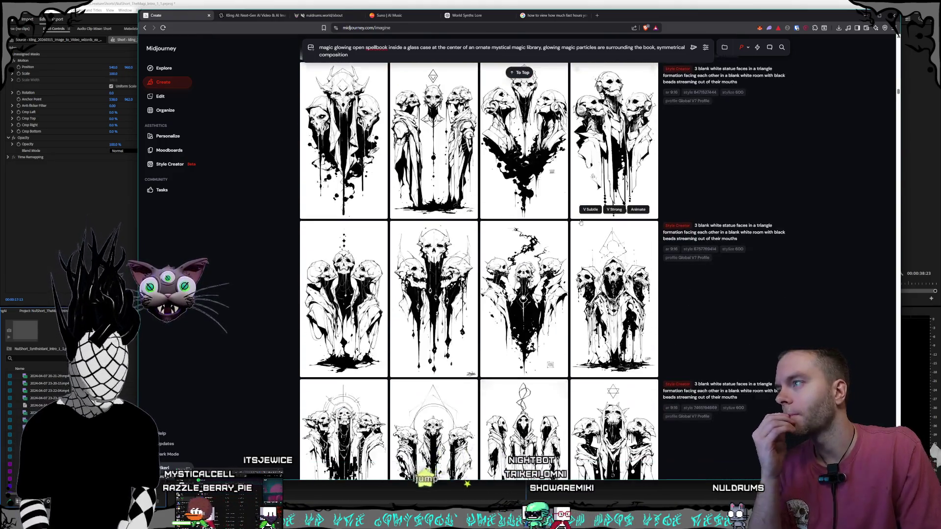
scroll(575, 237, down, 10)
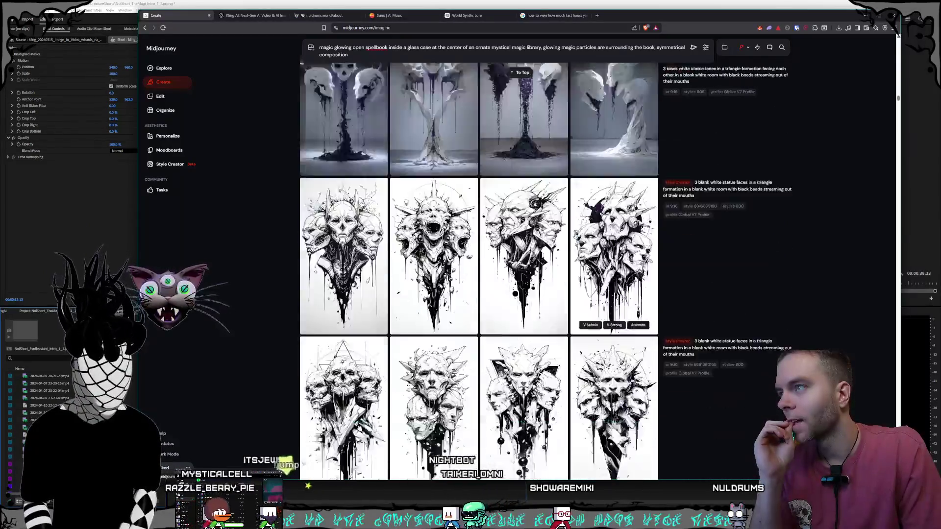
scroll(576, 237, down, 10)
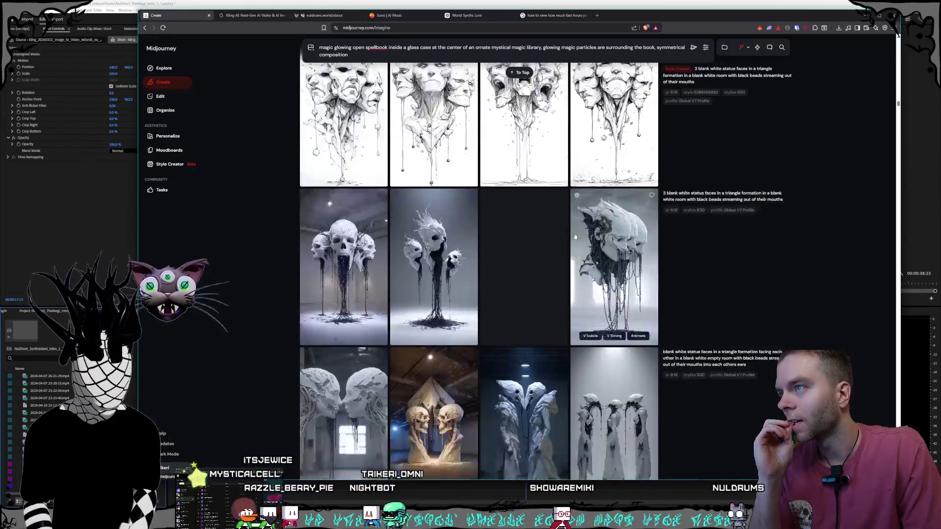
scroll(575, 236, down, 1)
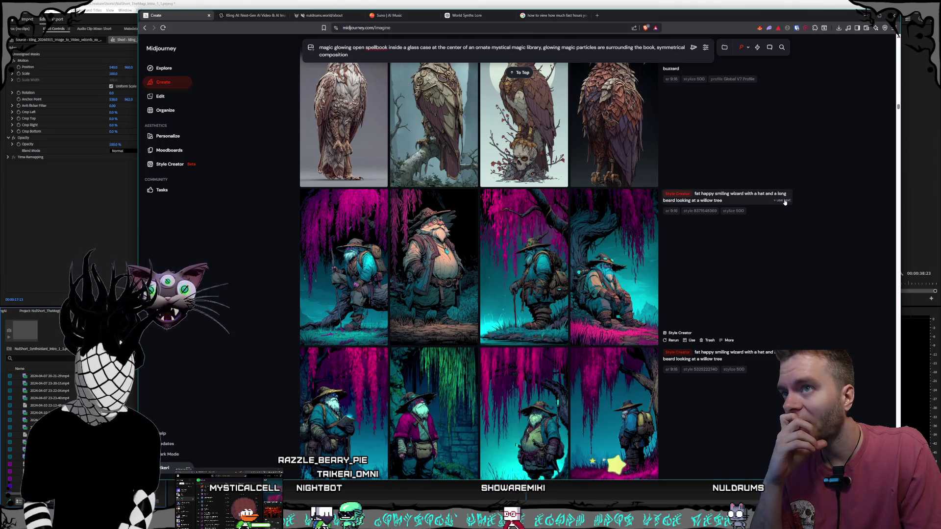
click(783, 201)
- Scroll through the feed and return to the Kling AI video page
scroll(598, 310, up, 10)
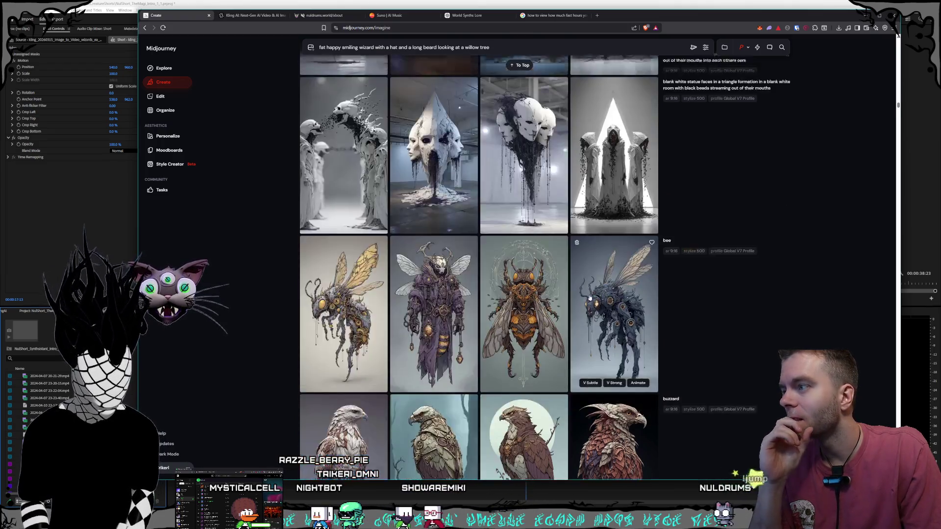
scroll(599, 309, down, 15)
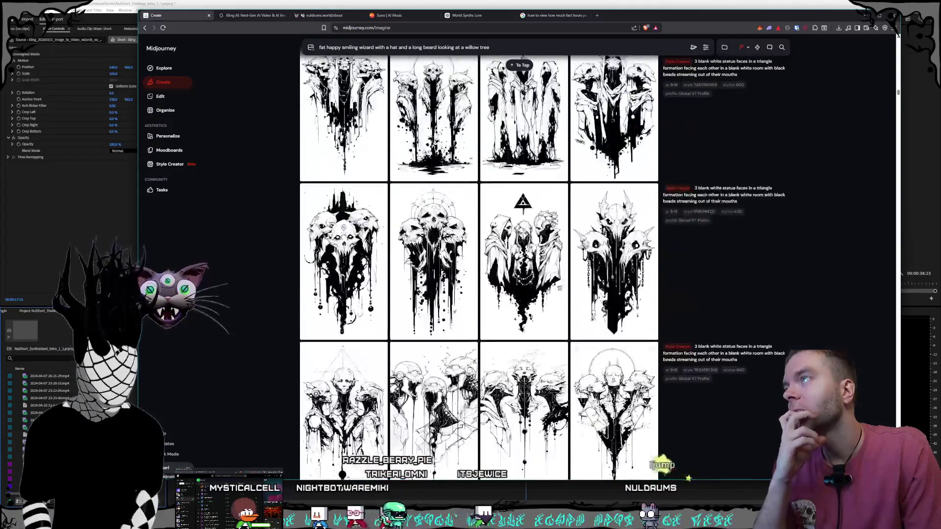
scroll(589, 312, down, 20)
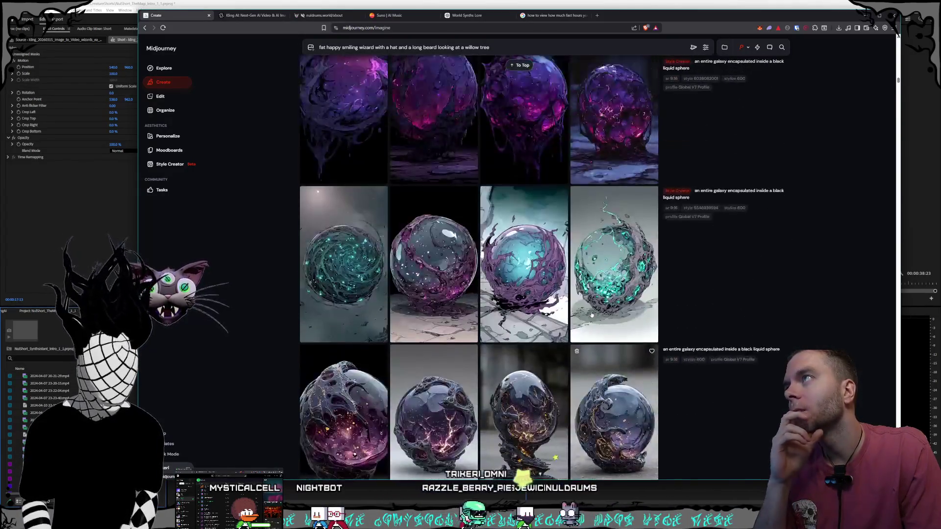
scroll(587, 309, down, 15)
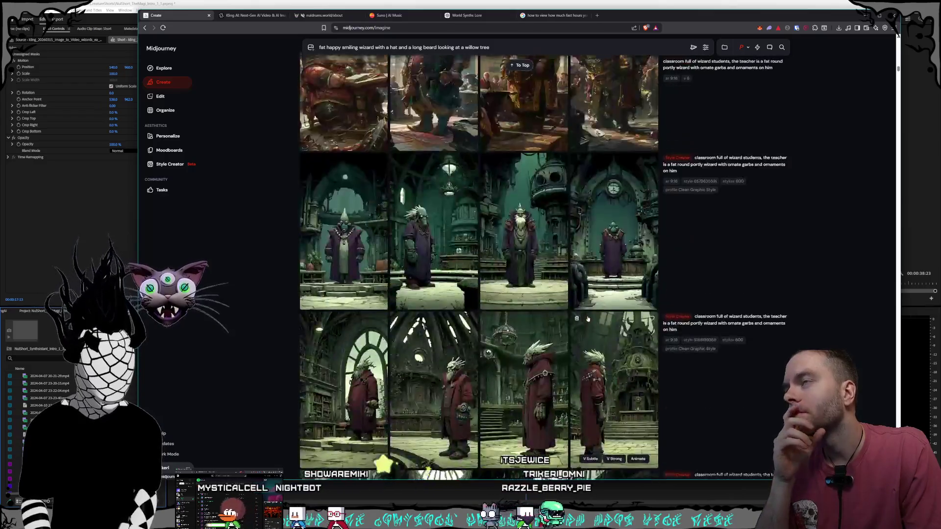
scroll(588, 311, down, 20)
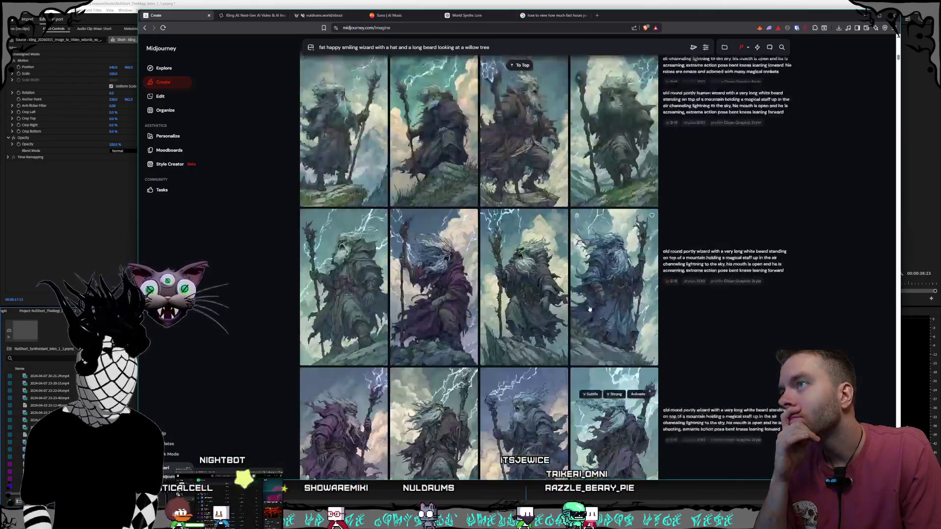
scroll(590, 310, down, 20)
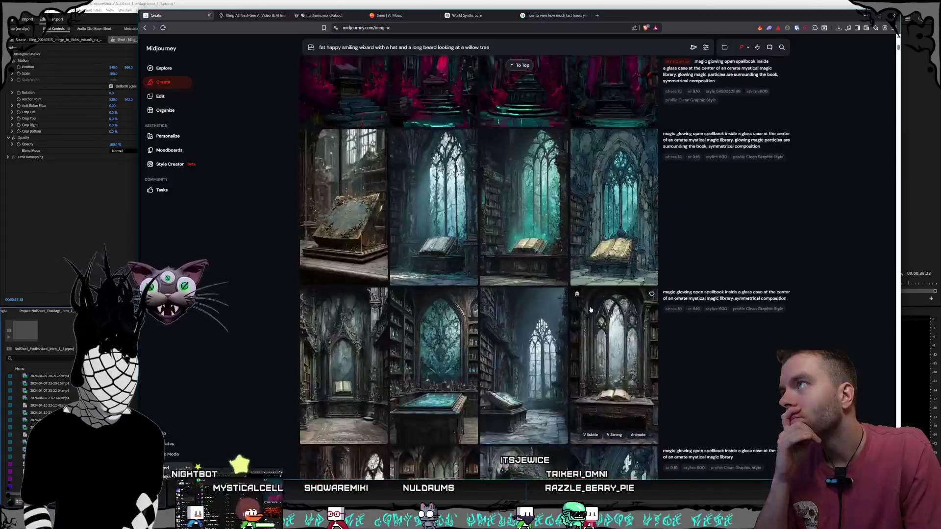
scroll(592, 310, up, 4)
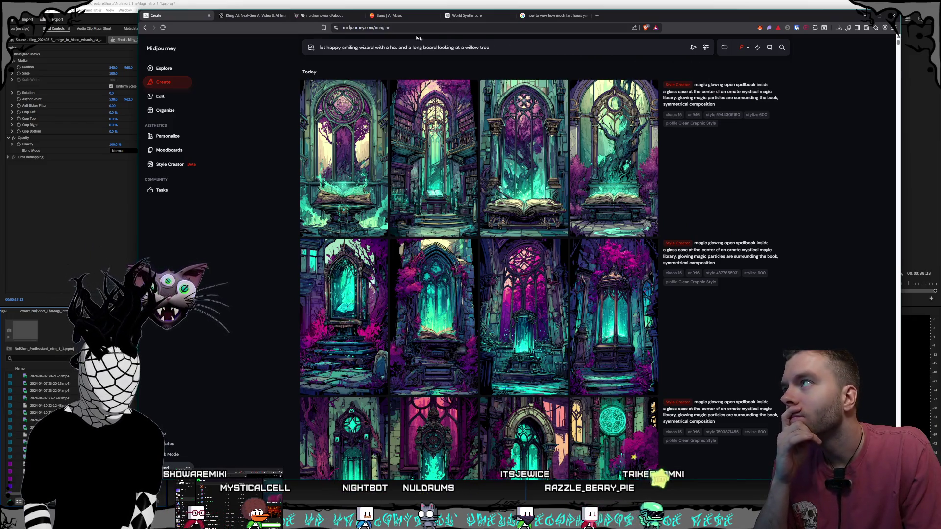
click(248, 16)
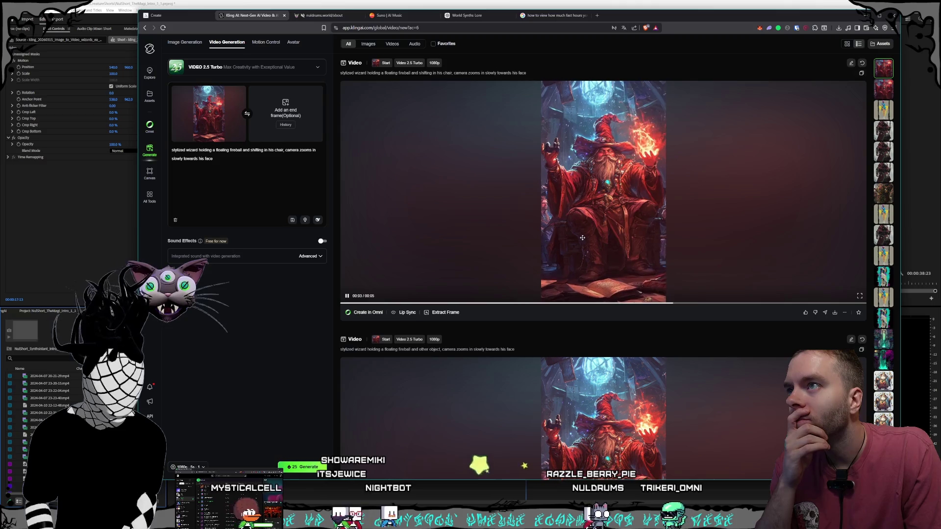
- Download the wizard clip as an MP4 into D:\Videos\Nuldrums\Shorts\Creatures\Magi
scroll(582, 238, down, 4)
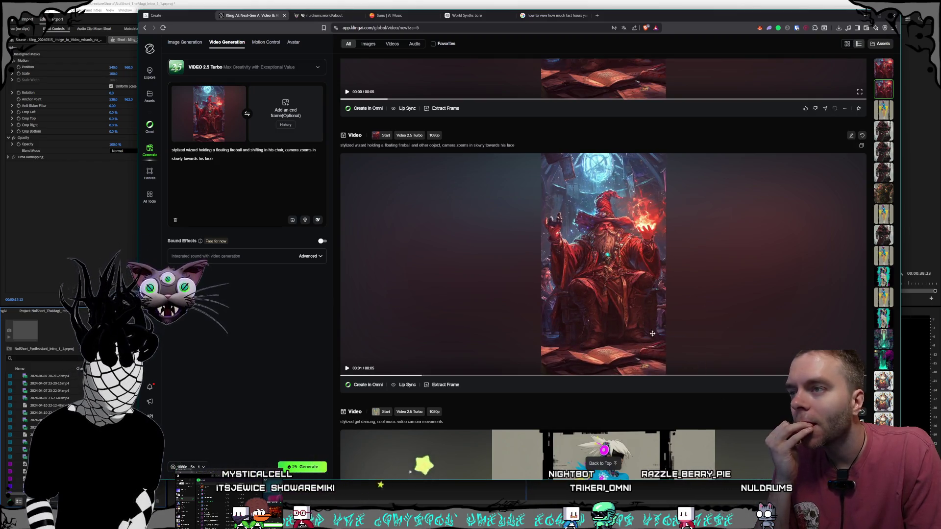
click(834, 385)
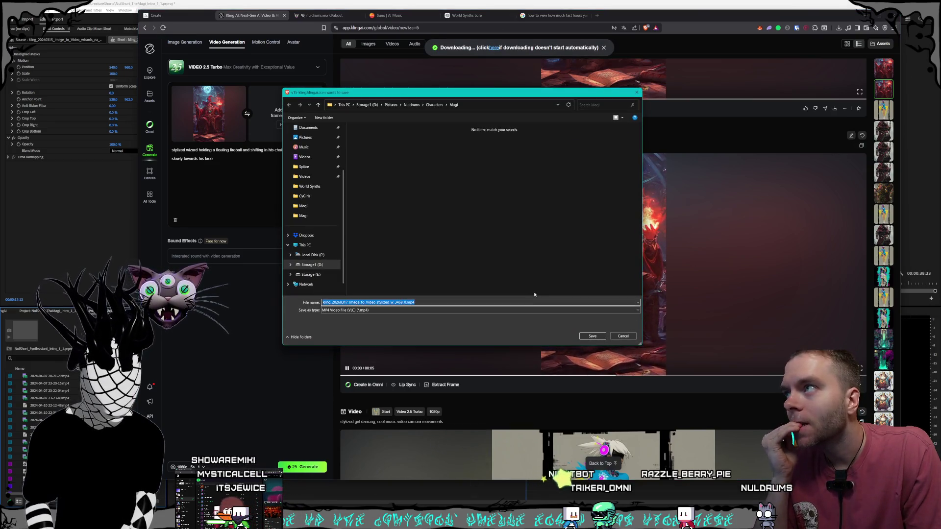
click(363, 106)
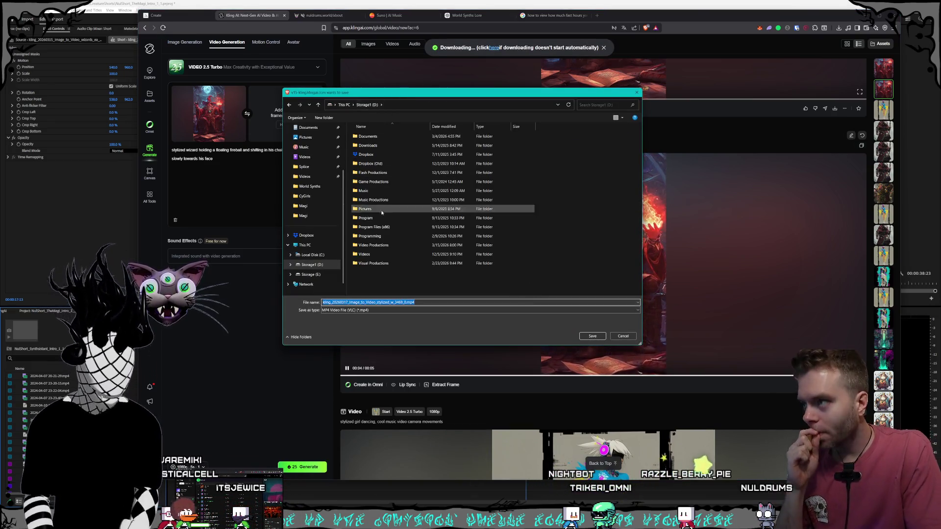
double_click(372, 255)
scroll(386, 189, down, 1)
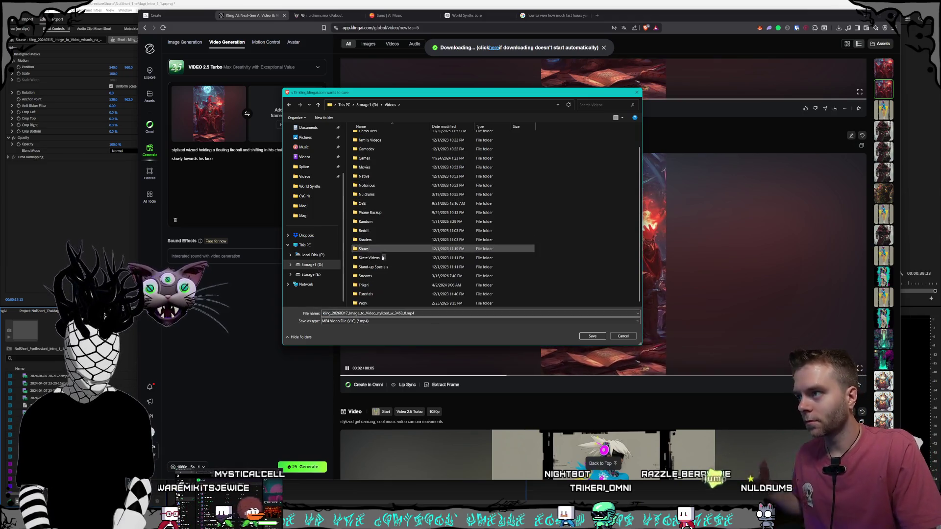
click(387, 195)
double_click(387, 194)
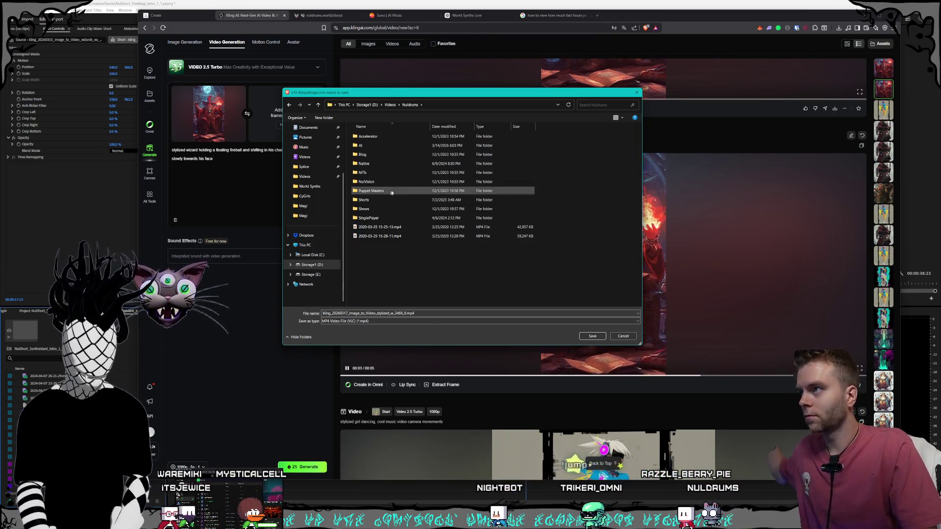
click(386, 200)
double_click(386, 200)
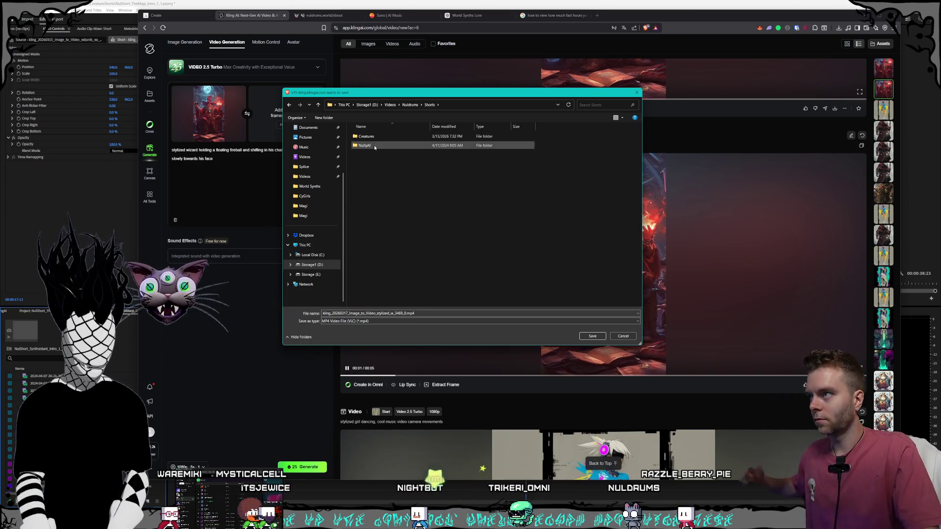
double_click(382, 137)
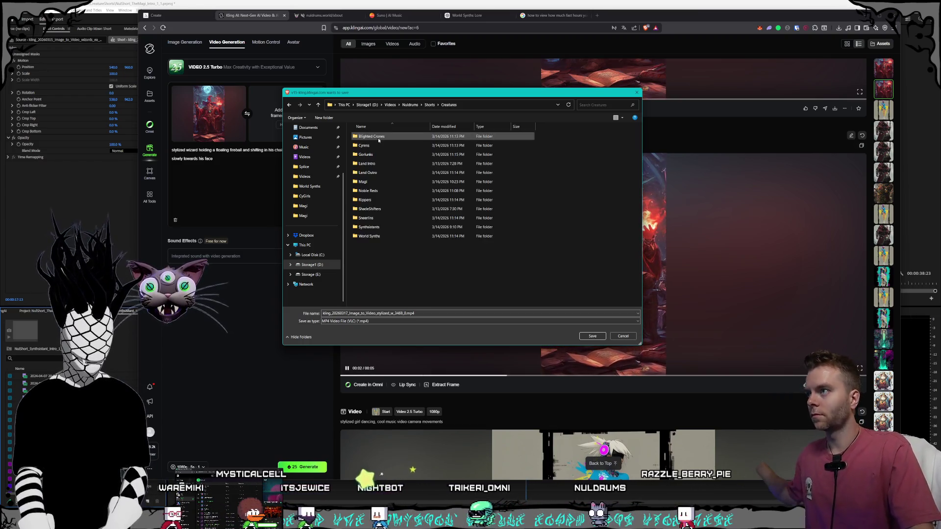
double_click(378, 184)
click(593, 336)
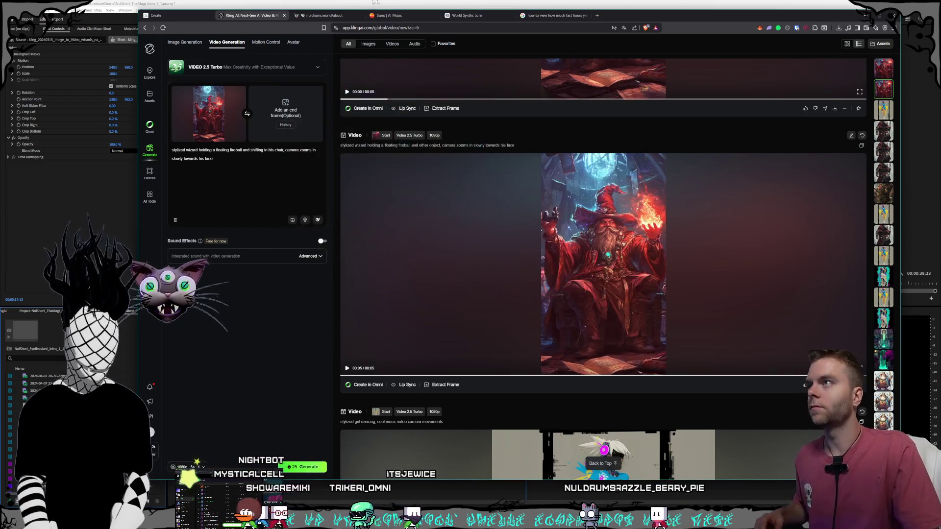
key(alt+Tab)
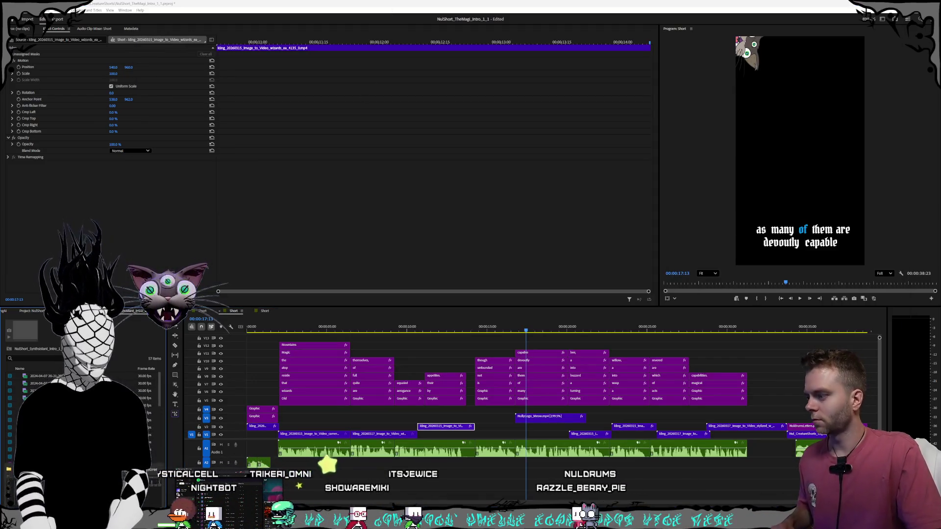
- Drag the wizard classroom image from the file browser onto the timeline
key(alt+Tab)
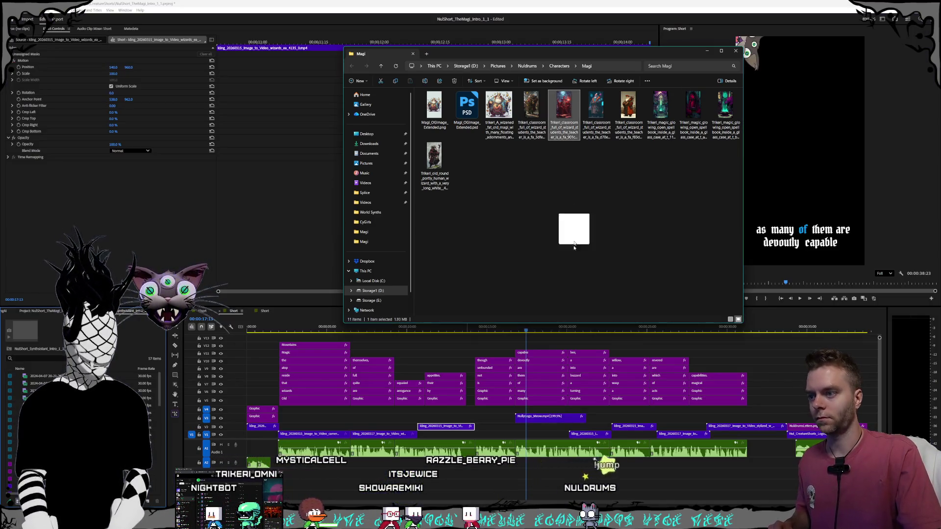
mouse_move(574, 246)
mouse_down()
mouse_move(421, 418)
mouse_move(377, 417)
mouse_up()
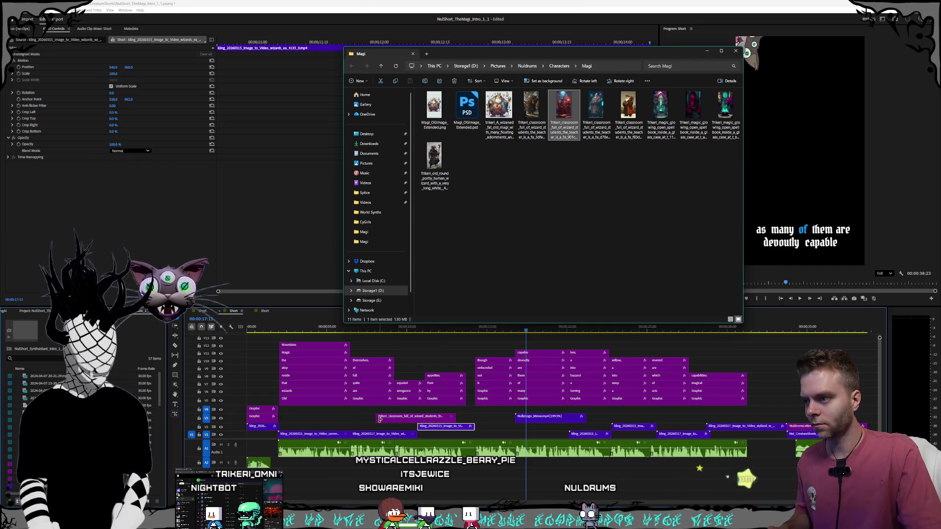
drag(439, 420, 188, 459)
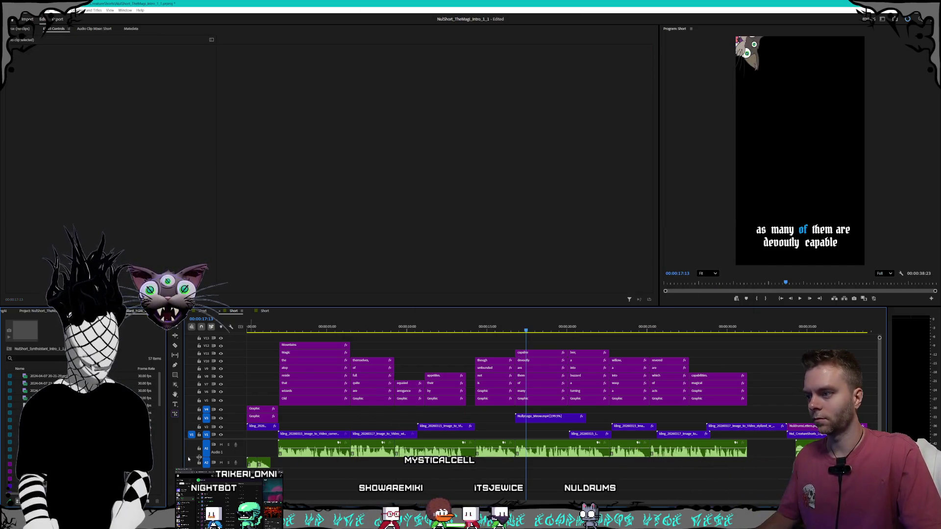
- Rearrange the file browser windows and close the CyGirls folder window
key(alt+Tab)
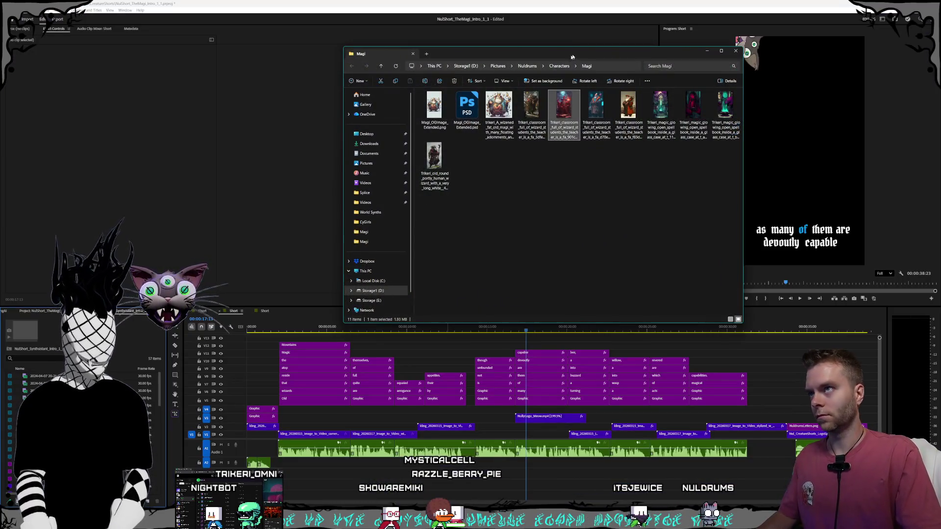
mouse_move(572, 57)
mouse_down()
mouse_move(323, 188)
mouse_move(342, 180)
mouse_up()
key(alt+Tab)
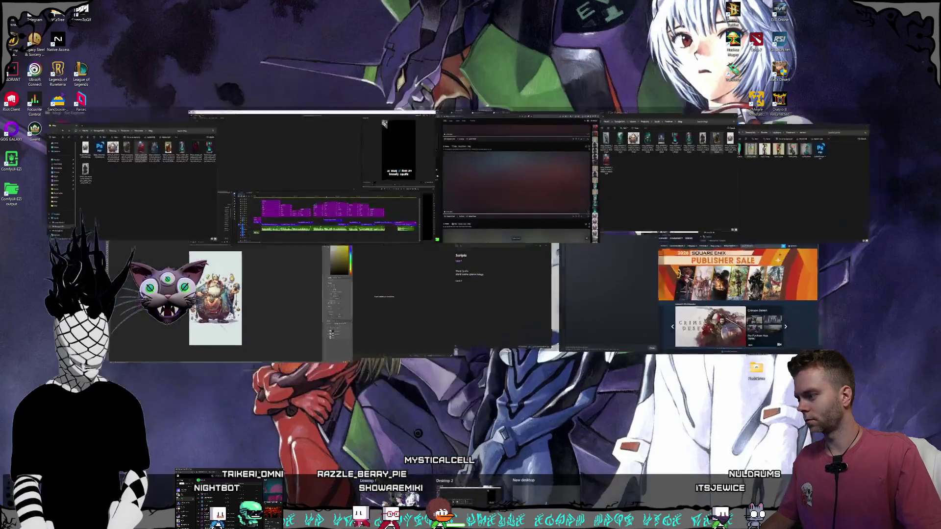
key(alt+Tab)
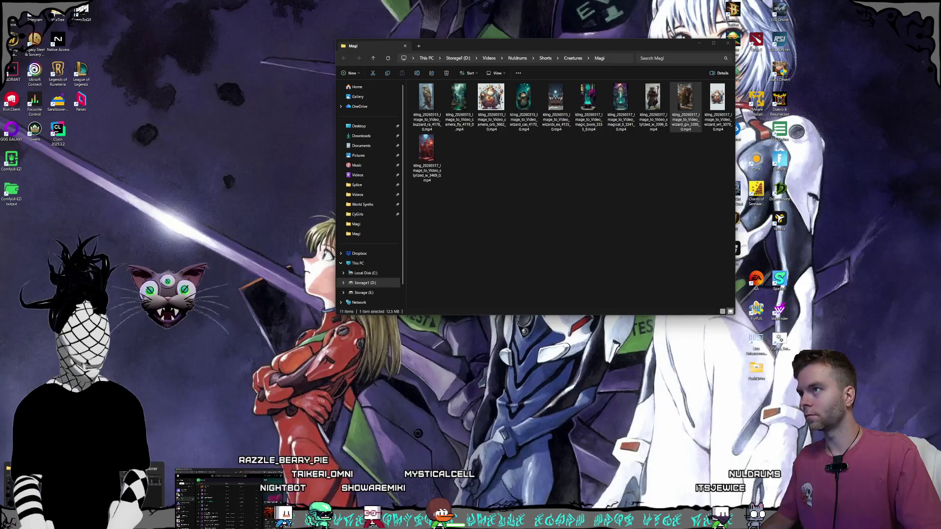
key(alt+Tab)
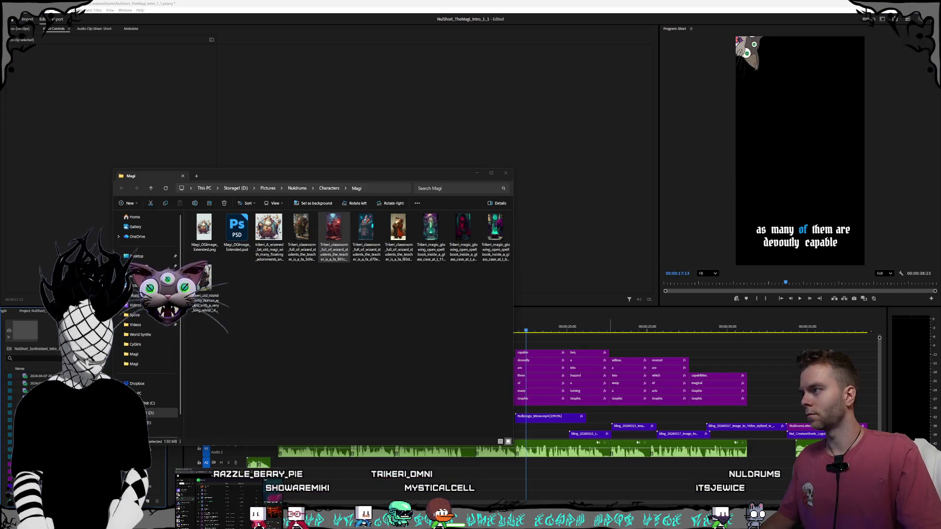
key(alt+Tab)
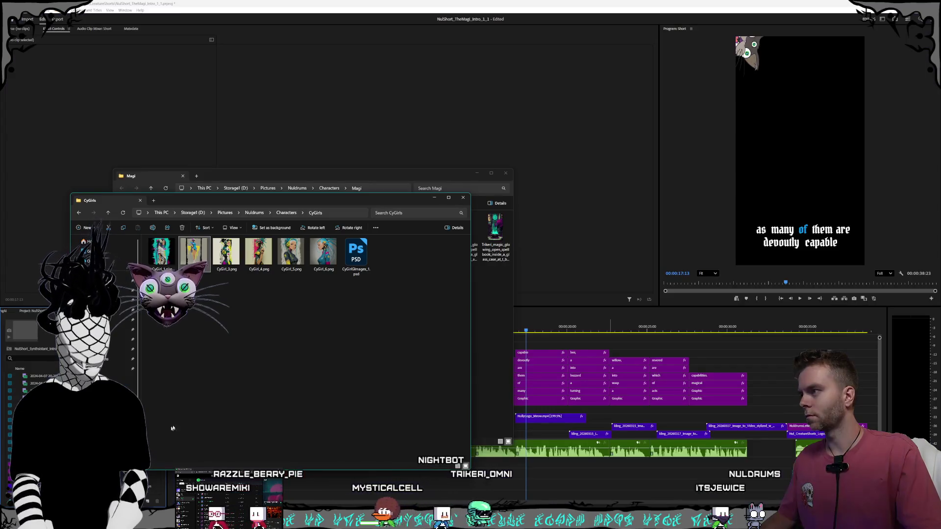
click(463, 197)
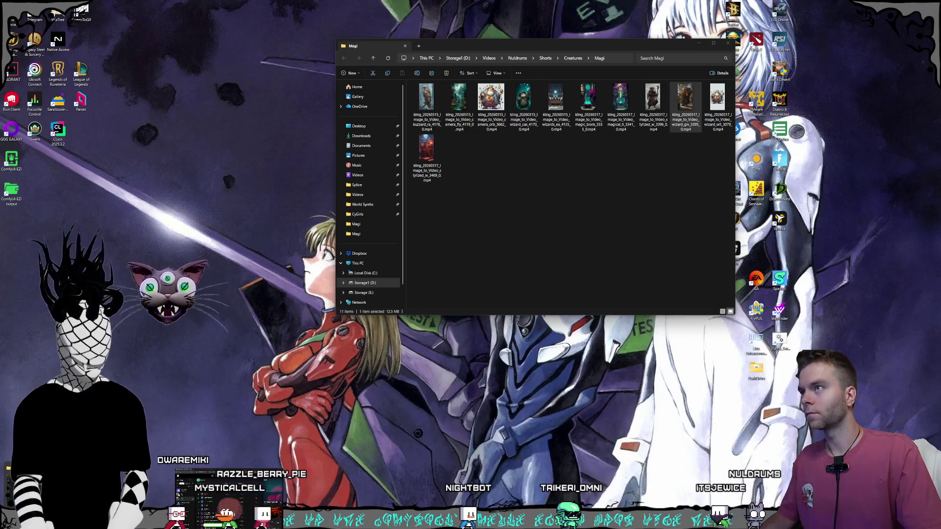
key(alt+Tab)
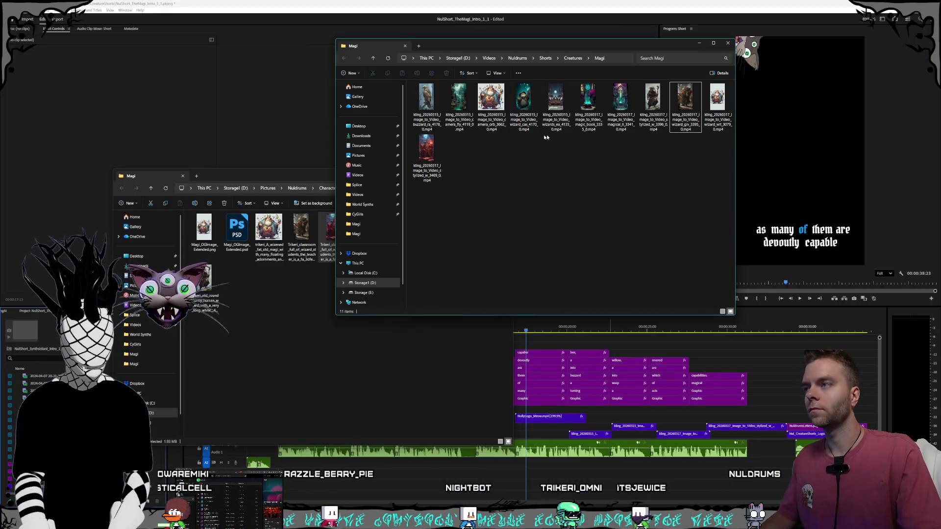
- Minimize the Magi pictures window and drop the new stylized wizard MP4 onto V3
click(326, 177)
click(477, 173)
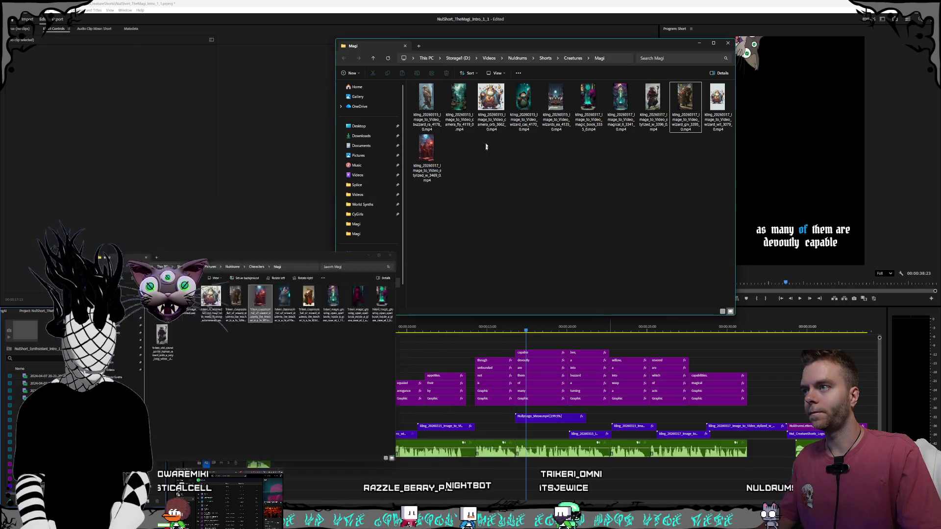
drag(427, 155, 358, 417)
click(699, 43)
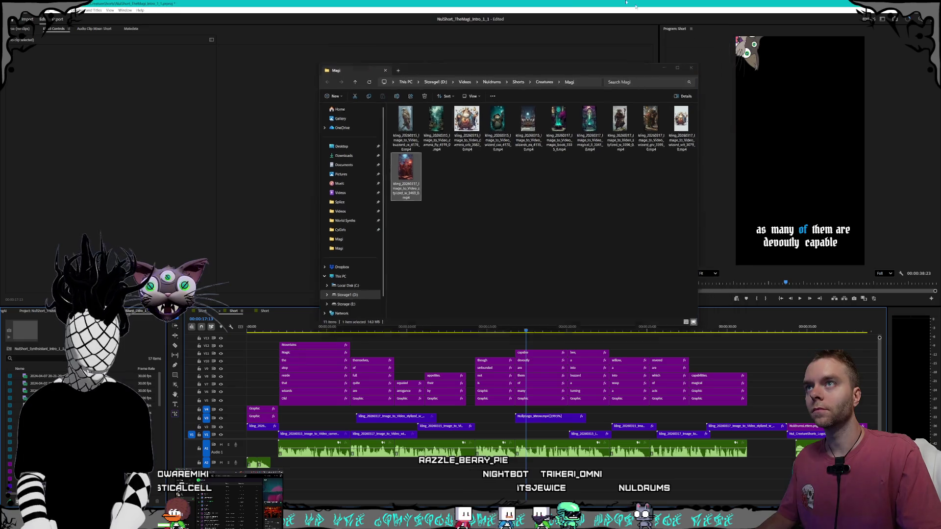
- Set the V3 wizard clip's speed to 300% and trim it shorter
click(392, 417)
right_click(391, 418)
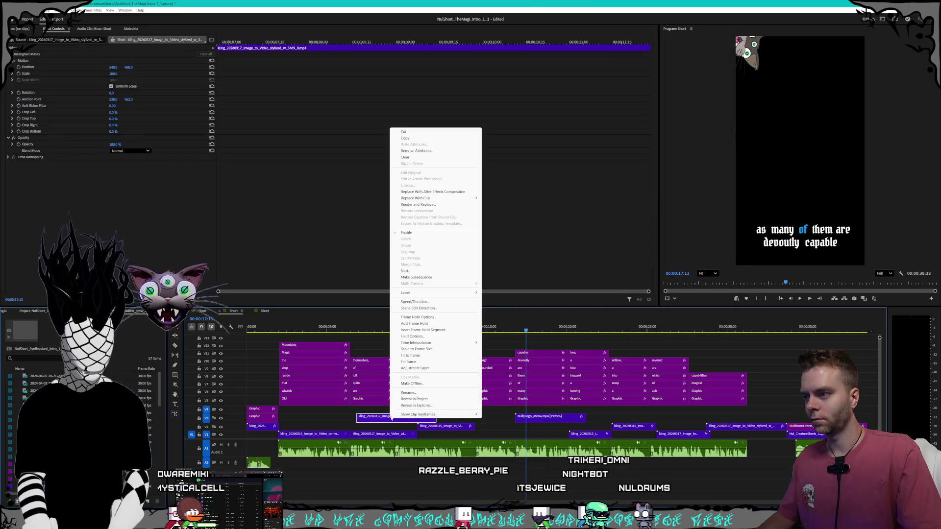
click(414, 302)
text(300)
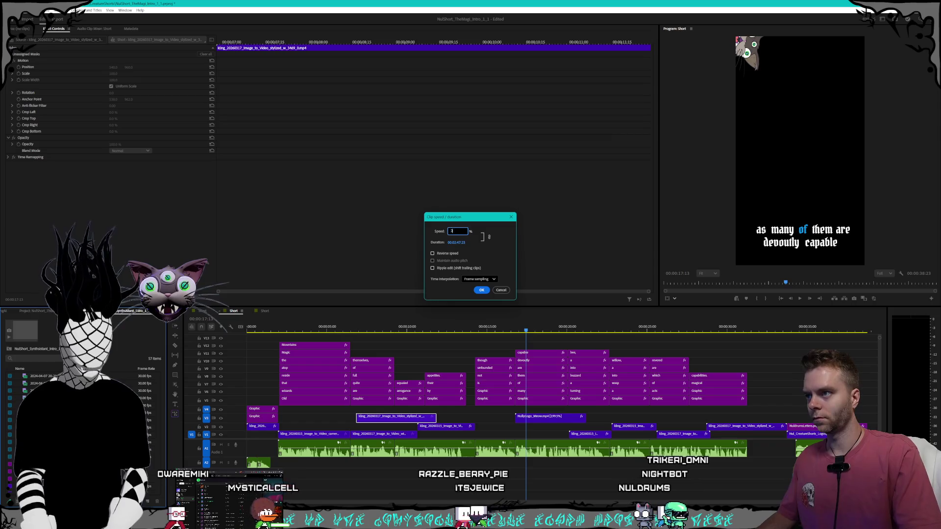
key(Return)
drag(372, 418, 421, 418)
- Adjust the V3 clip's speed to 280%, then 270%
right_click(405, 416)
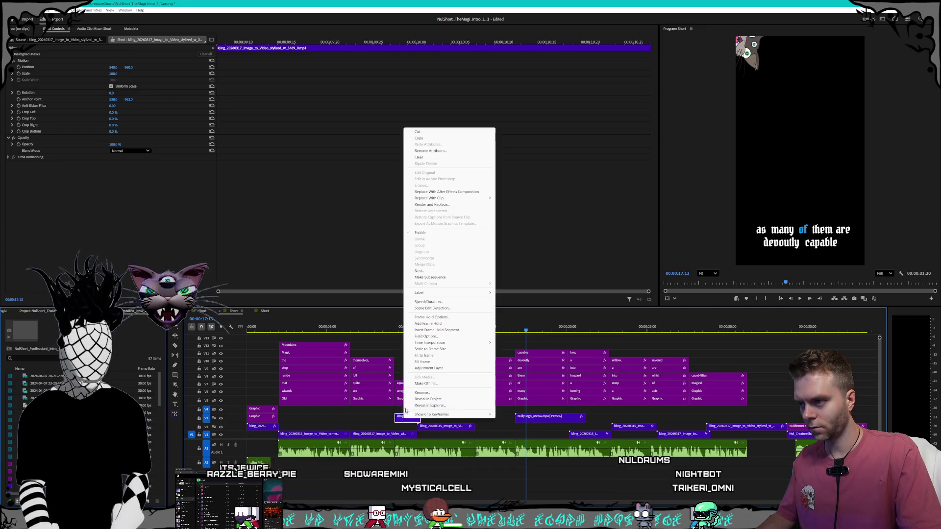
click(436, 303)
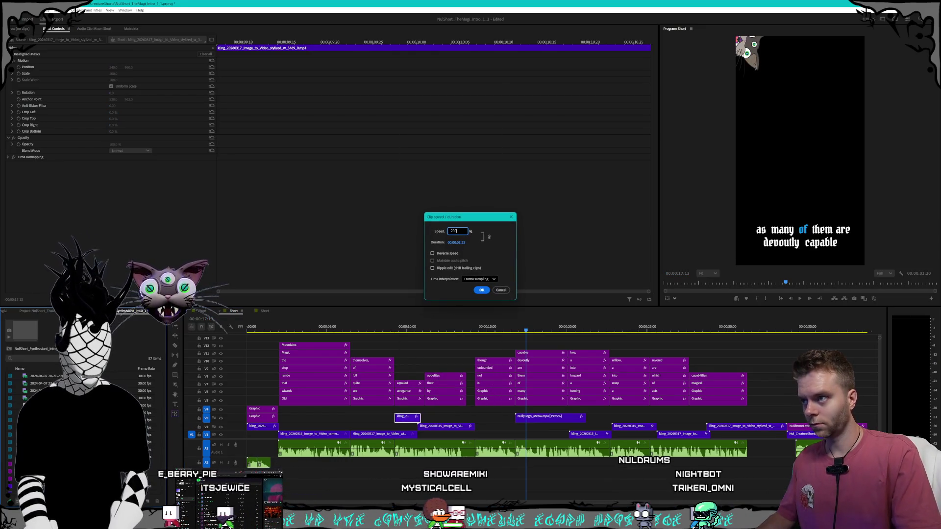
key(Return)
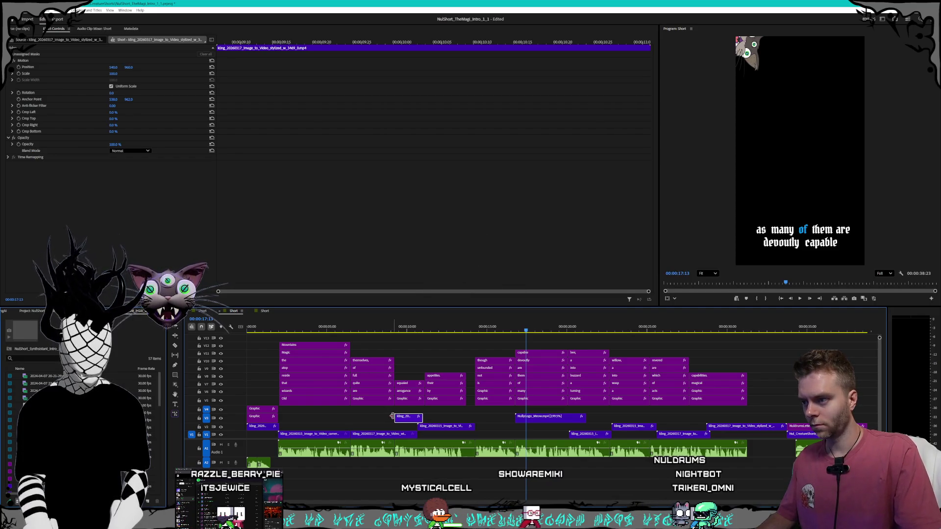
right_click(392, 416)
click(432, 303)
text(270)
key(Return)
- Nudge the V2 clip earlier, play from about seven seconds, and trim the V1 clip's end
click(431, 426)
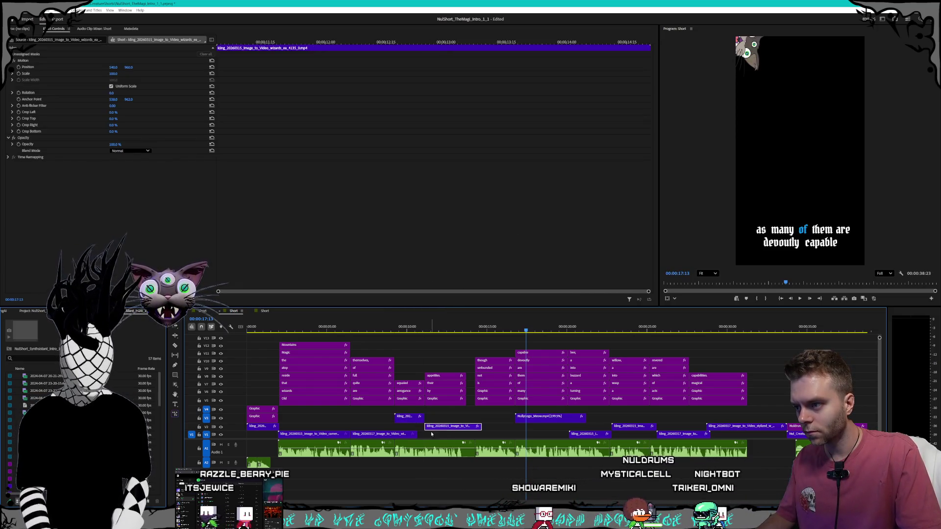
drag(447, 429, 441, 430)
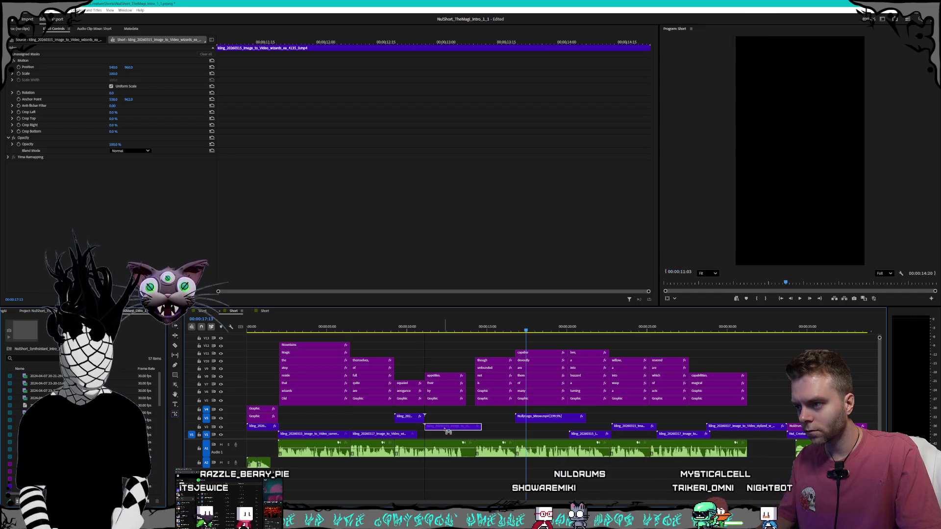
click(358, 328)
key(space)
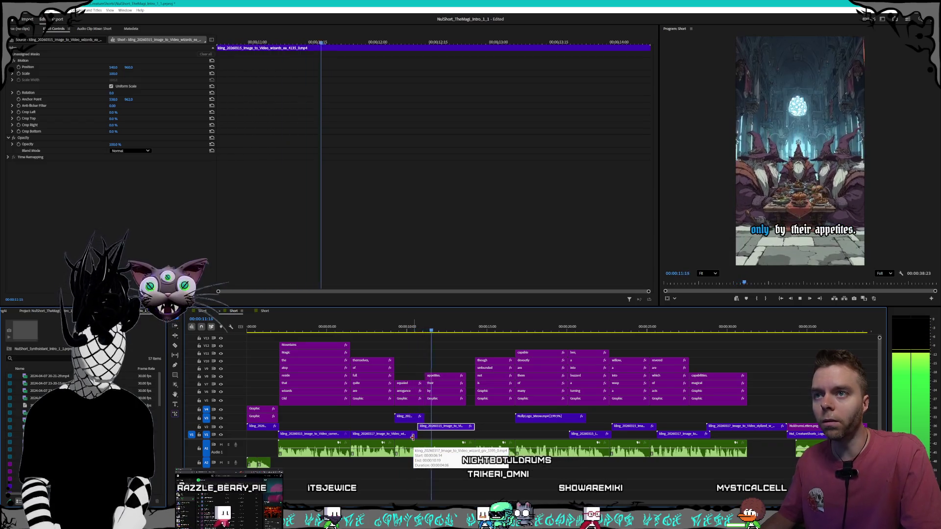
mouse_move(413, 436)
mouse_down()
mouse_move(398, 436)
mouse_move(395, 419)
mouse_up()
click(403, 419)
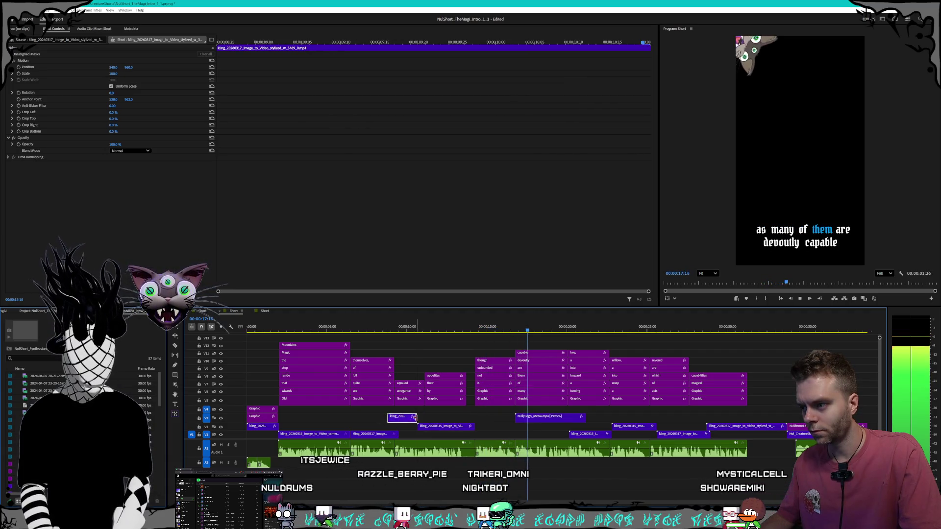
- Change the V3 clip's speed to 200%, then 230%
right_click(408, 418)
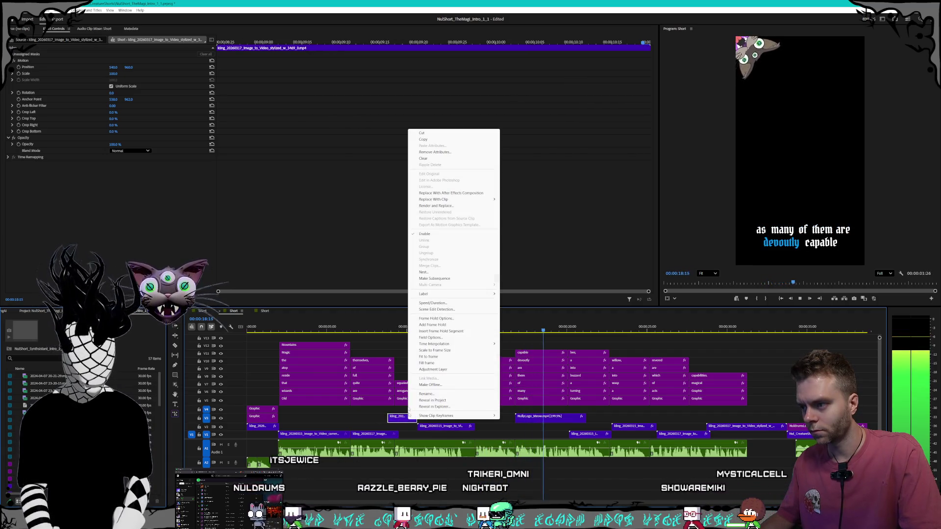
click(432, 303)
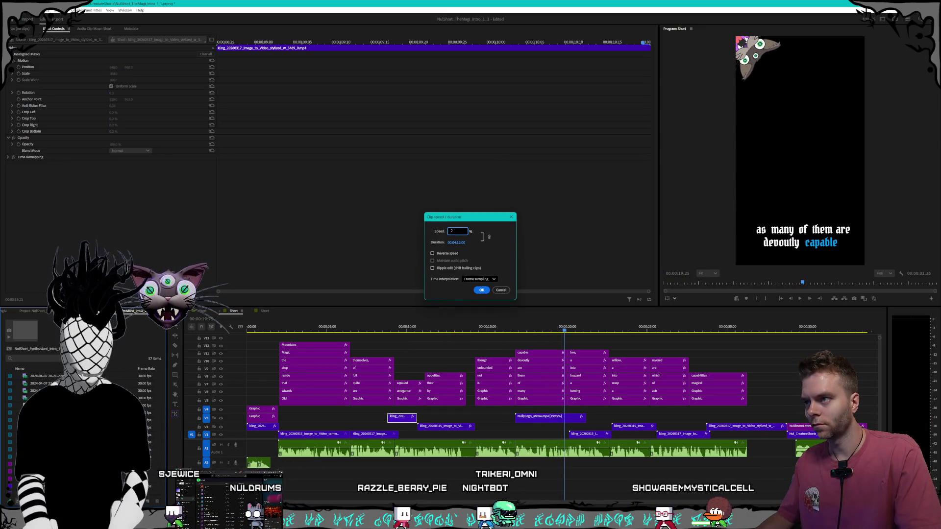
text(00)
key(Return)
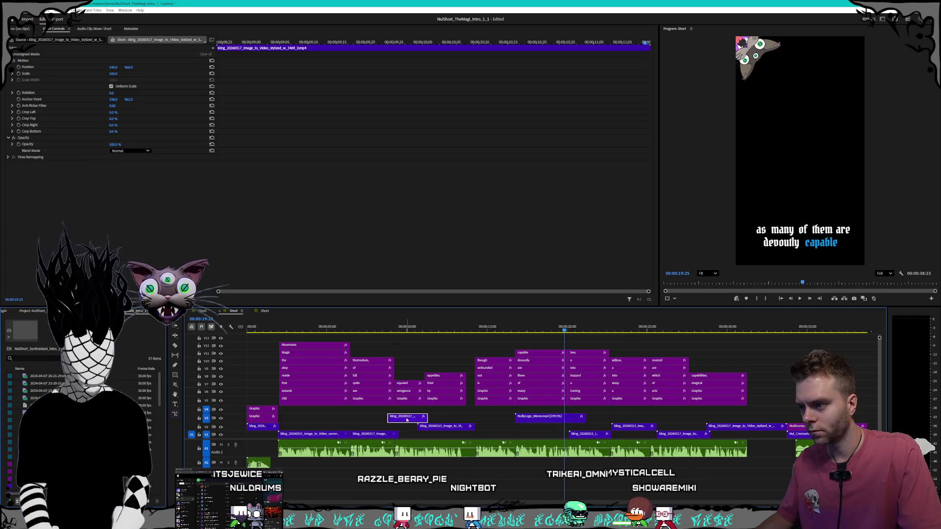
right_click(407, 418)
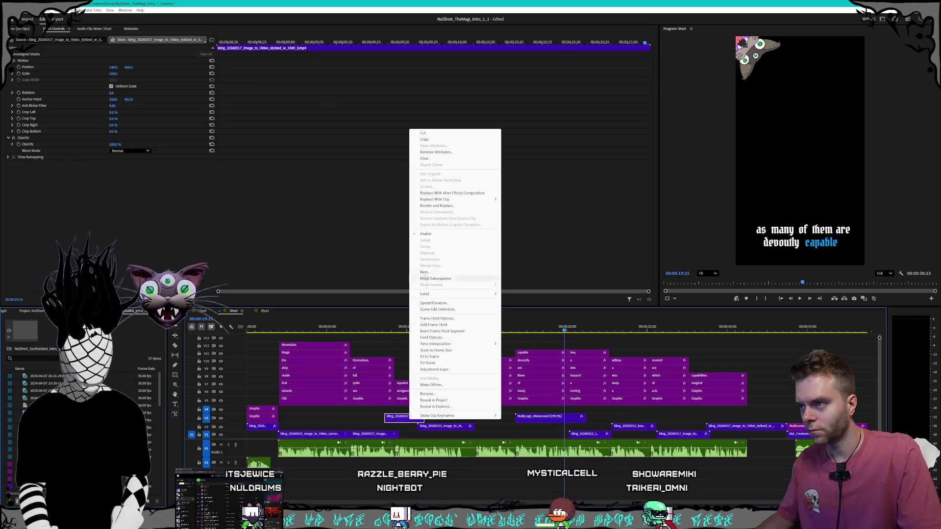
click(433, 303)
text(230)
key(Return)
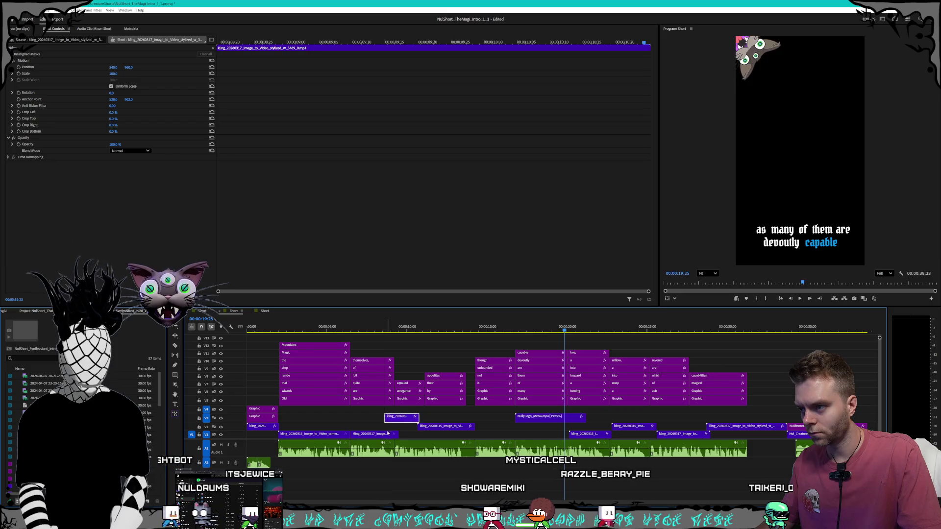
- Play back the edited section, then go to the Midjourney create page in the browser
click(411, 431)
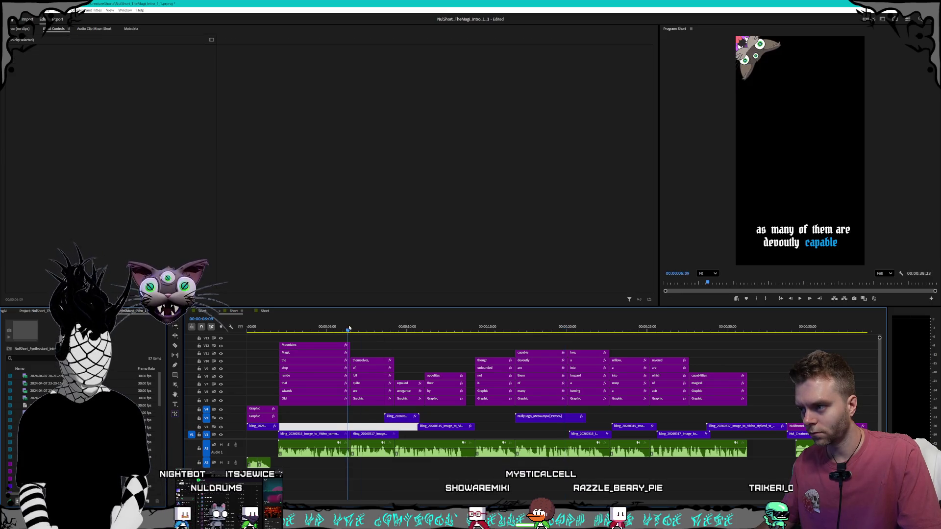
key(space)
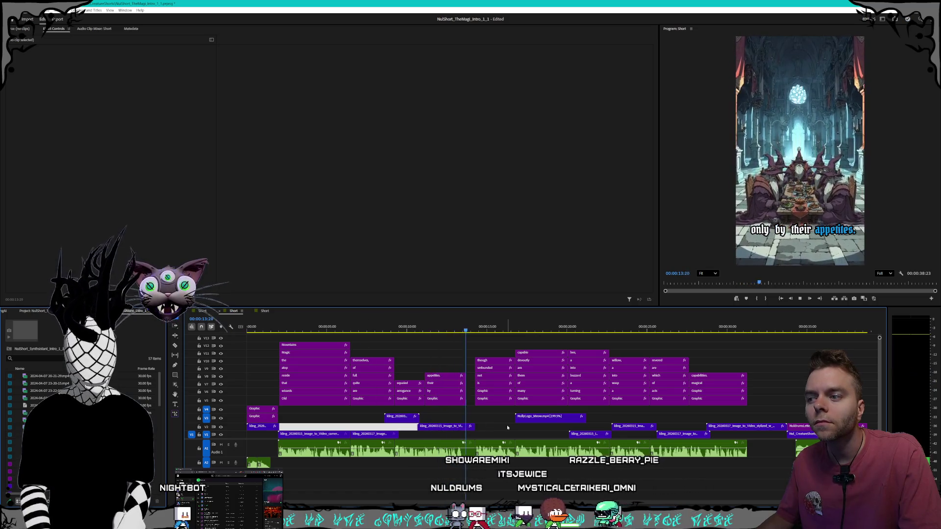
key(space)
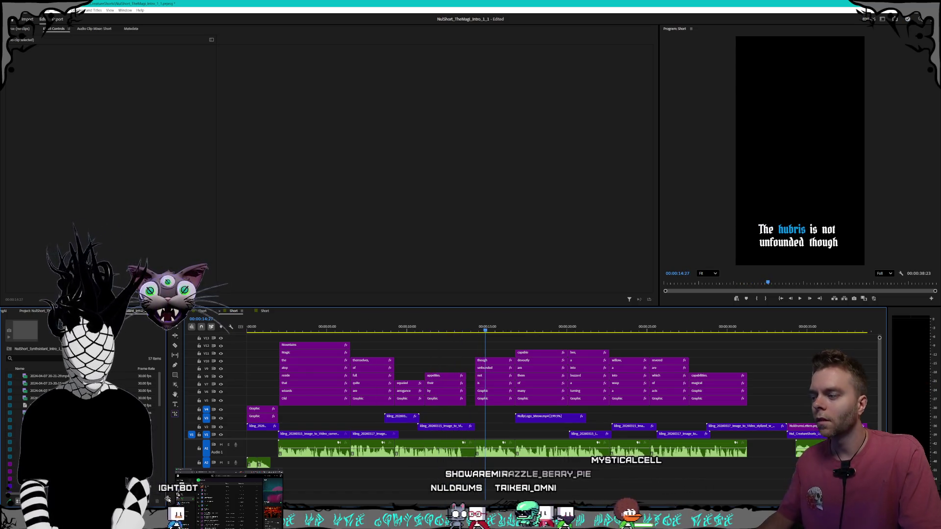
click(167, 499)
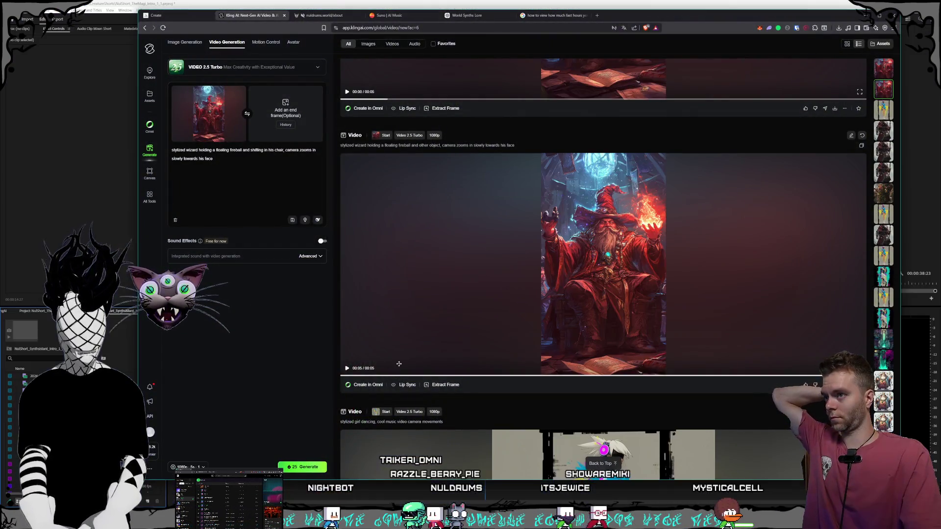
click(170, 16)
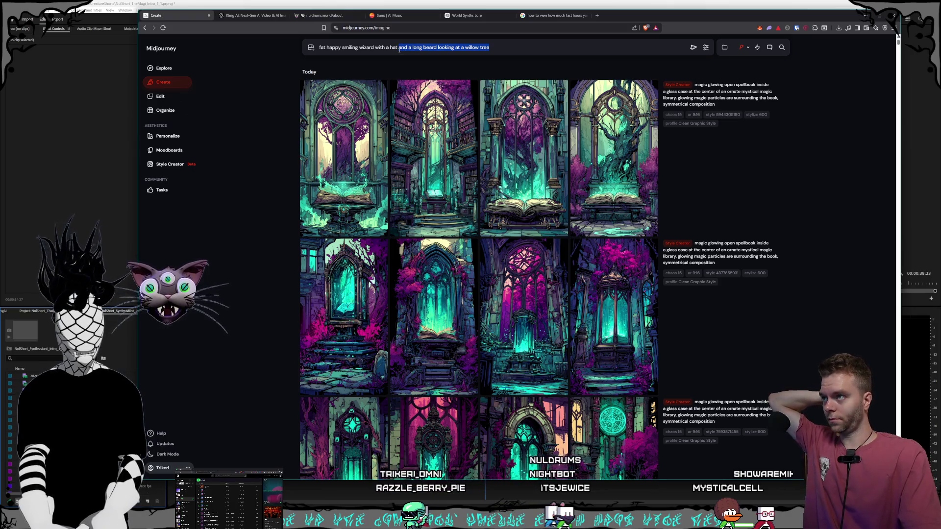
- Submit a prompt adding ornate decorated robes, his back to us, and parting a body of water in half
text(and)
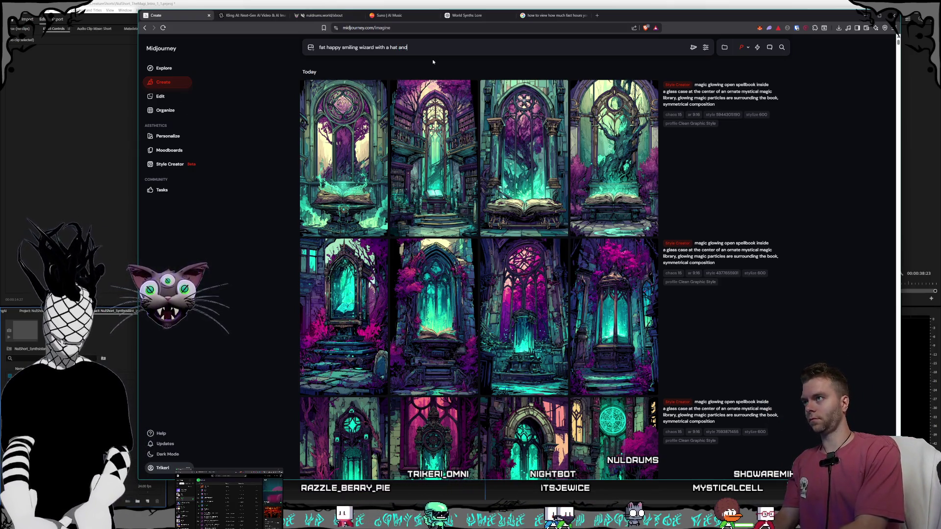
text( ornate decora)
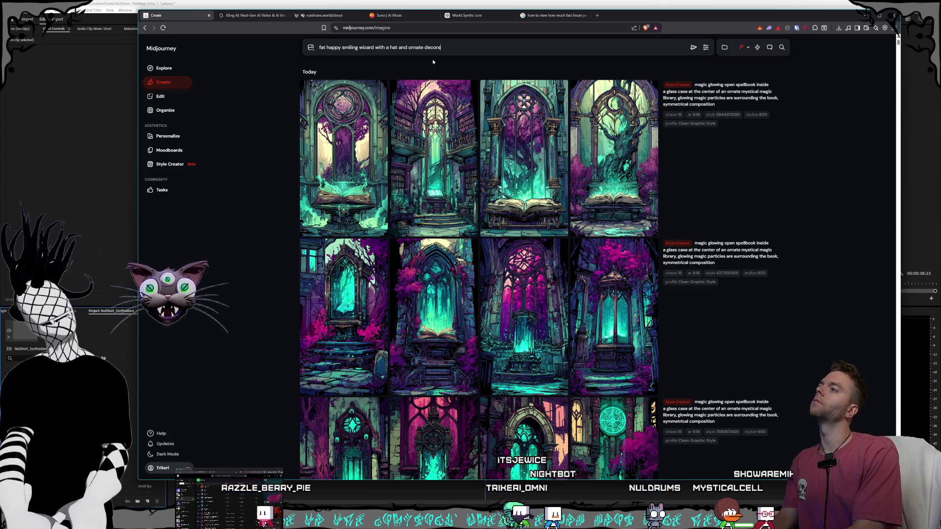
text(ted rob)
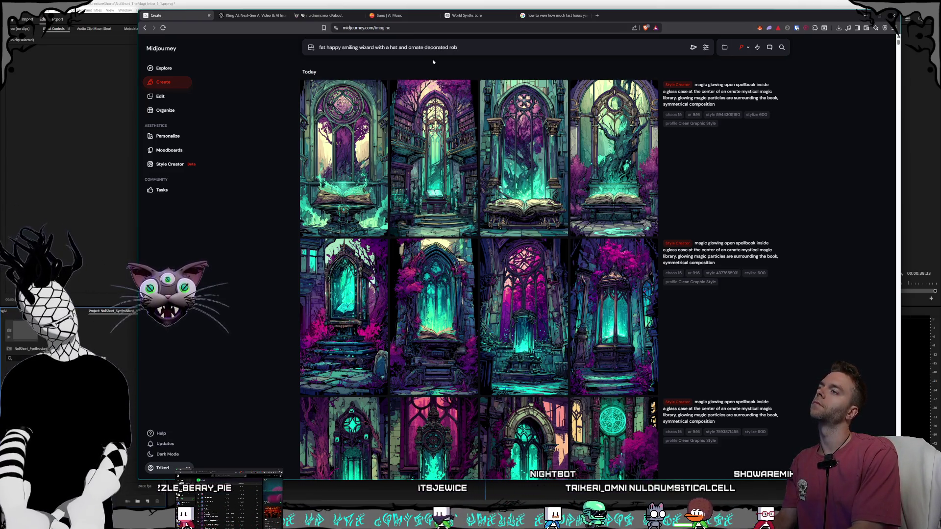
text(es, parting)
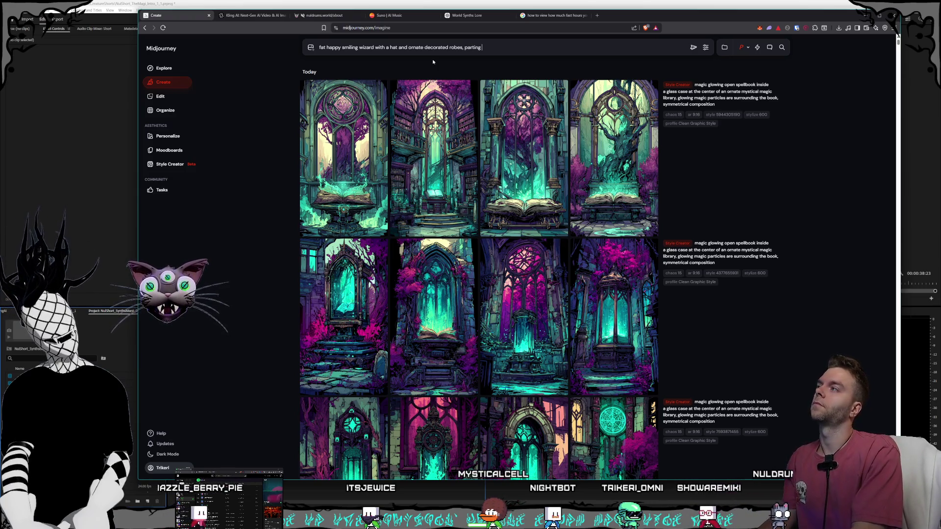
text(a body)
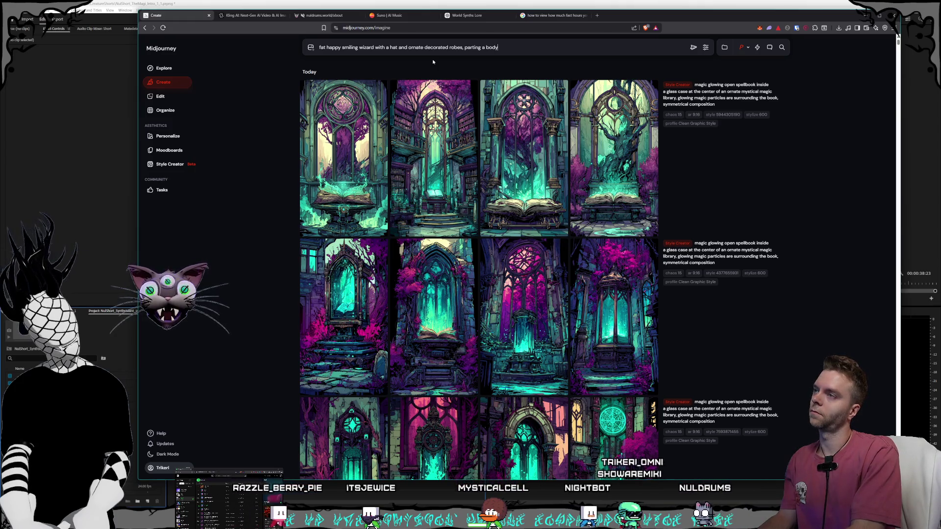
text( of water)
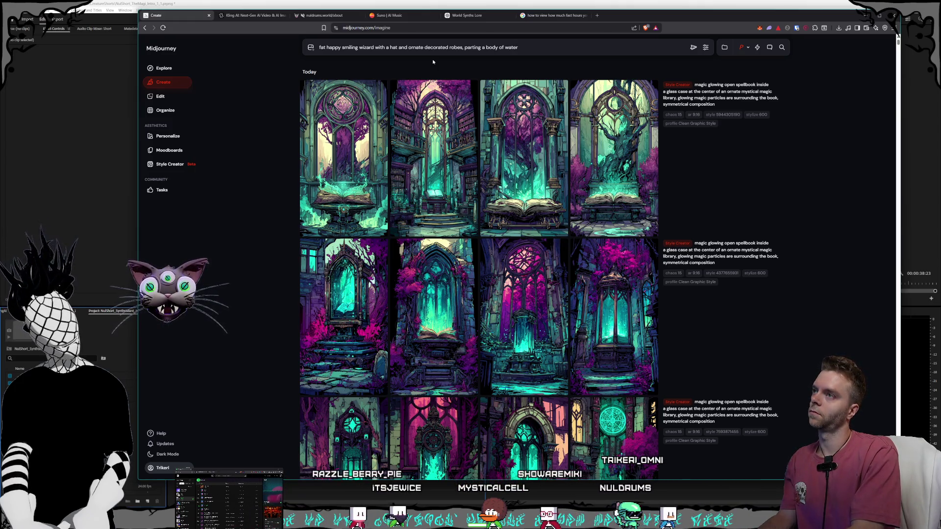
text( in half)
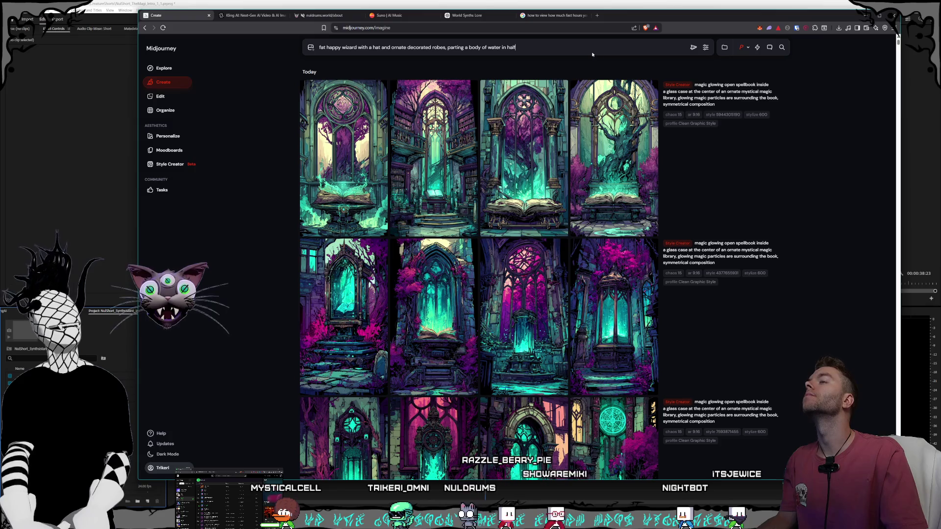
key(BackSpace)
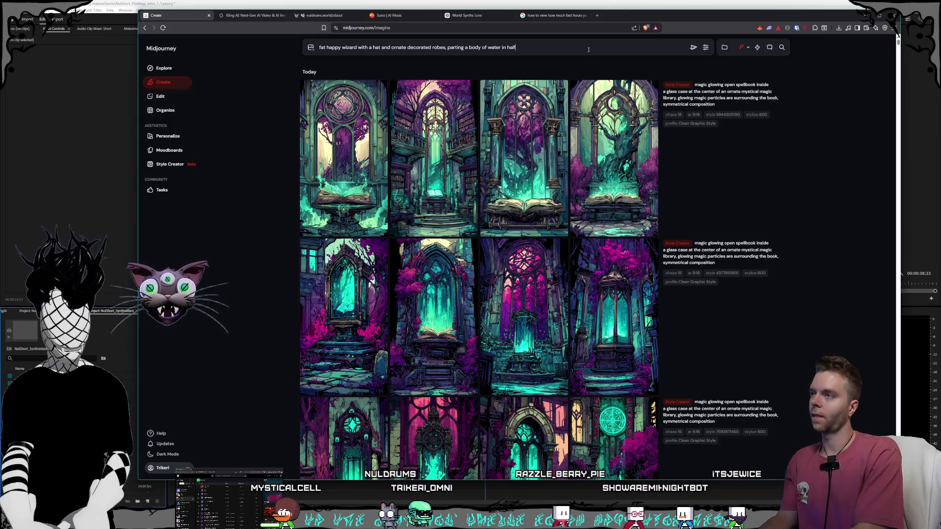
text(f)
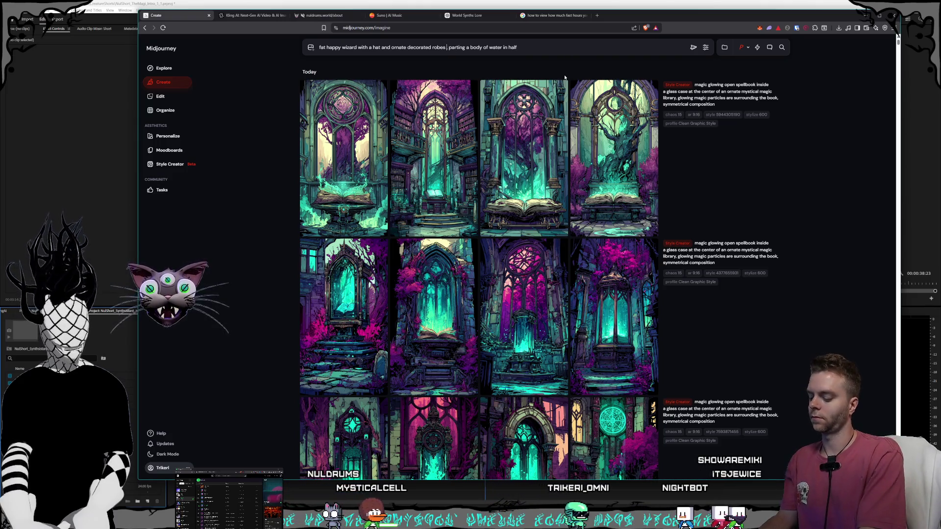
text(with his back to us )
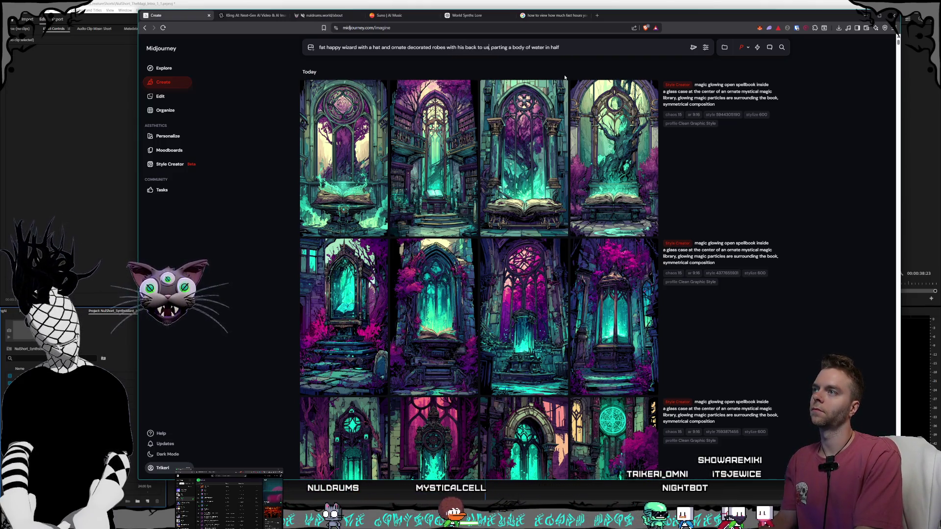
text(,)
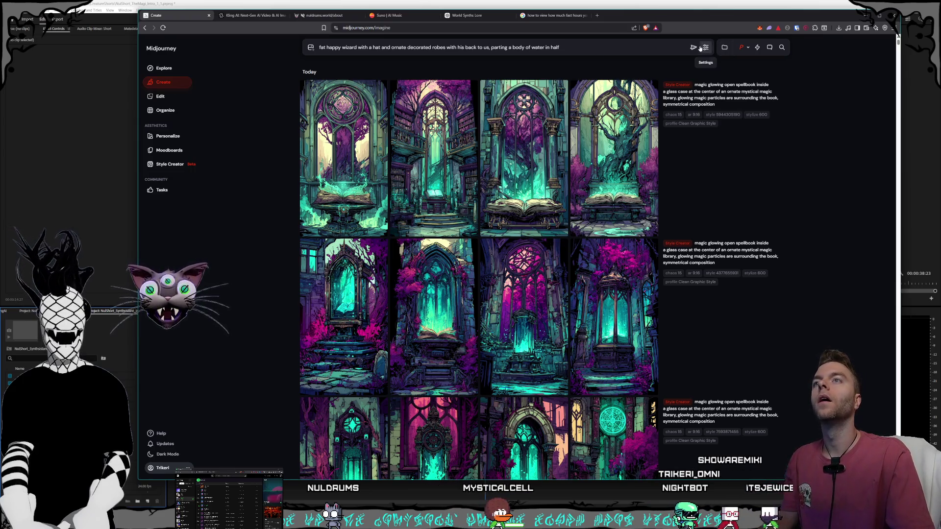
key(Return)
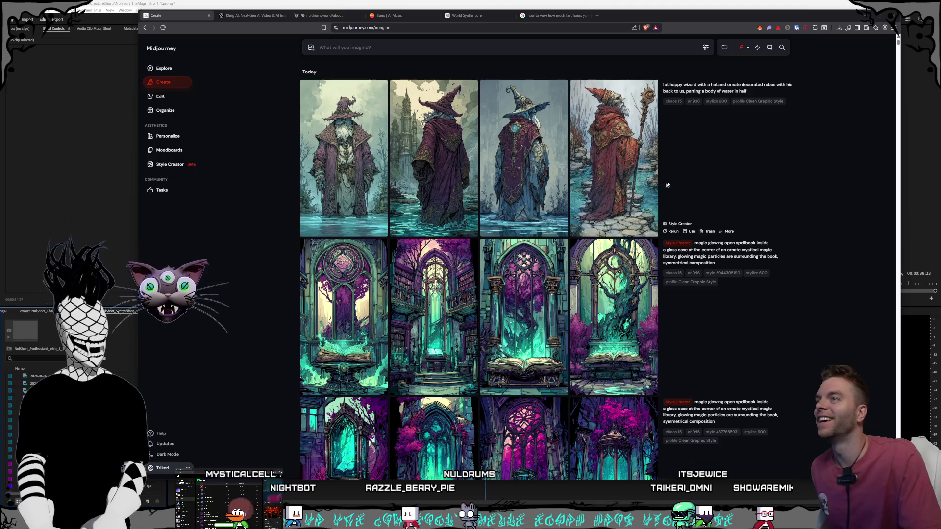
- Review the four robed-wizard-in-water images and reload their prompt
mouse_move(634, 206)
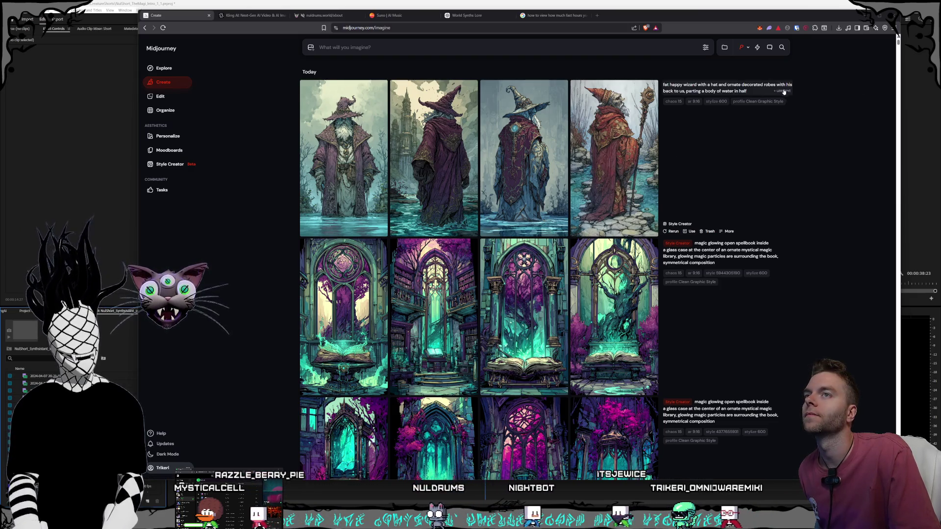
click(783, 91)
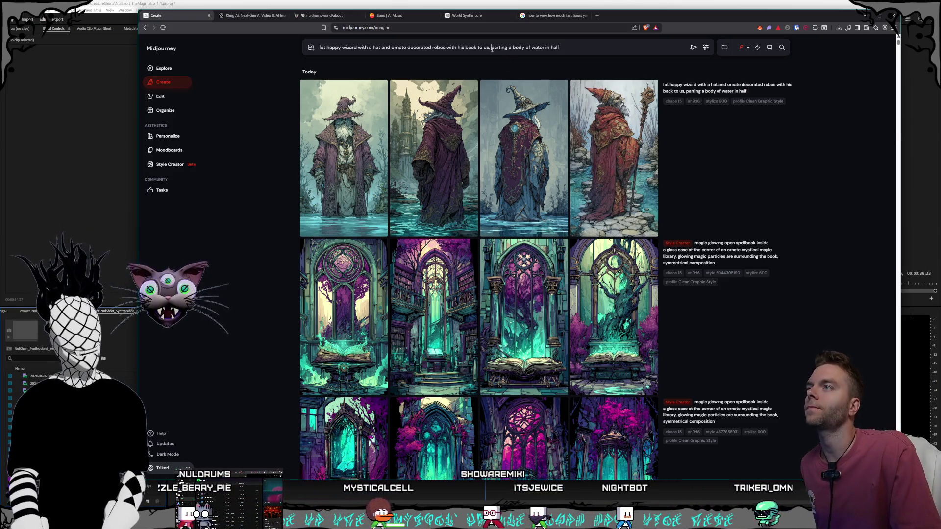
- Submit the prompt revised to a zoomed-out wizard in an extreme action pose casting a spell, without the water-parting phrase
text(the wizard is small in the composition, camera is ver)
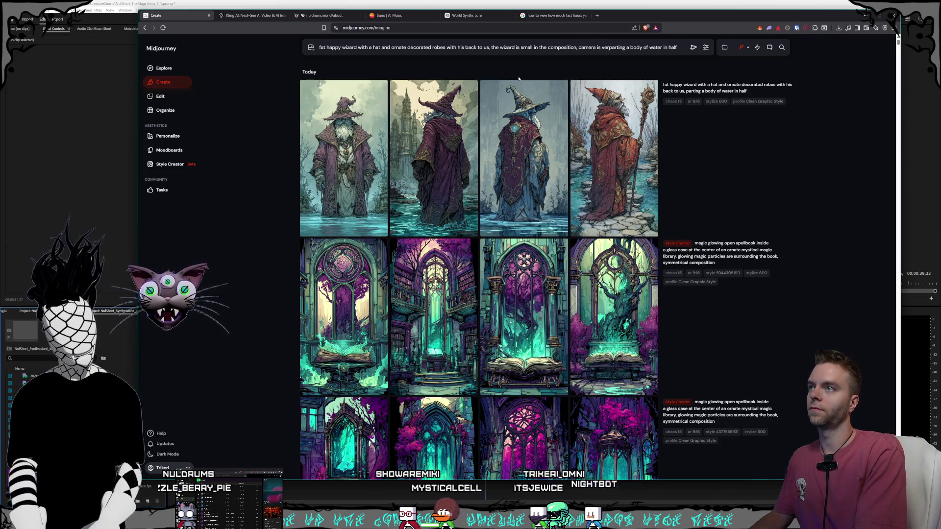
text(omed out, )
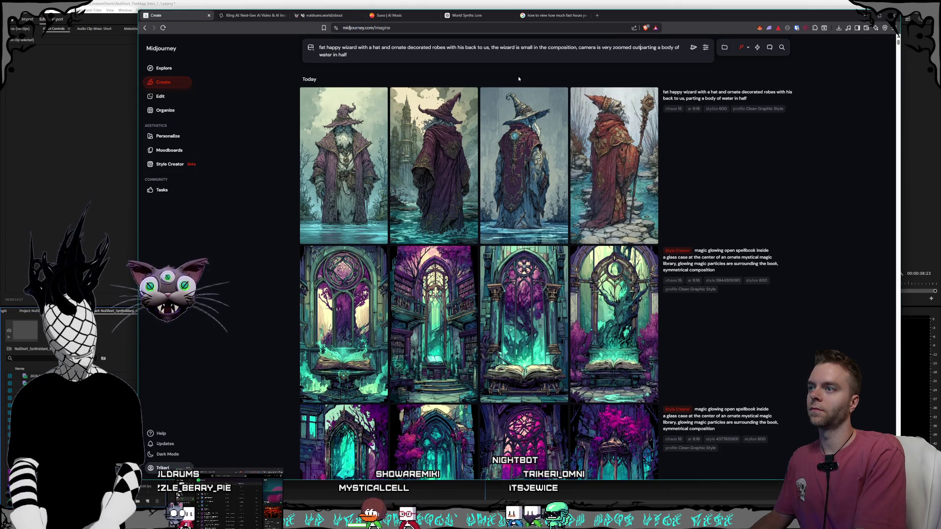
text(extreme p)
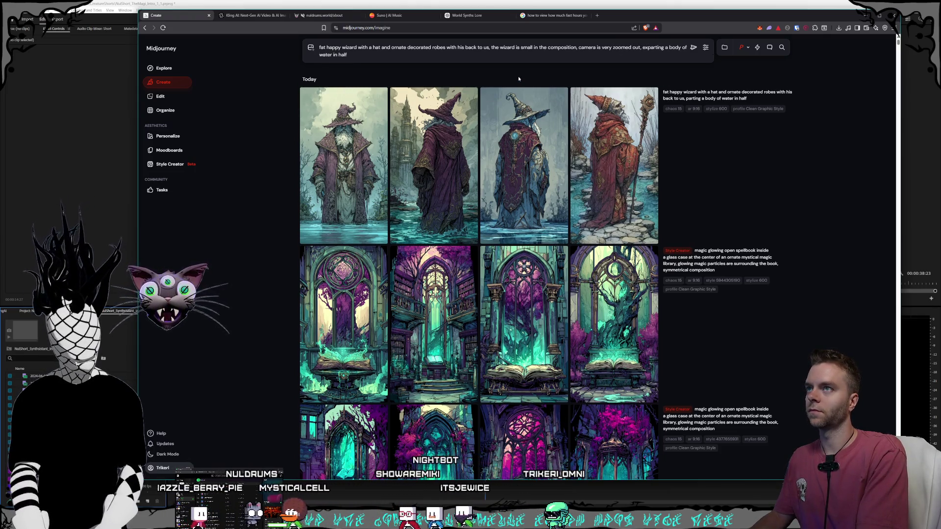
text(ose casting a)
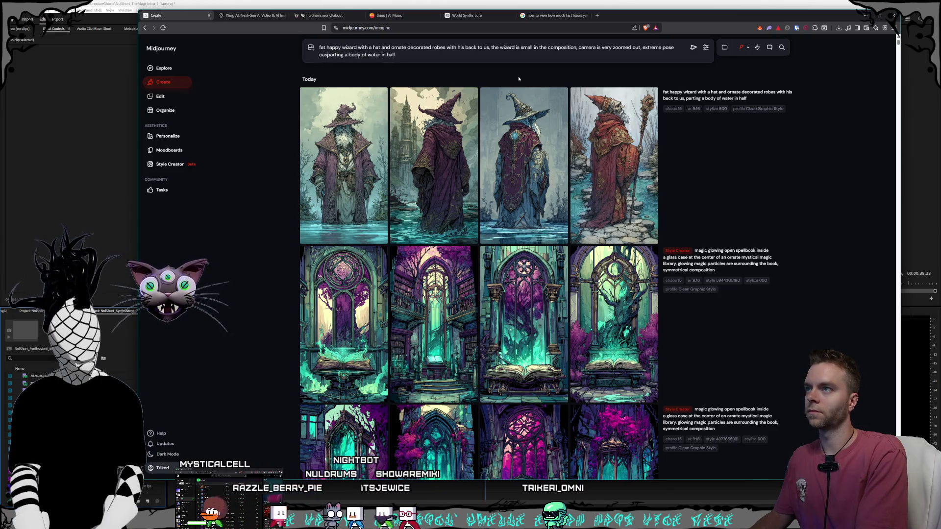
key(BackSpace)
key(BackSpace)
key(BackSpace)
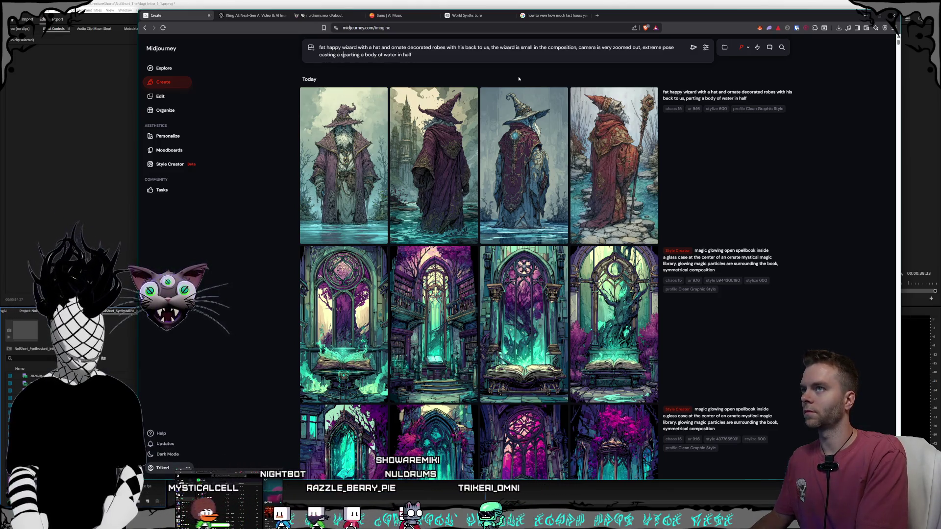
key(BackSpace)
key(BackSpace)
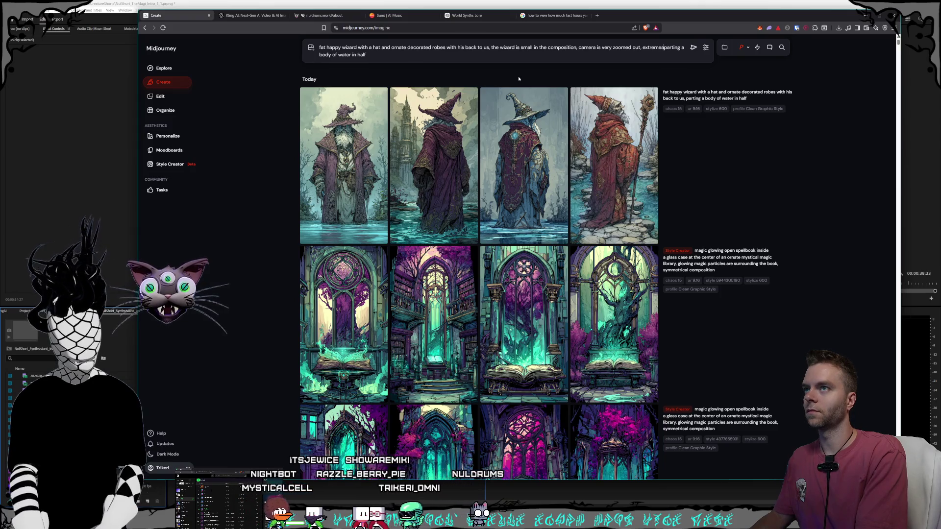
text(action pose casting a )
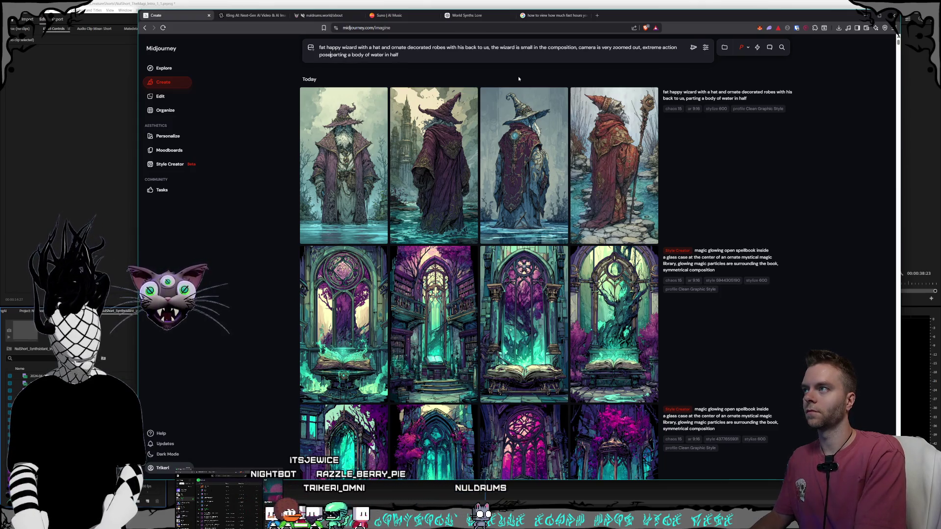
text(spell)
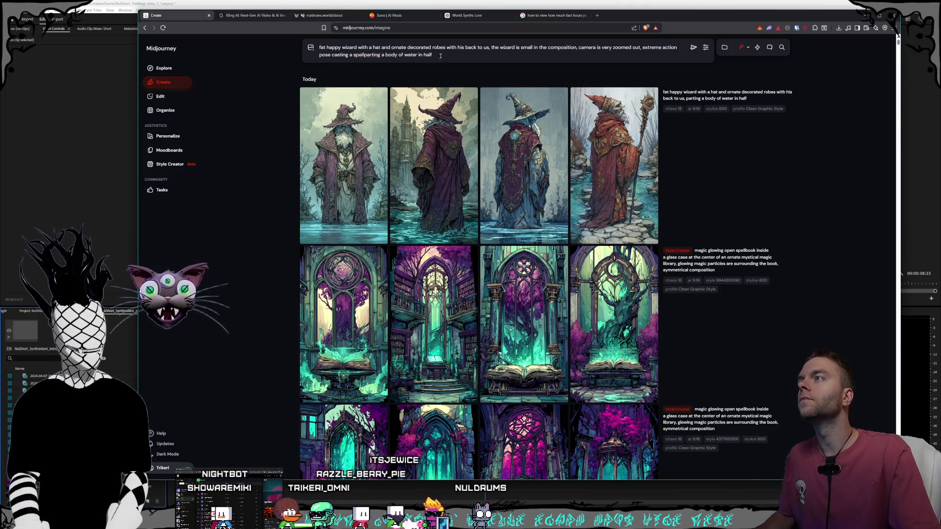
drag(385, 61, 365, 56)
key(BackSpace)
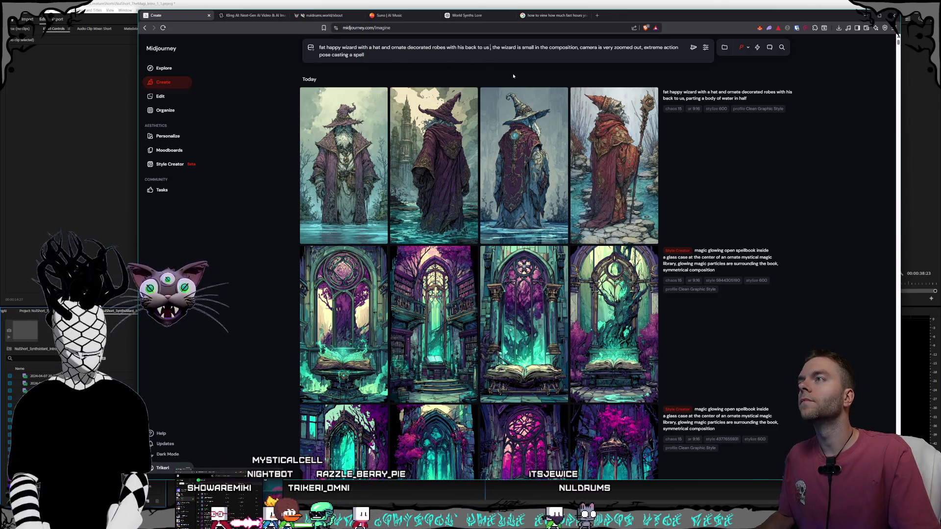
click(696, 50)
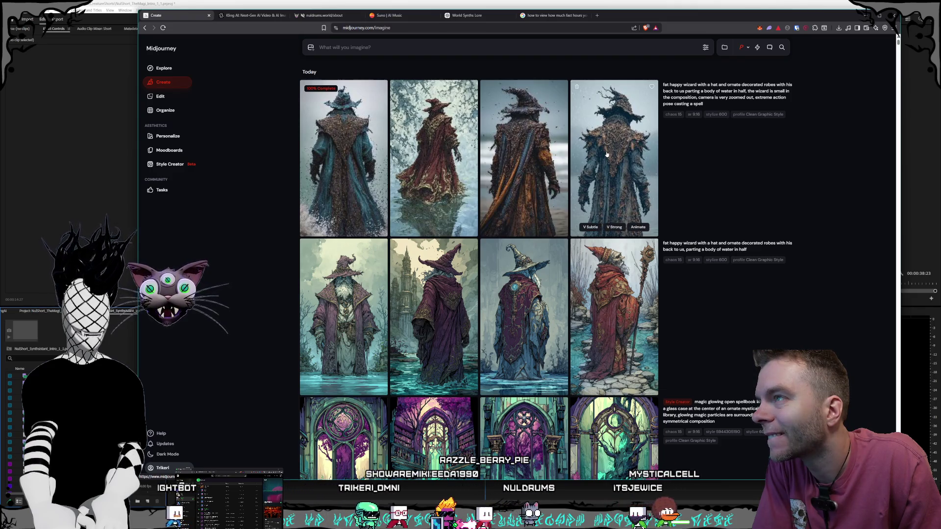
- View the second new back-view wizard image full size, then close it
click(433, 165)
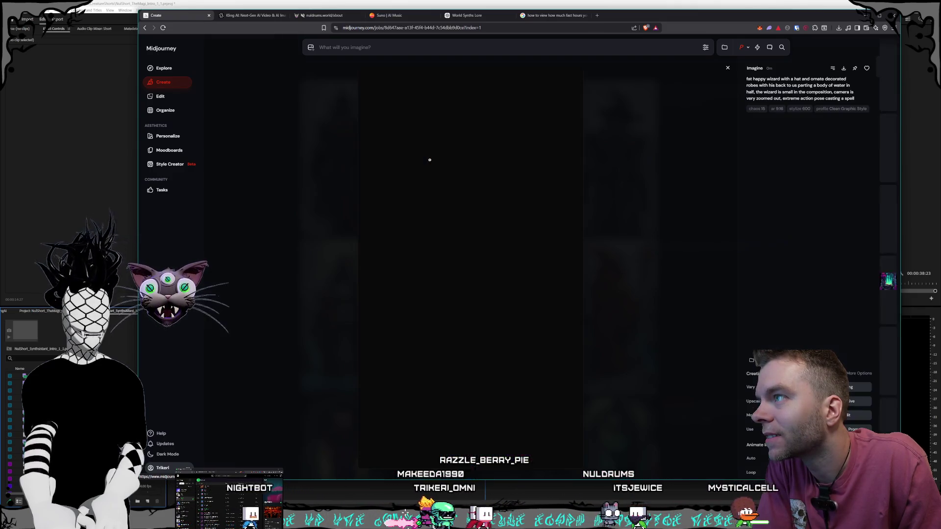
click(668, 241)
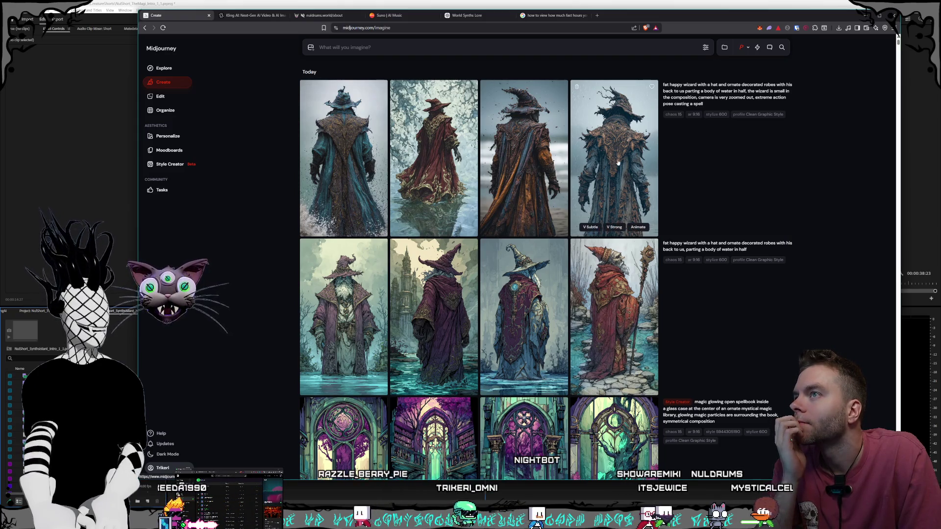
- Submit the prompt 'tiny wizard character with his back to us facing a lake, very zoomed out view'
click(637, 210)
click(652, 267)
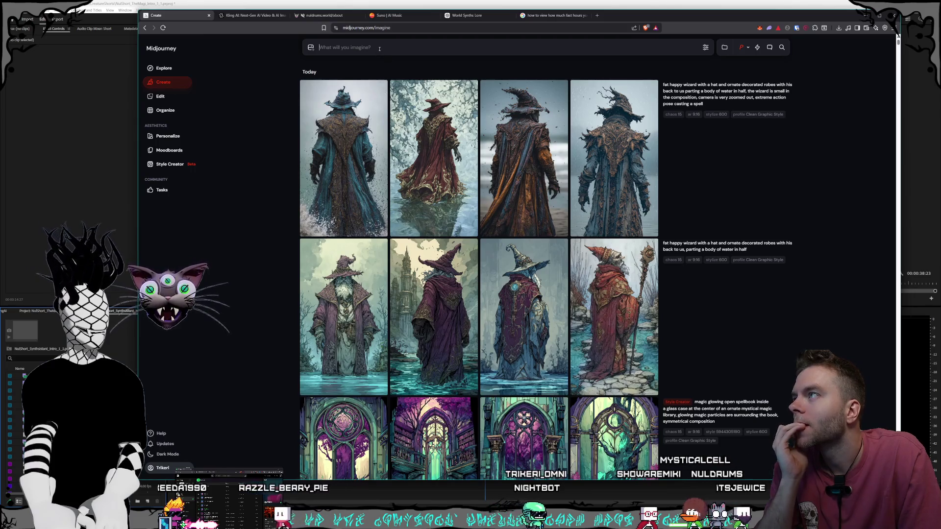
text(asmall cha)
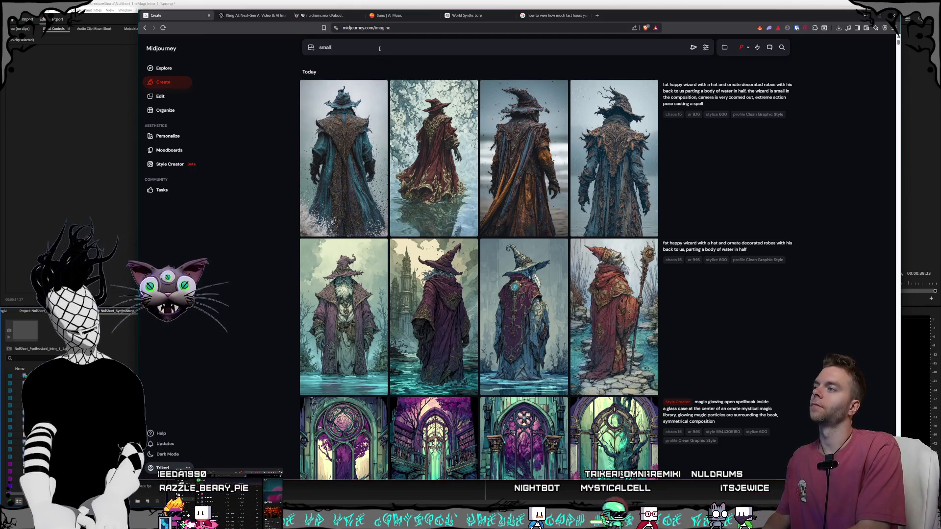
text(racter,)
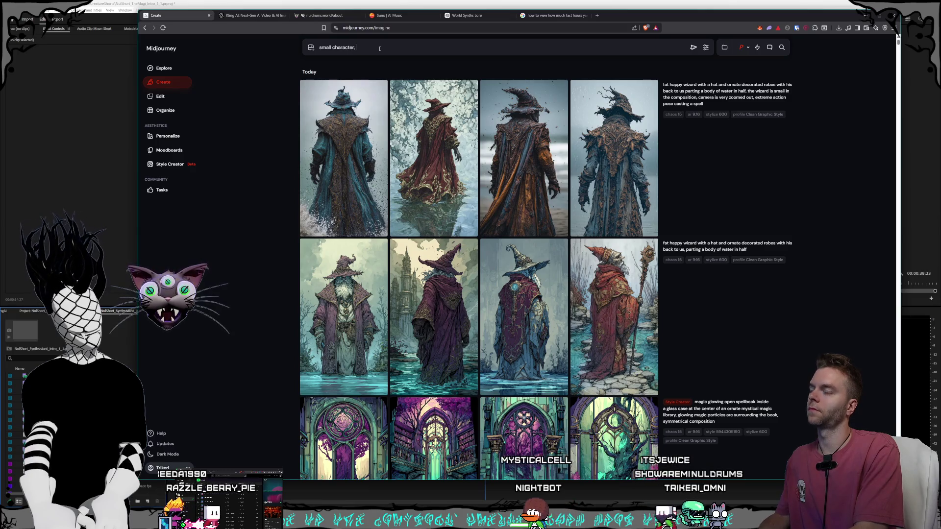
text( very zoomed out view)
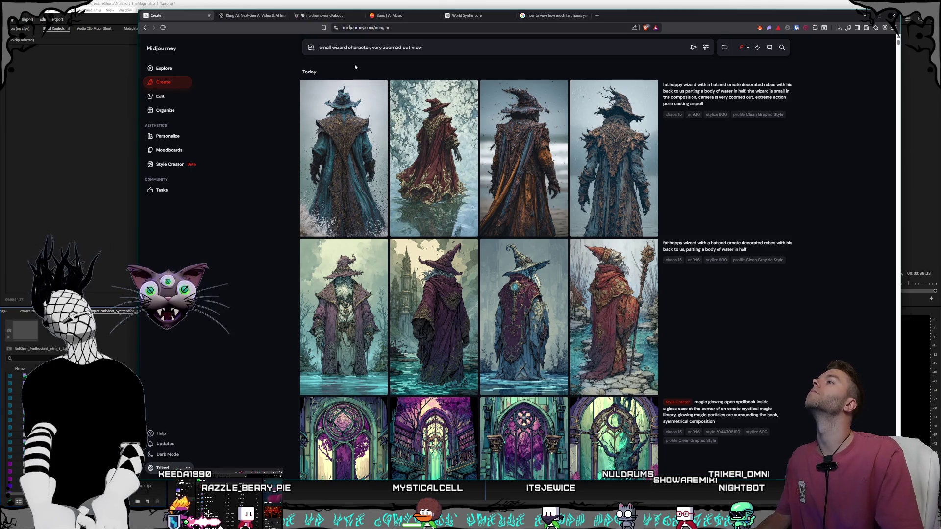
text(fac)
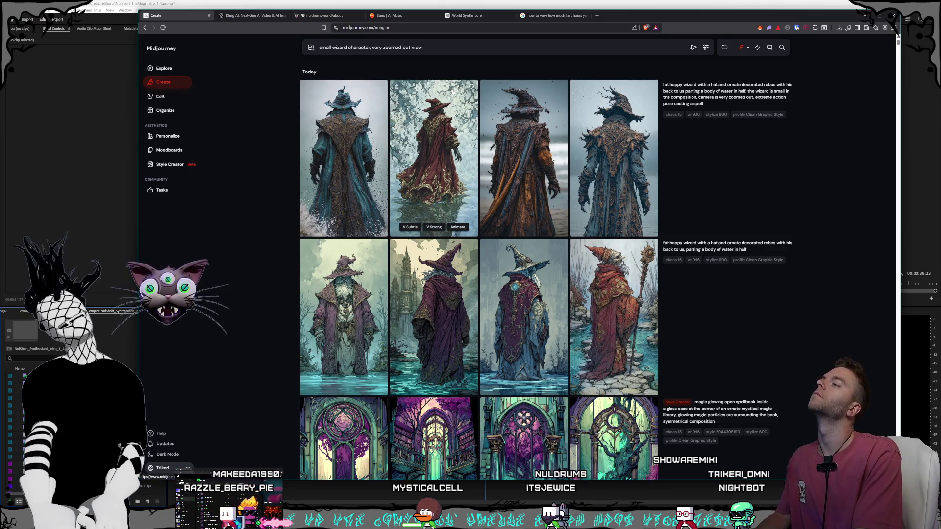
key(BackSpace)
key(BackSpace)
key(BackSpace)
text(with his back to us)
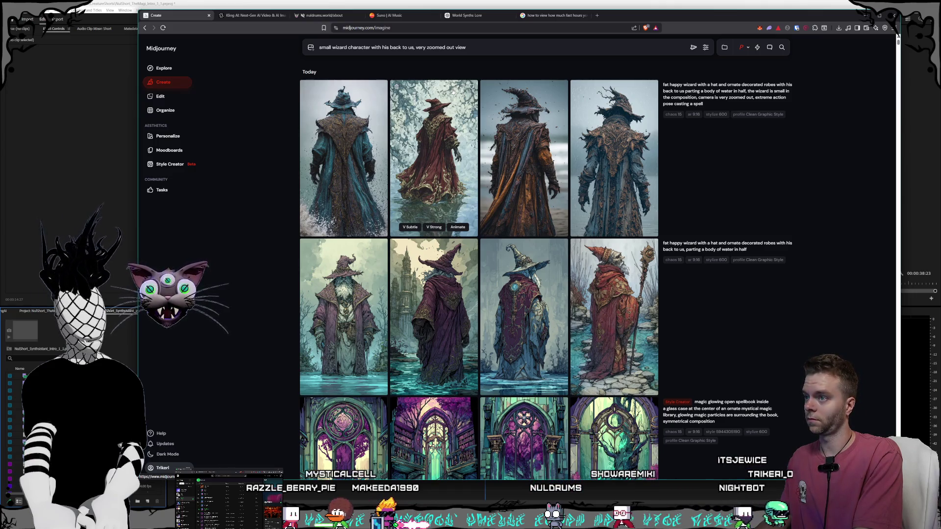
double_click(325, 47)
text(tiny)
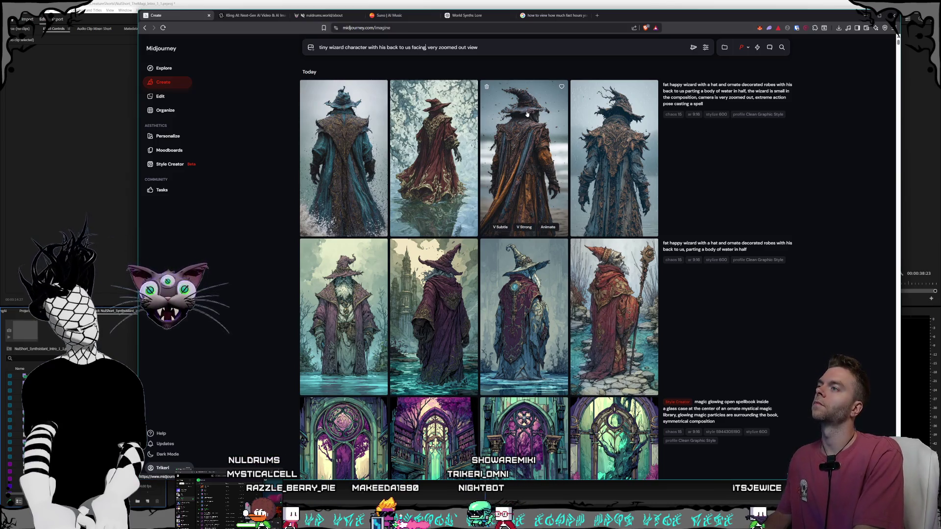
text(lake,)
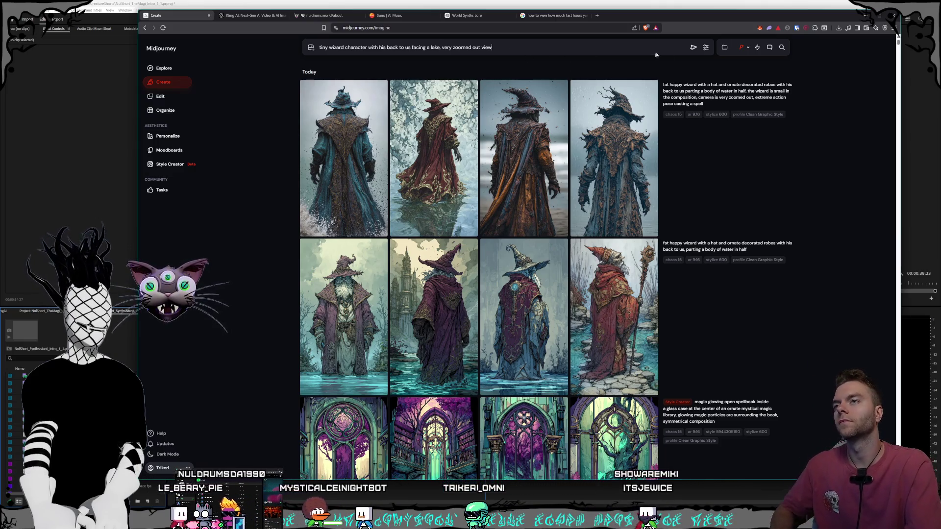
click(693, 47)
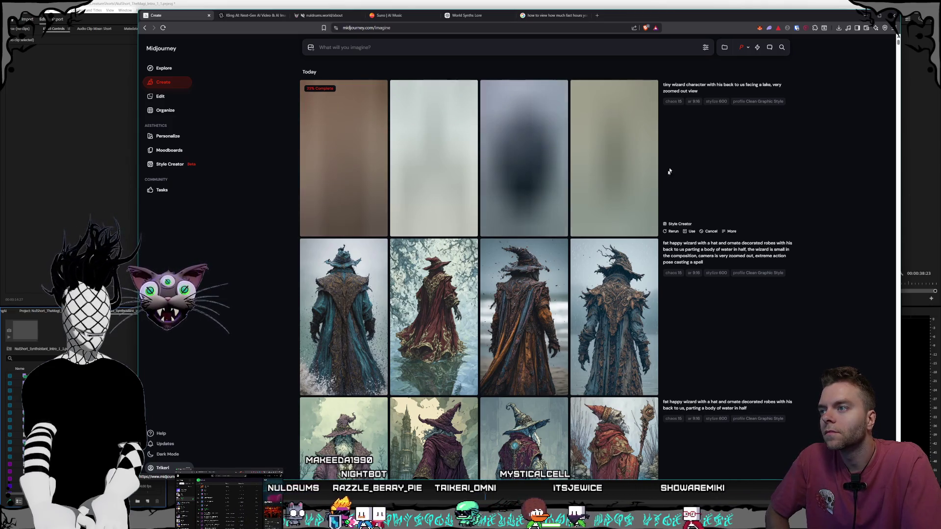
- Lower the Stylization setting from 600 to 358
click(705, 47)
drag(685, 87, 646, 87)
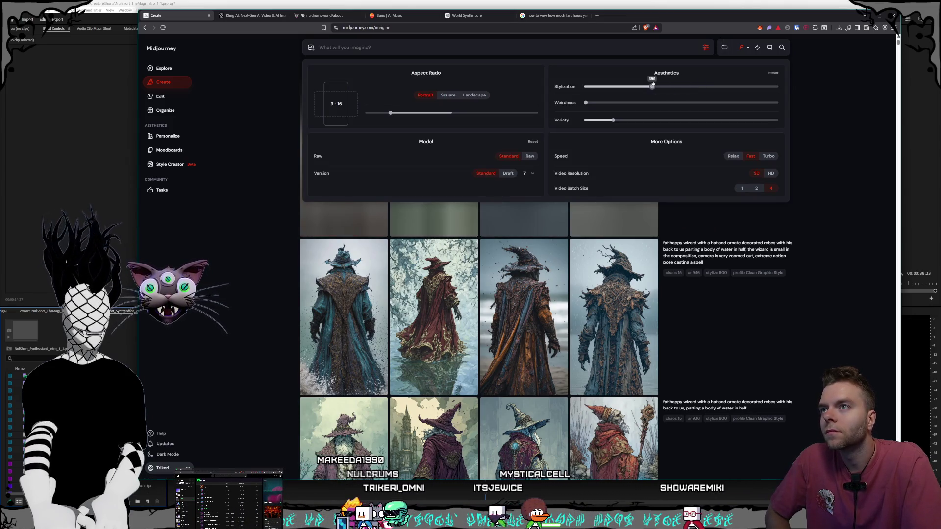
click(826, 131)
text(tiny wizard character with his back to us facing a lake, very zoomed out view)
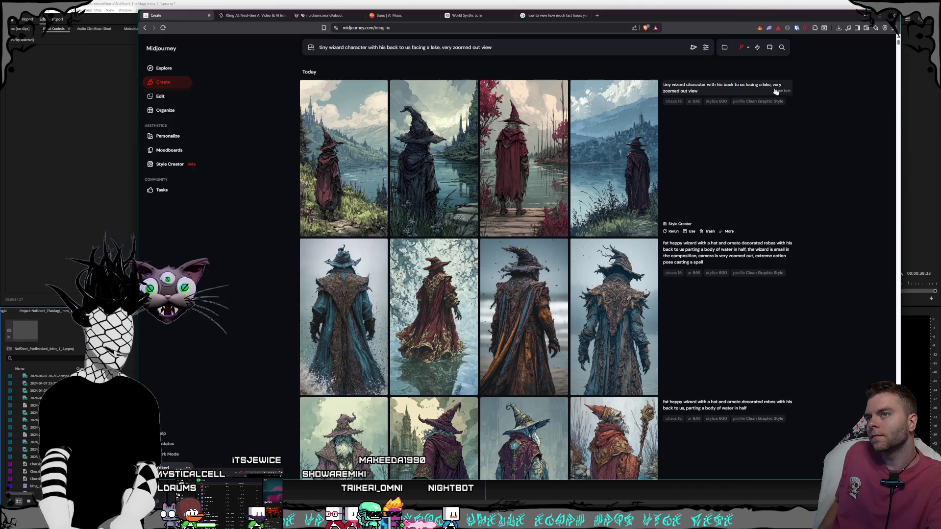
- Check the generation settings and rerun the tiny wizard lake prompt
click(705, 47)
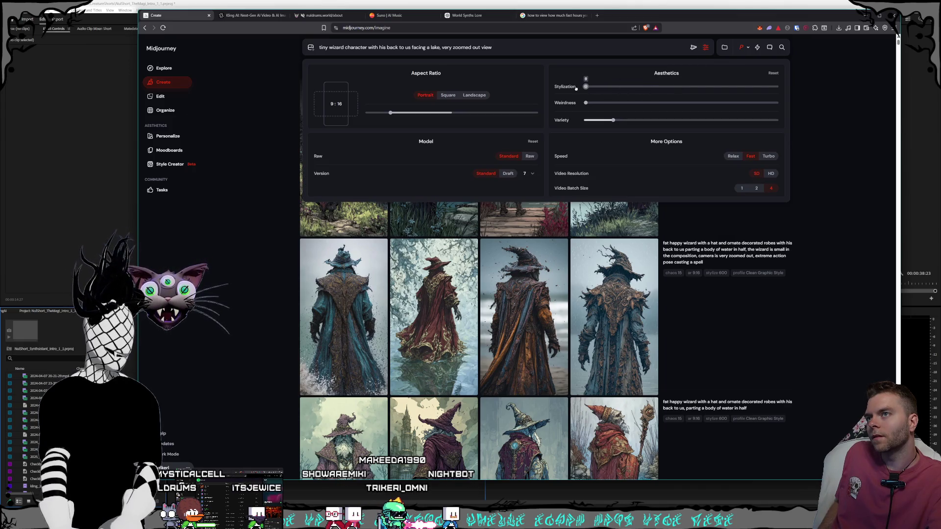
click(816, 117)
click(693, 48)
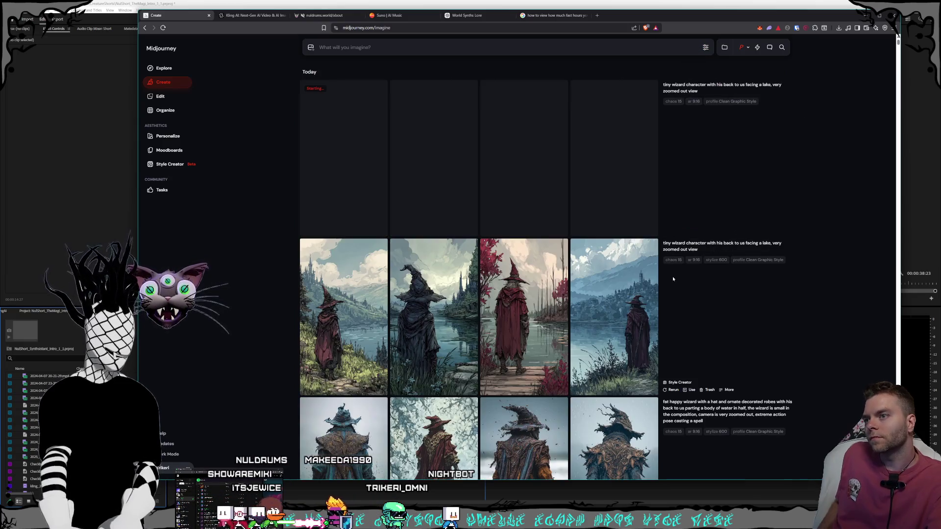
- Preview the red, blue, dark and first lakeside wizard images full size
click(553, 282)
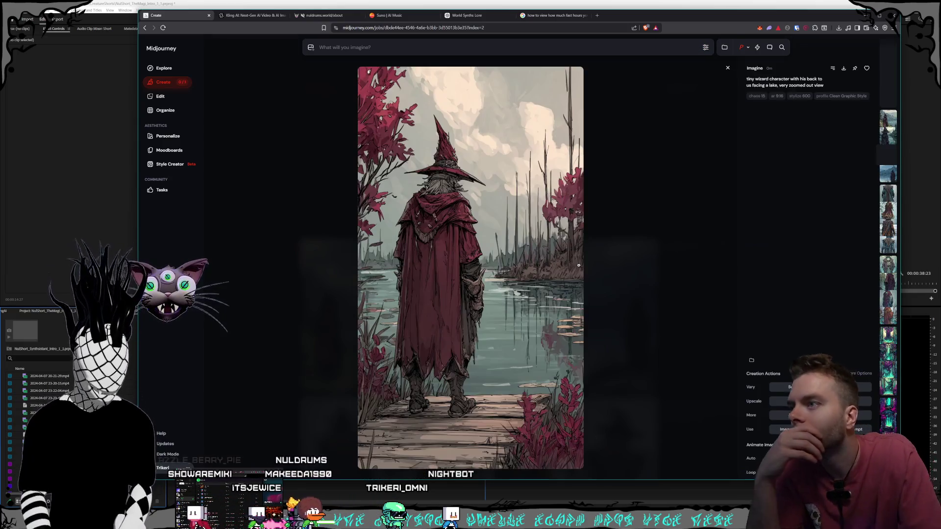
click(609, 282)
click(610, 281)
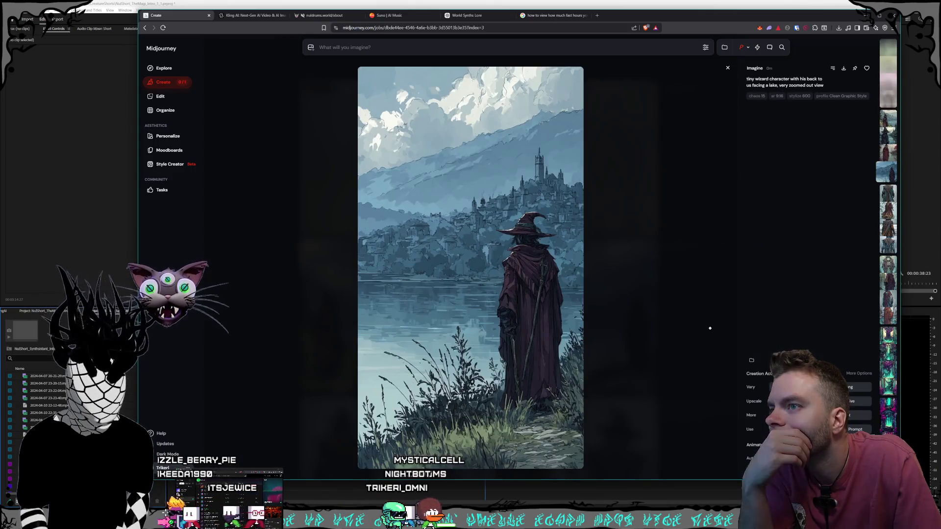
click(675, 320)
click(433, 314)
click(664, 315)
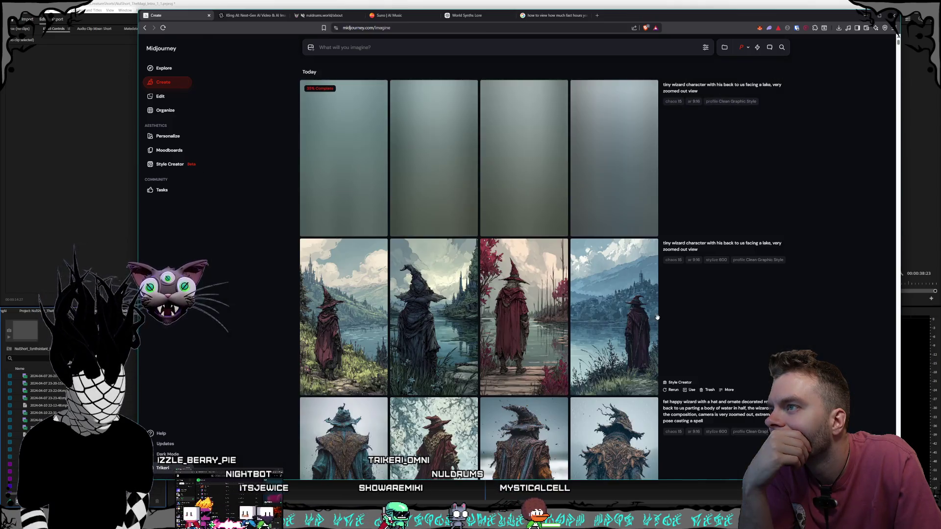
click(373, 294)
click(645, 315)
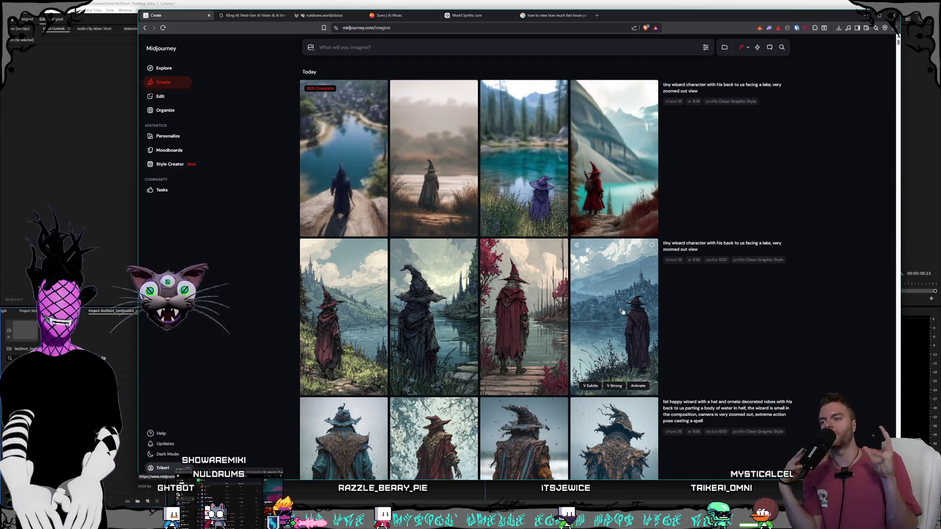
- Review the older wizard images, including the purple-robed tower wizard, full size
scroll(321, 244, down, 8)
click(322, 244)
key(Escape)
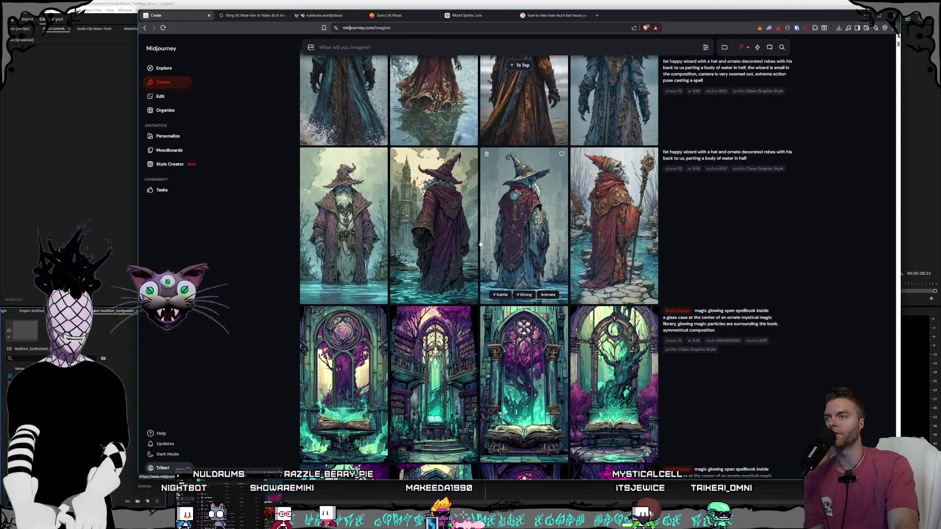
click(477, 243)
key(Escape)
scroll(573, 301, up, 7)
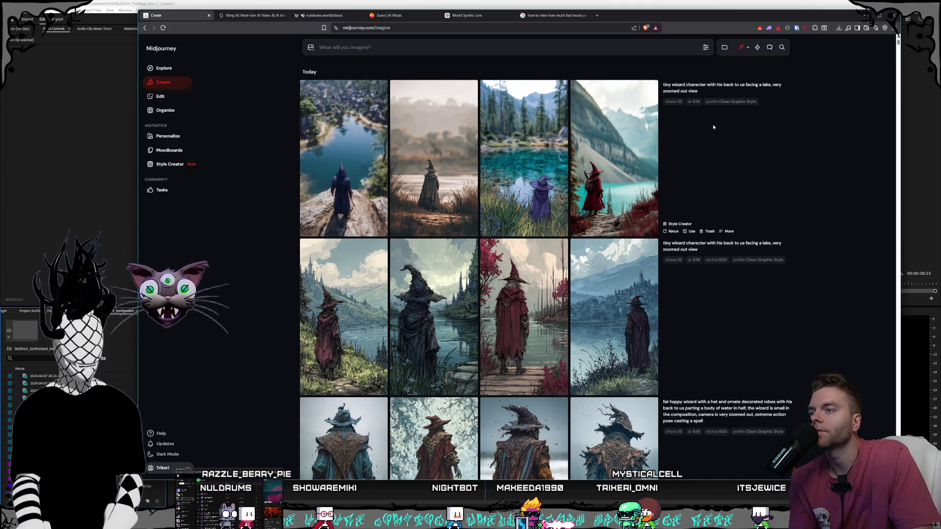
- Raise Stylization from 100 to about 258 and start a style session for the prompt
click(705, 47)
drag(606, 87, 622, 87)
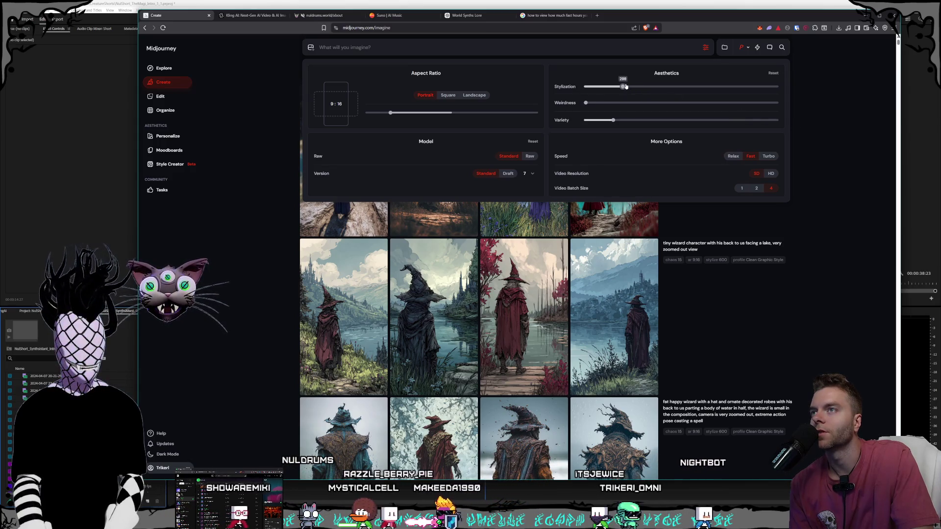
drag(627, 90, 631, 89)
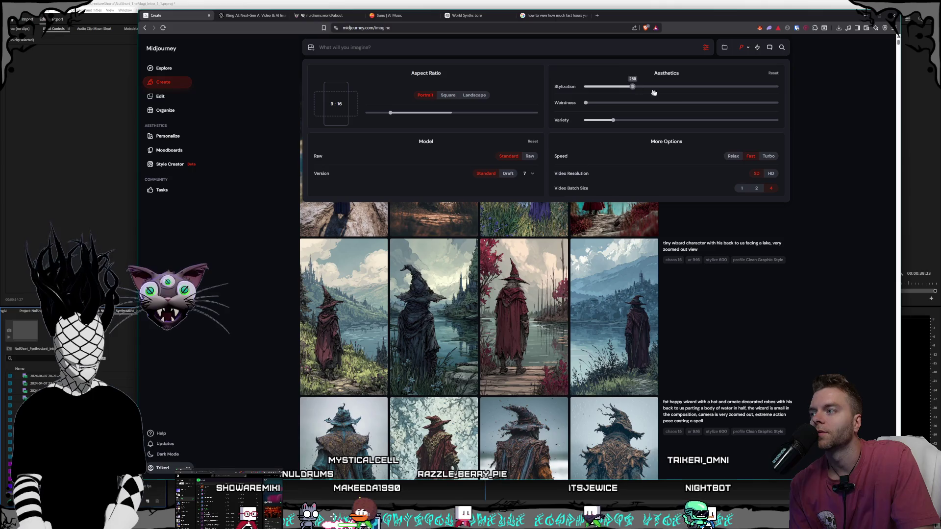
click(812, 118)
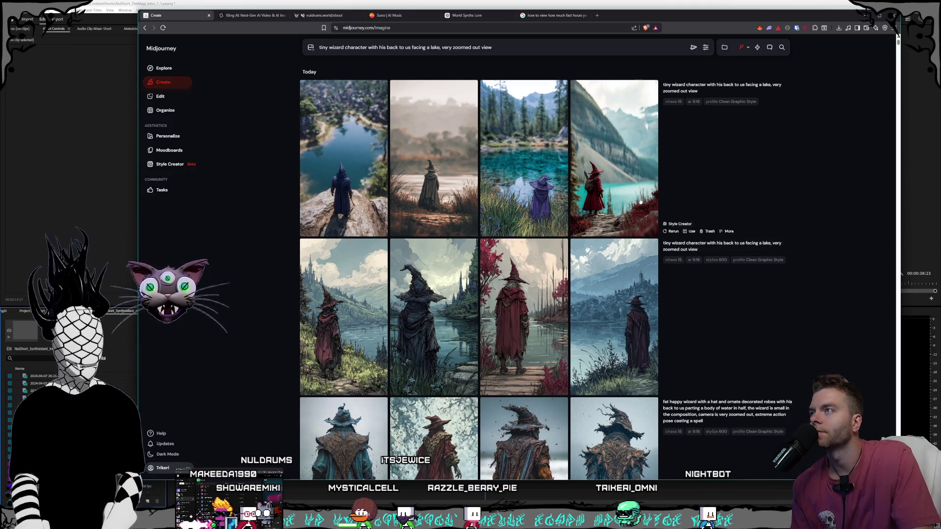
click(704, 47)
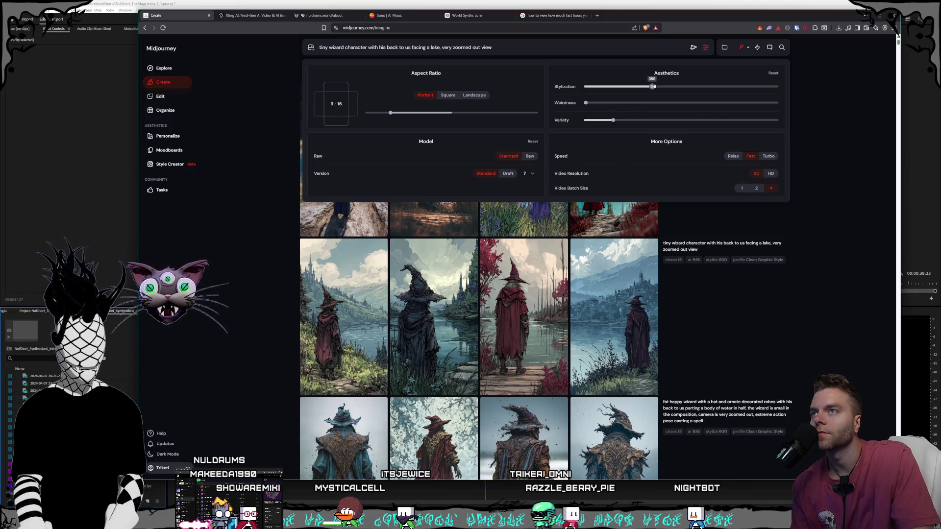
click(241, 147)
click(170, 164)
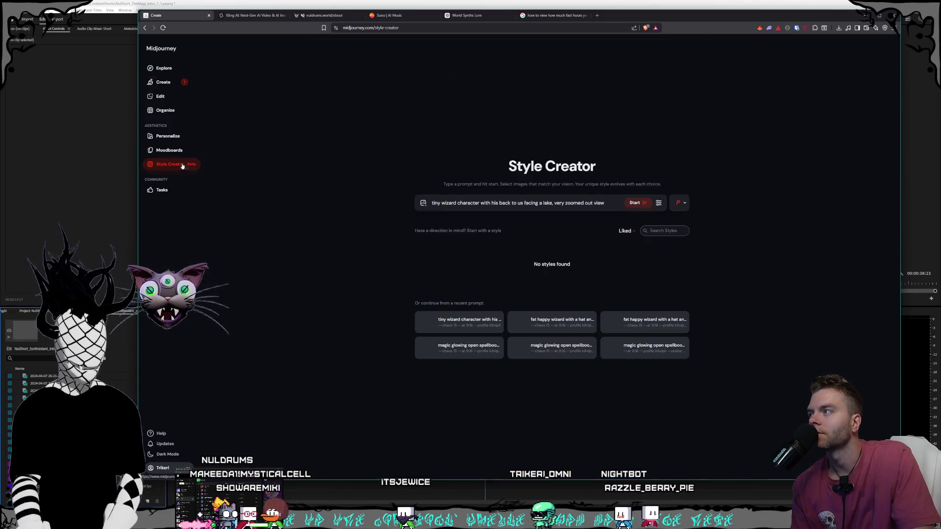
- Start Style Creator for the lake wizard prompt and browse the style image grid
click(634, 202)
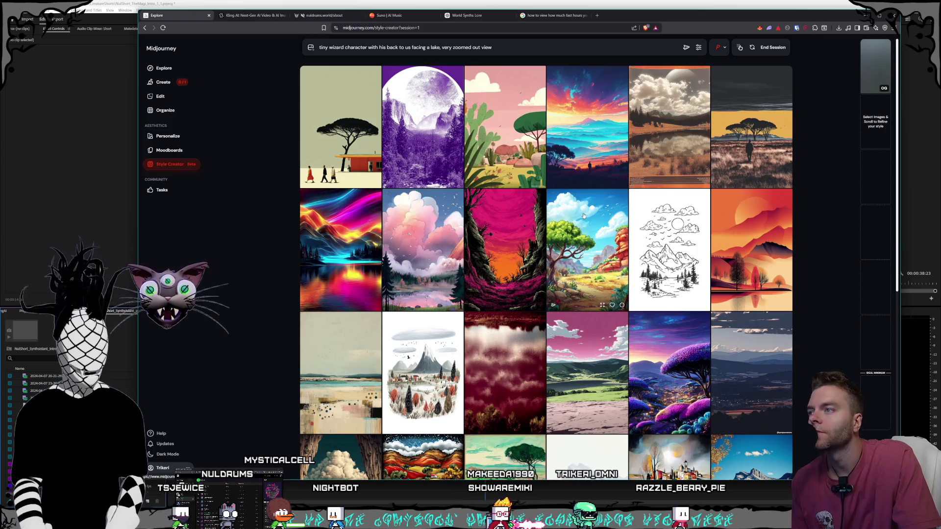
scroll(574, 203, down, 1)
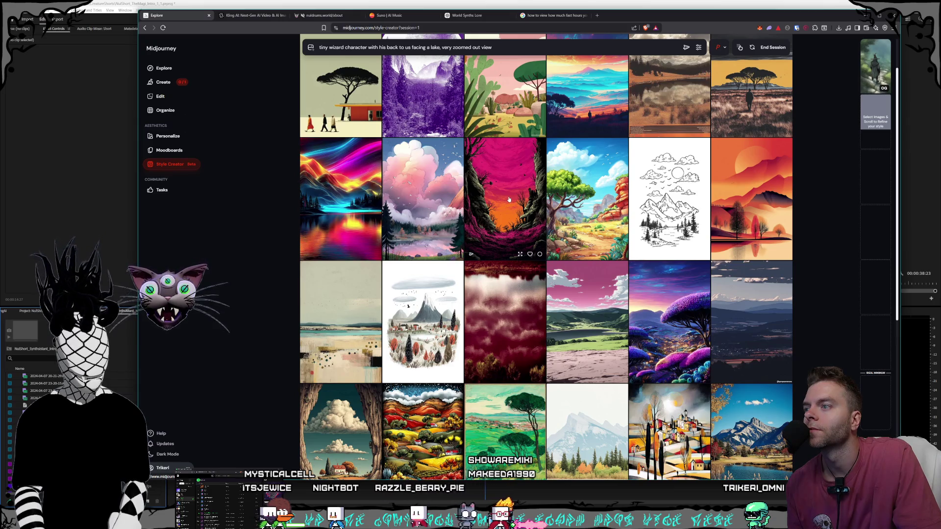
scroll(535, 203, down, 6)
scroll(535, 203, down, 4)
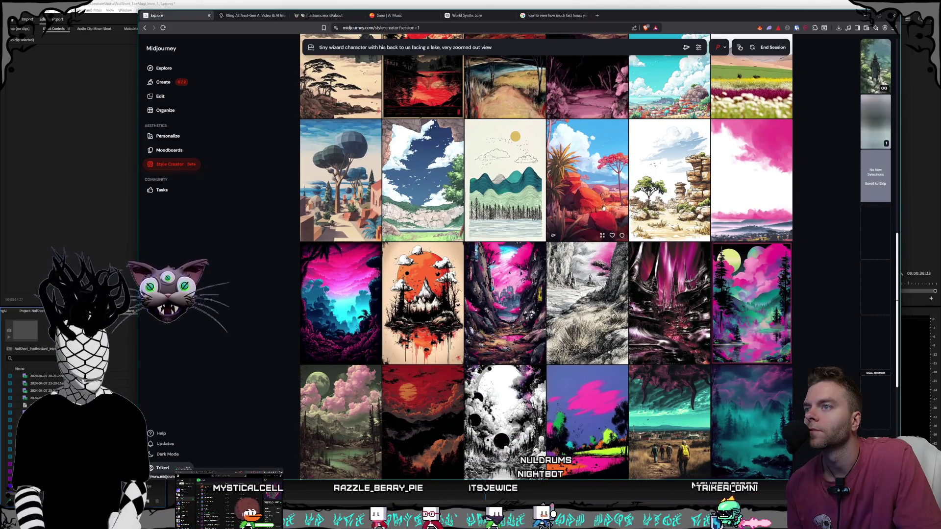
scroll(612, 212, down, 1)
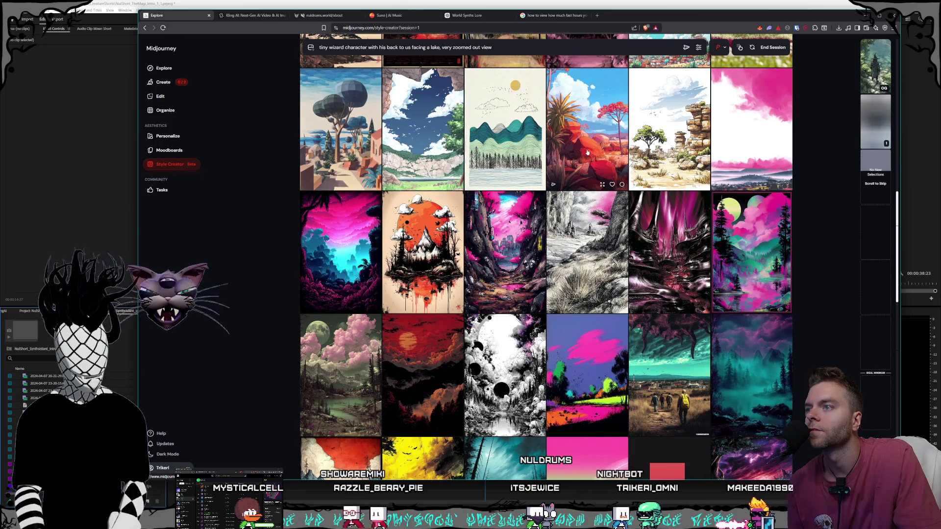
scroll(587, 149, down, 1)
scroll(588, 145, up, 1)
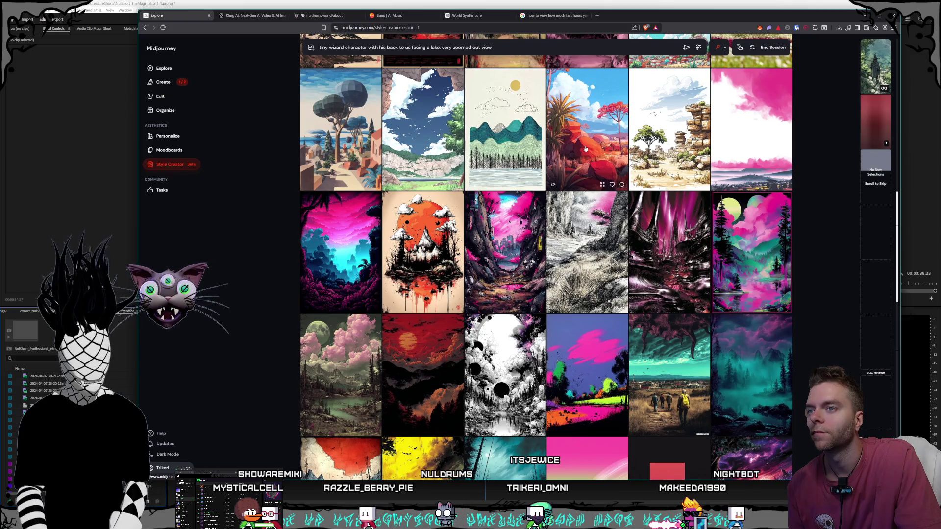
scroll(591, 149, down, 8)
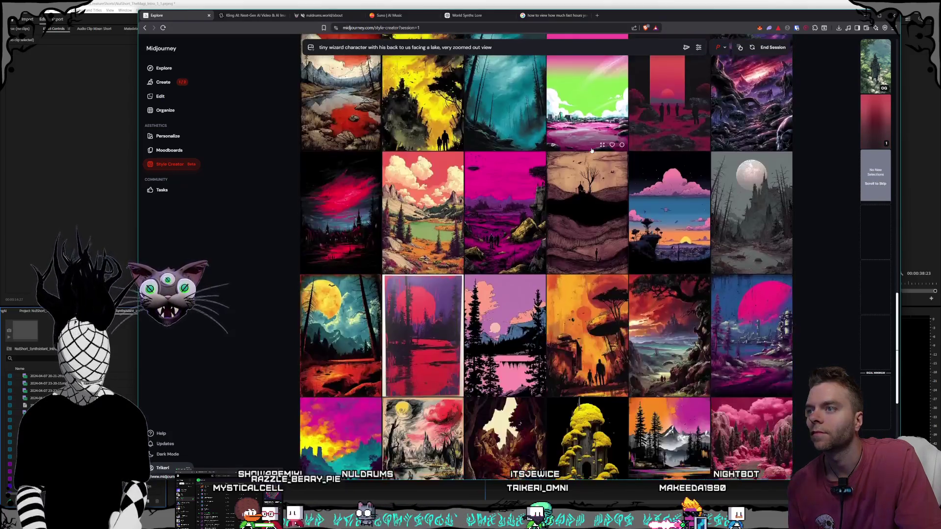
scroll(591, 150, up, 1)
scroll(591, 150, down, 3)
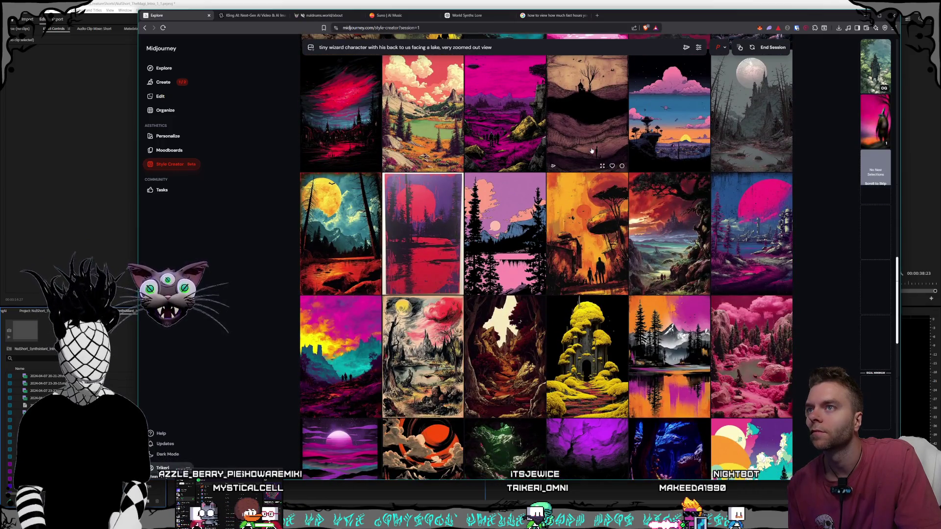
- Scroll further through the results and open the cloaked wizard by the gnarled tree
scroll(591, 150, down, 1)
scroll(650, 172, down, 10)
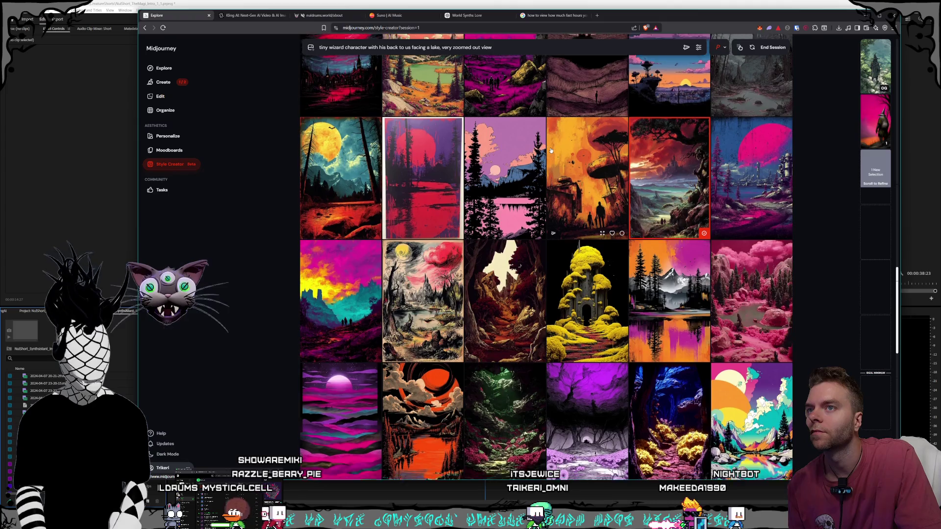
scroll(587, 159, down, 6)
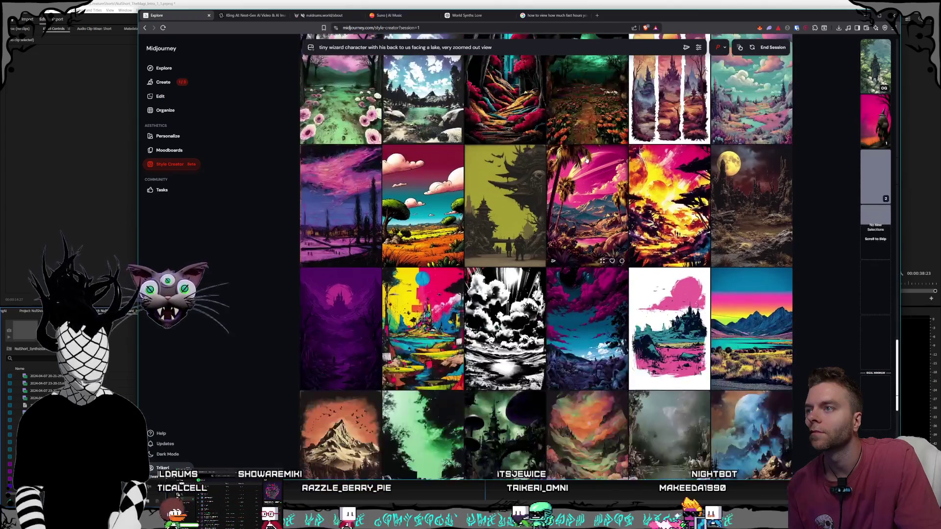
scroll(585, 162, down, 15)
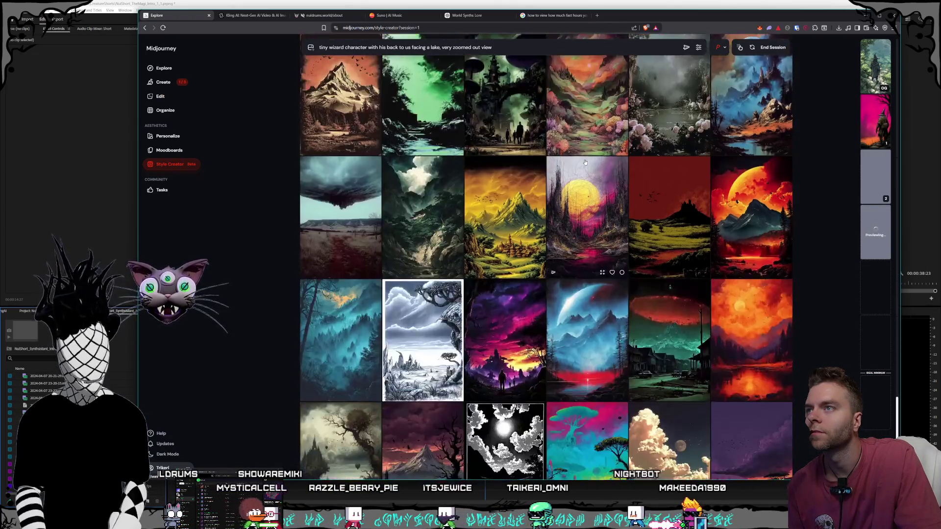
scroll(585, 162, down, 6)
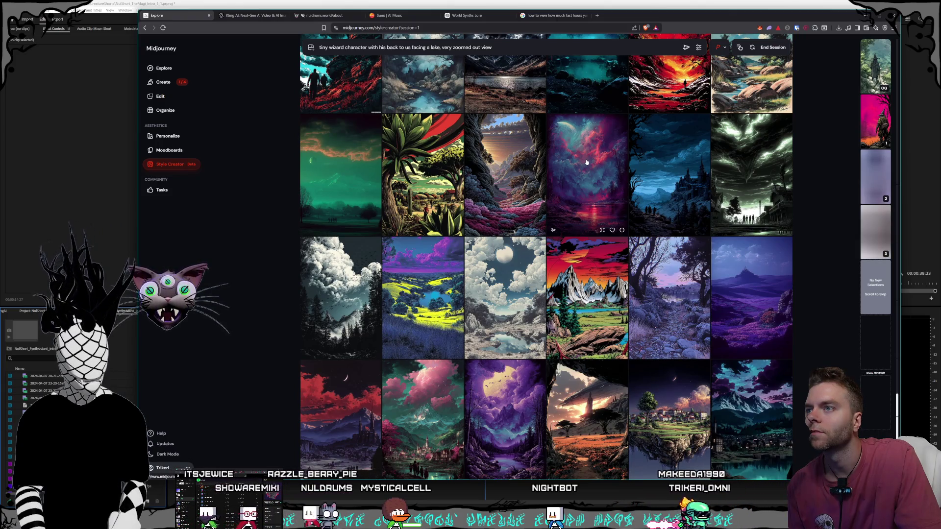
scroll(587, 161, down, 2)
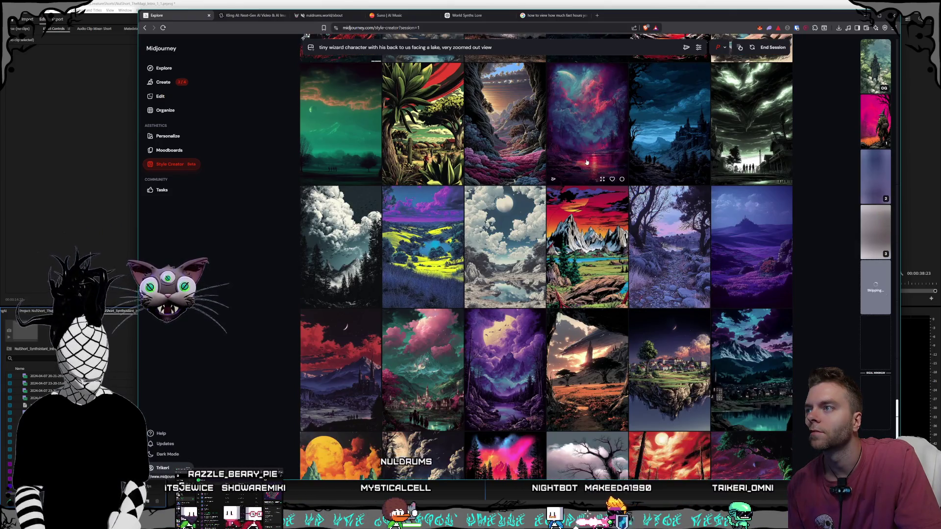
scroll(587, 162, down, 2)
click(650, 264)
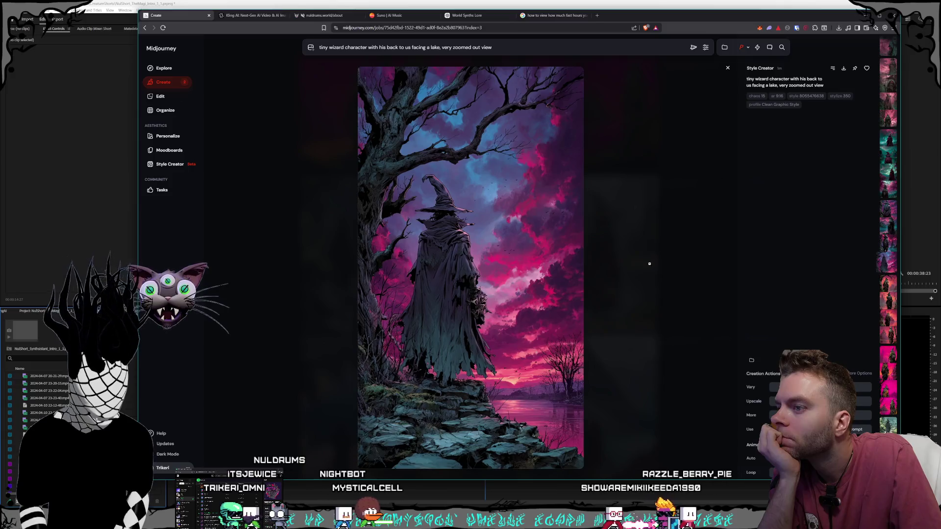
- Browse back through earlier wizard variations, returning to the castle wizard image
key(Left)
key(Left)
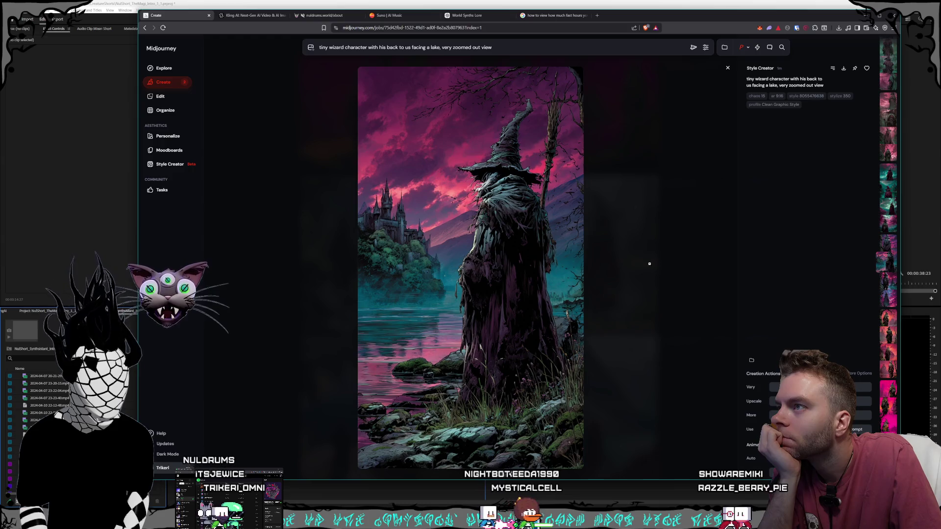
key(Left)
key(Left)
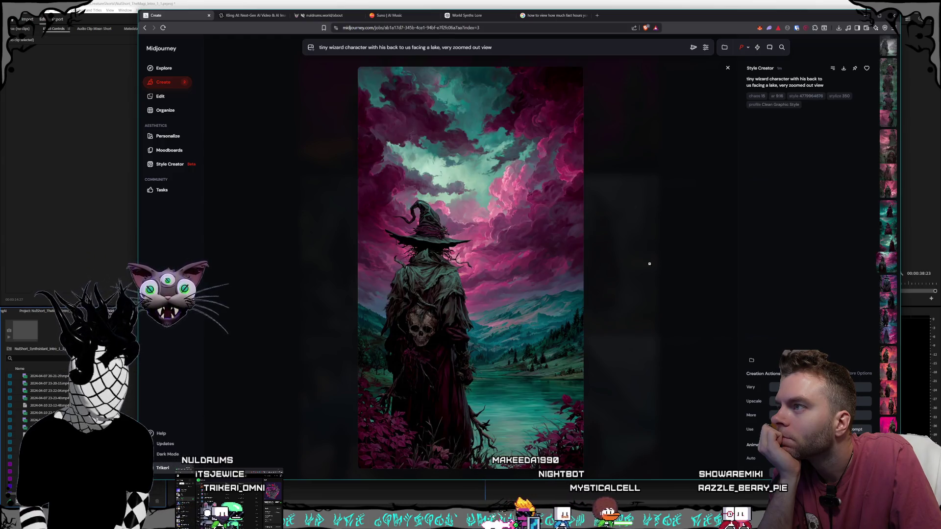
key(Left)
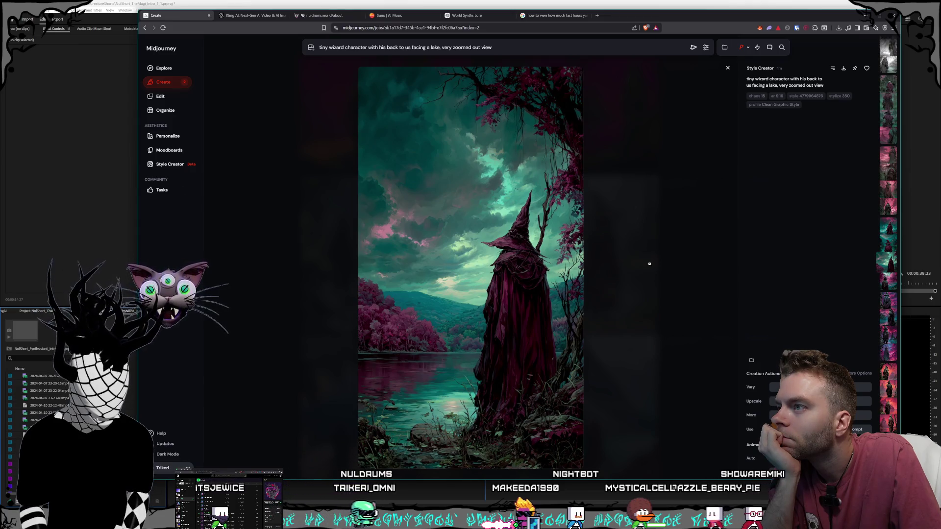
key(Left)
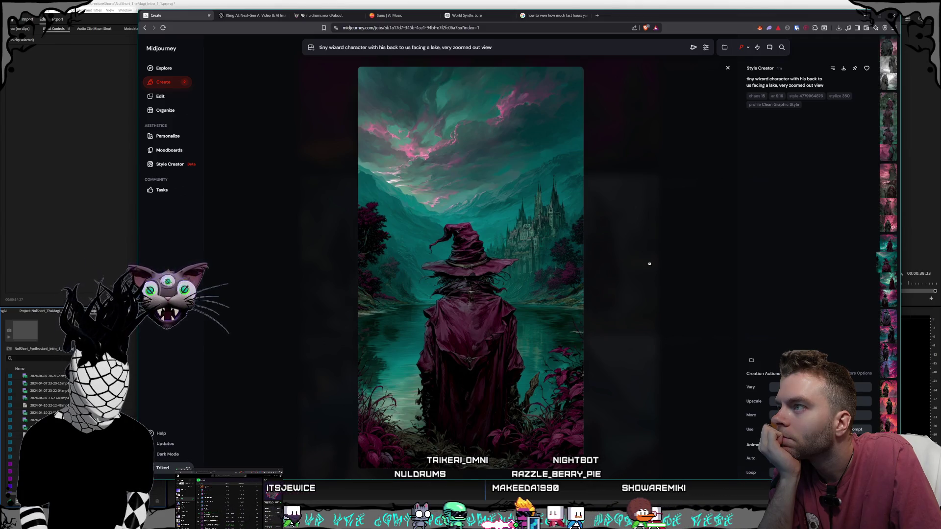
key(Left)
key(Left)
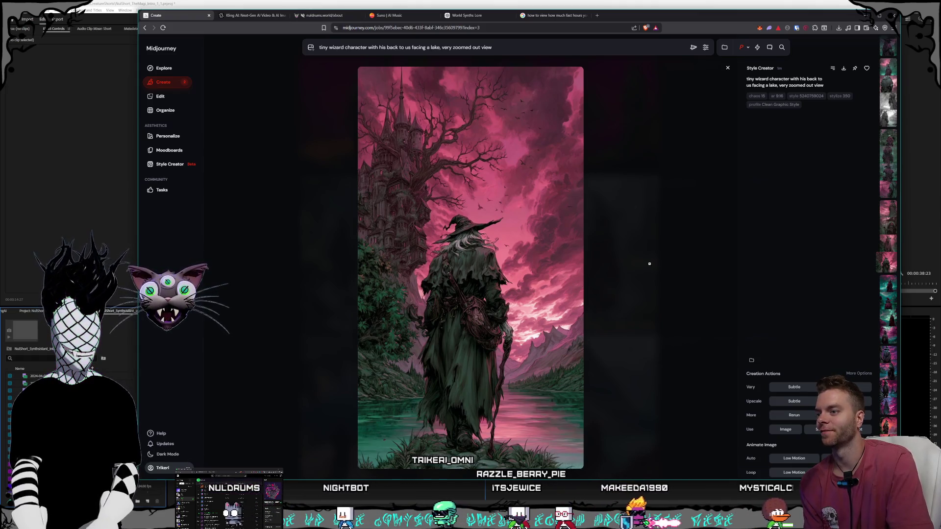
key(Left)
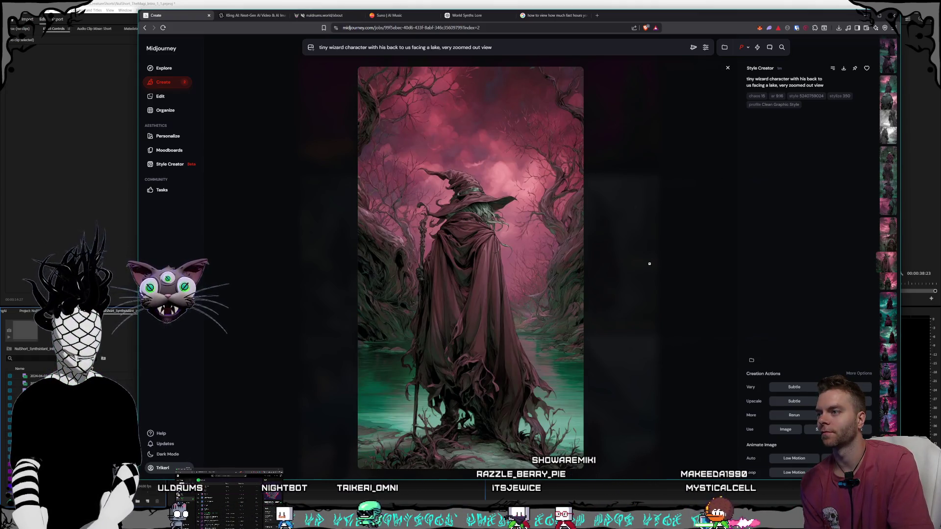
key(Left)
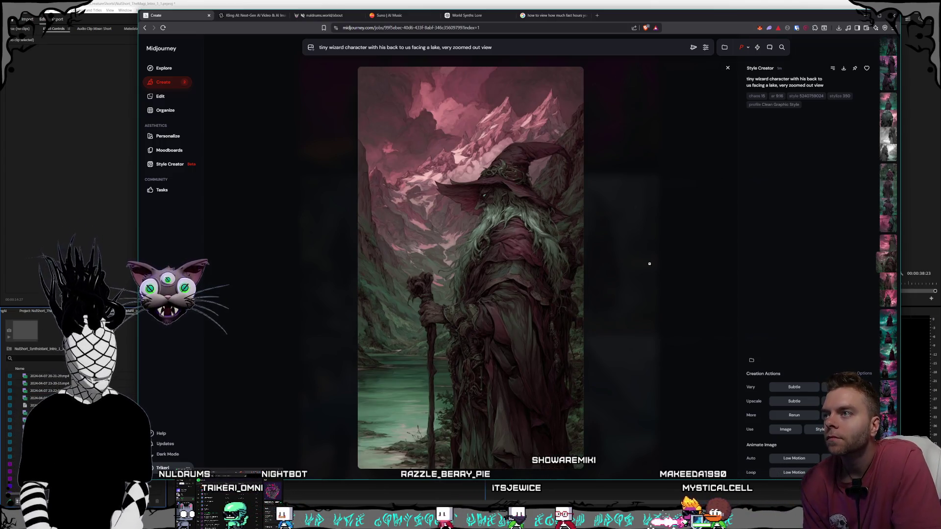
key(Left)
key(Left)
key(Left)
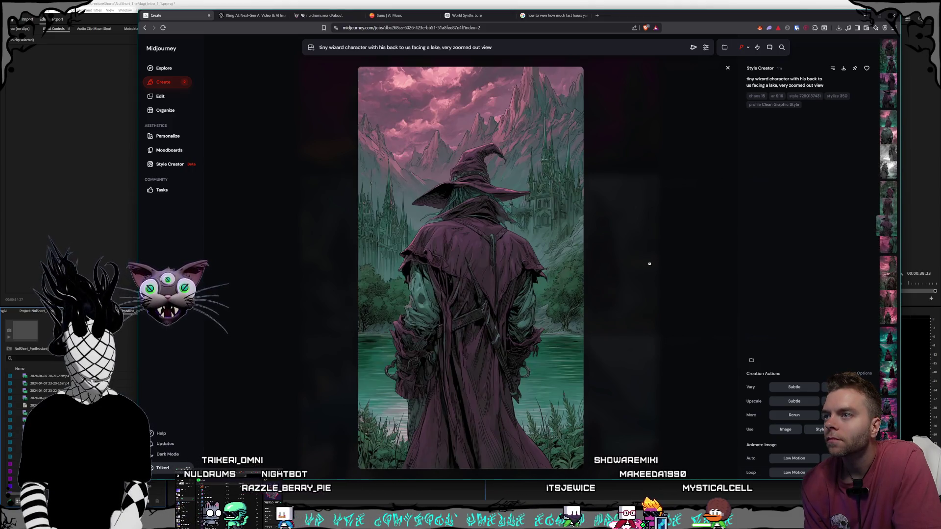
key(Left)
key(Left)
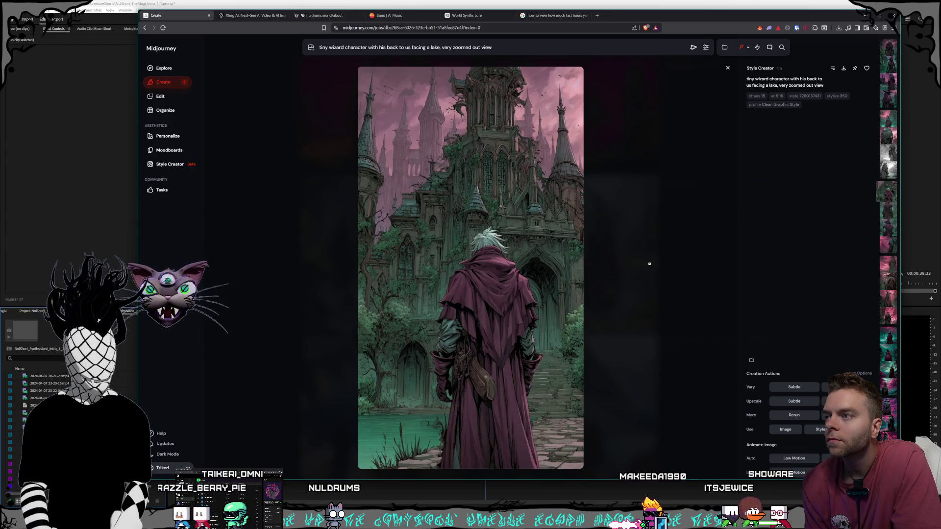
key(Left)
key(Right)
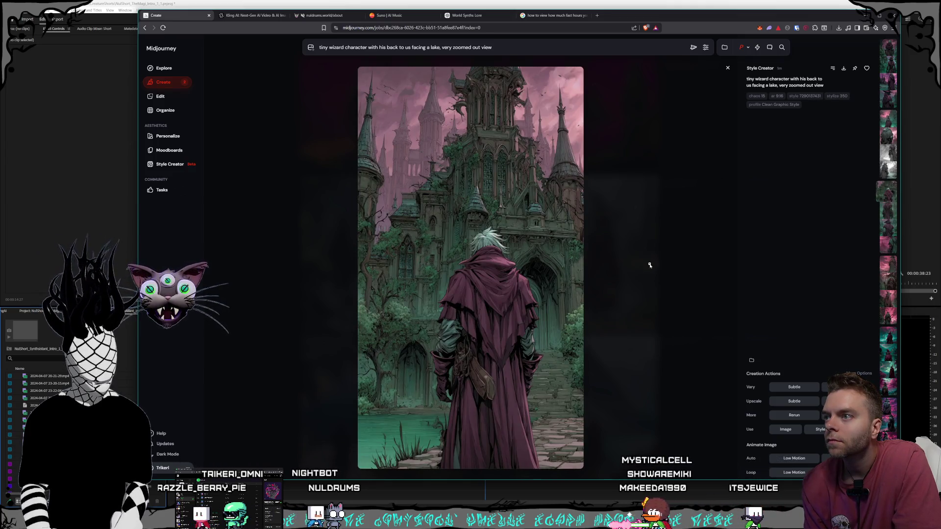
- Settle on the hooded wizard under the pink tree and save it with Ctrl+S
key(Left)
key(Left)
key(Left)
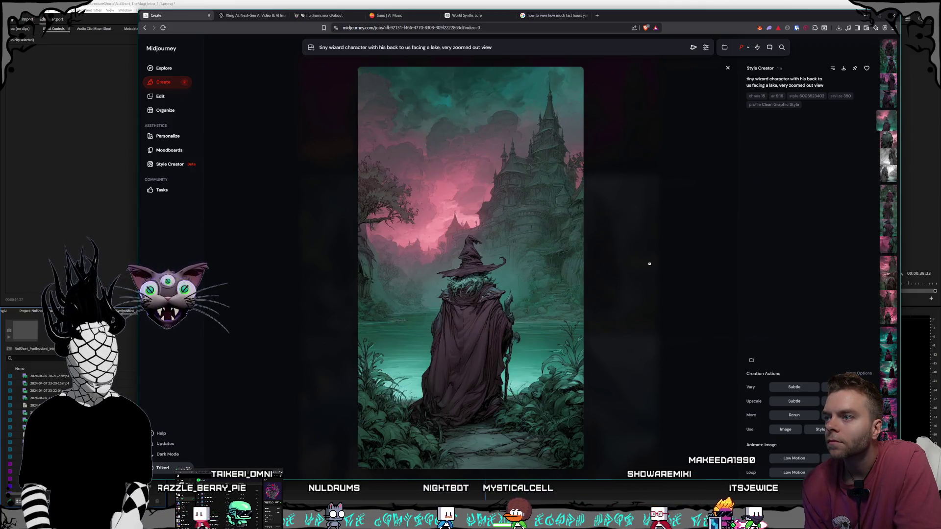
key(Left)
key(Left)
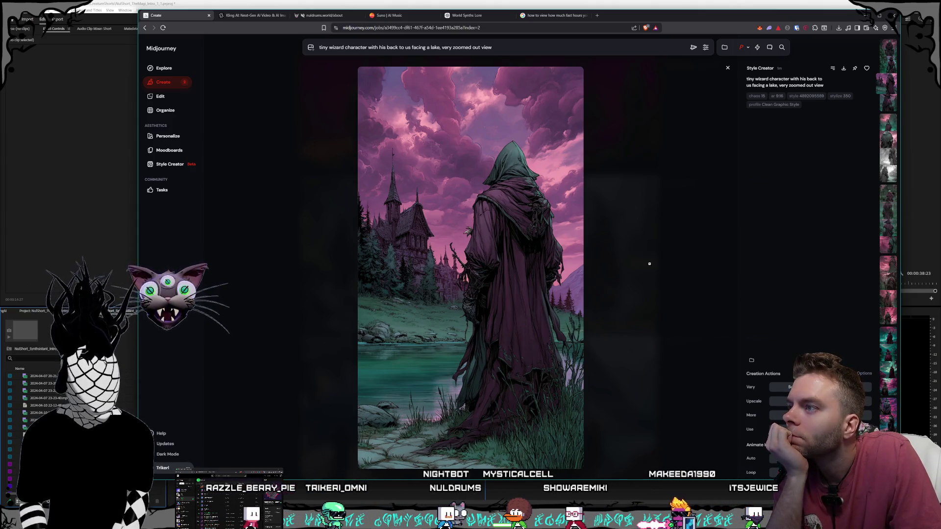
key(Left)
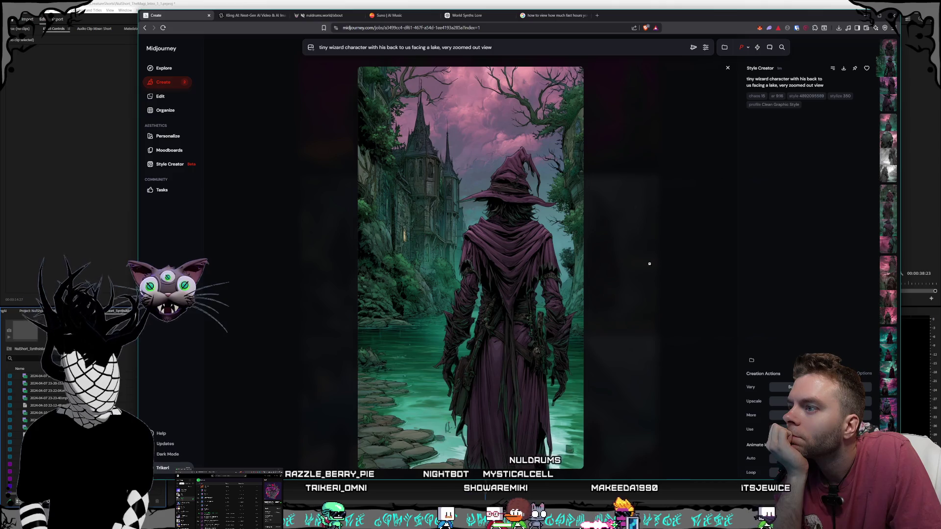
key(Left)
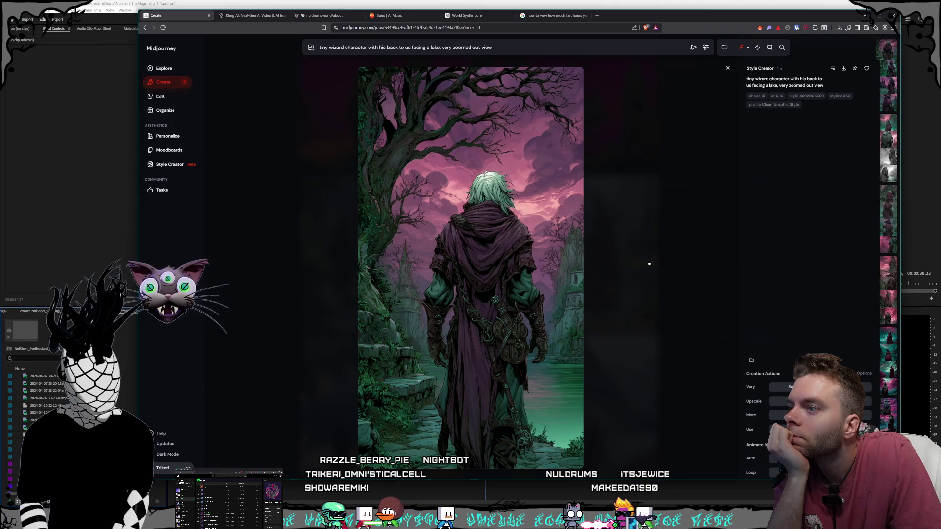
key(Left)
key(Left)
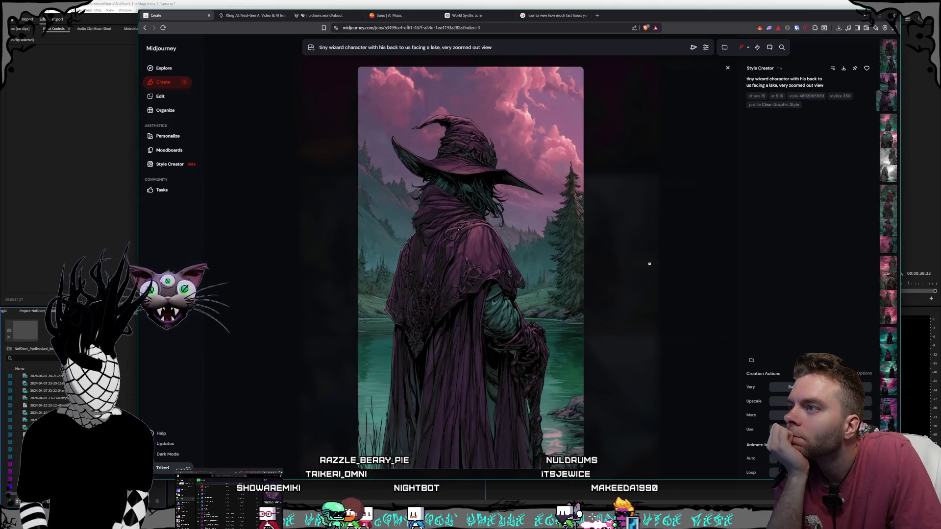
key(Left)
key(Left)
key(Left)
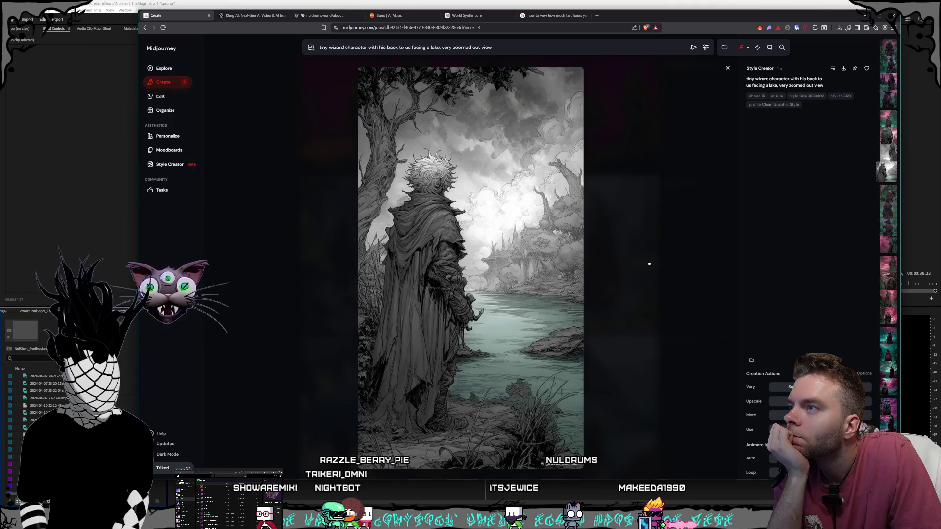
key(Left)
key(Left)
key(Left)
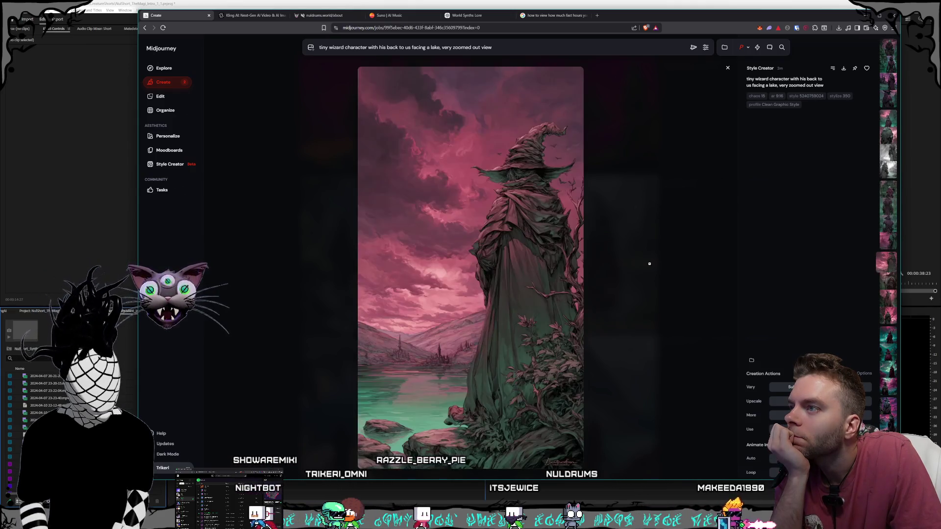
key(Left)
key(Left)
key(Left)
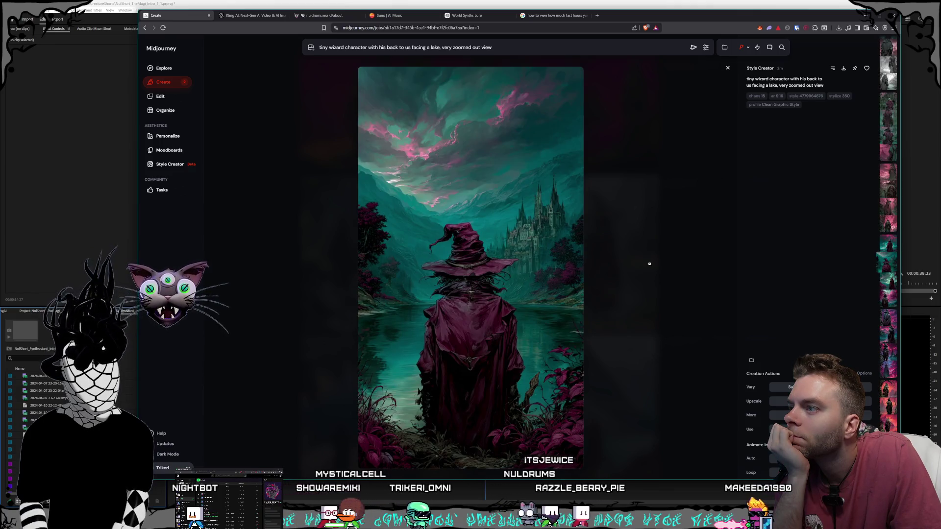
key(Left)
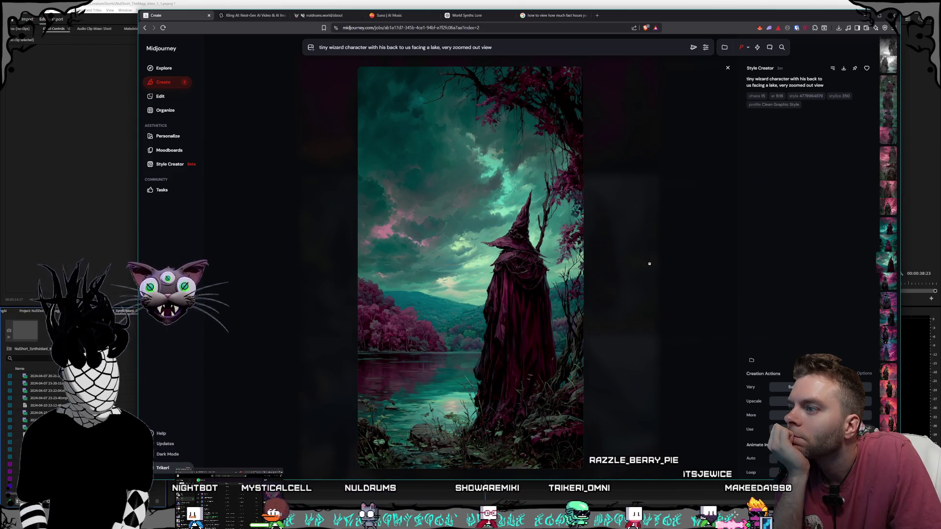
key(Right)
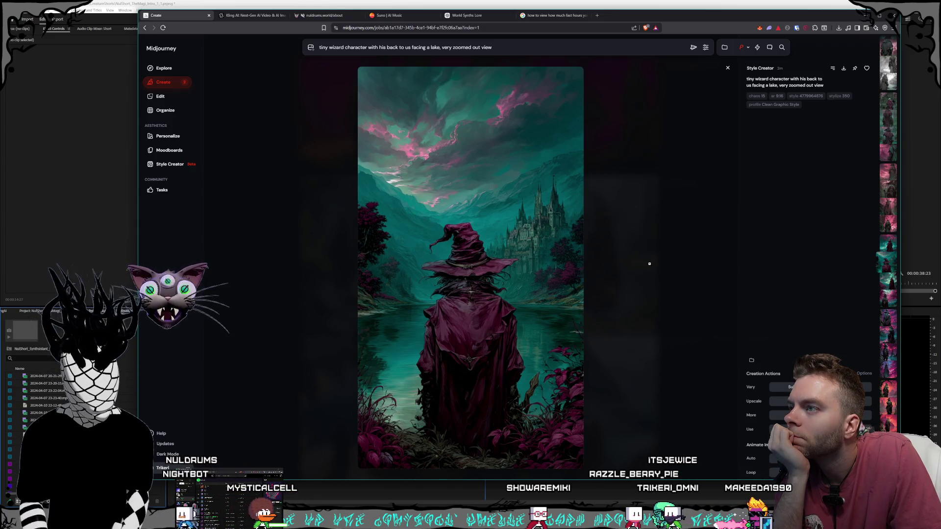
key(Right)
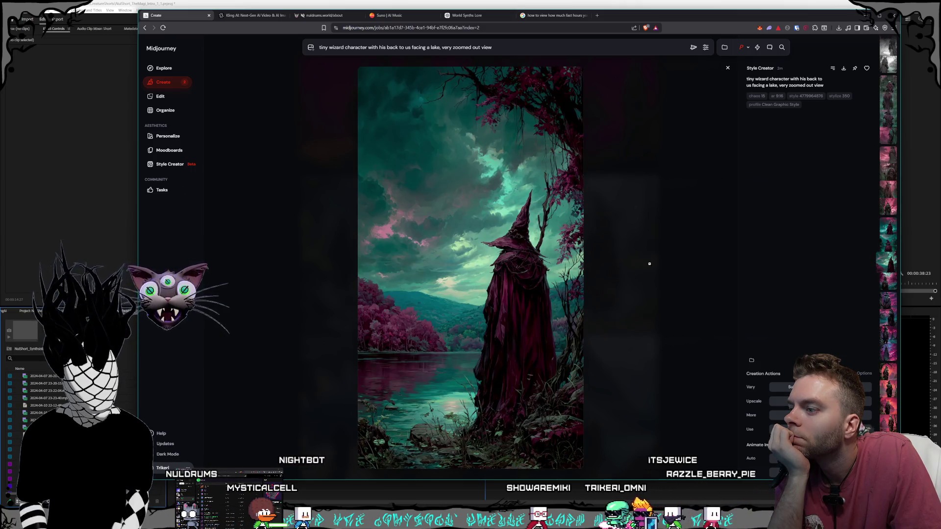
key(Left)
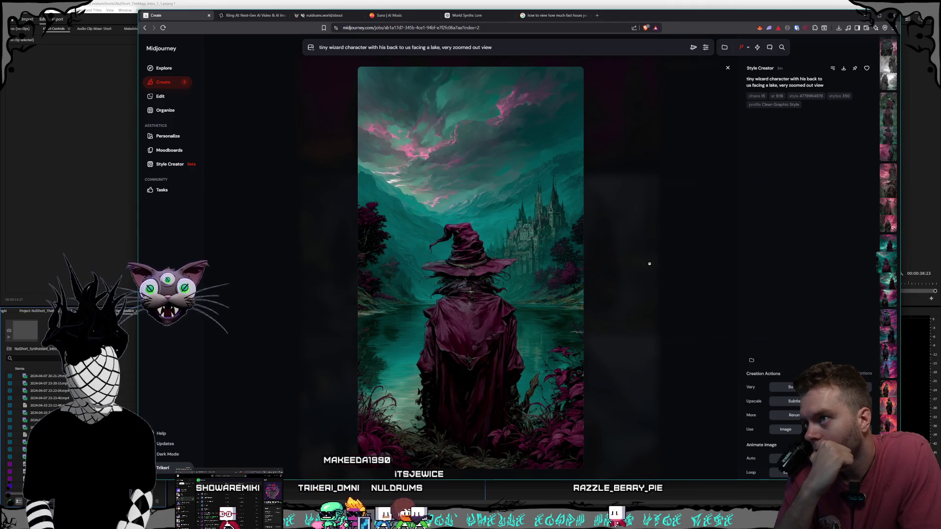
key(Right)
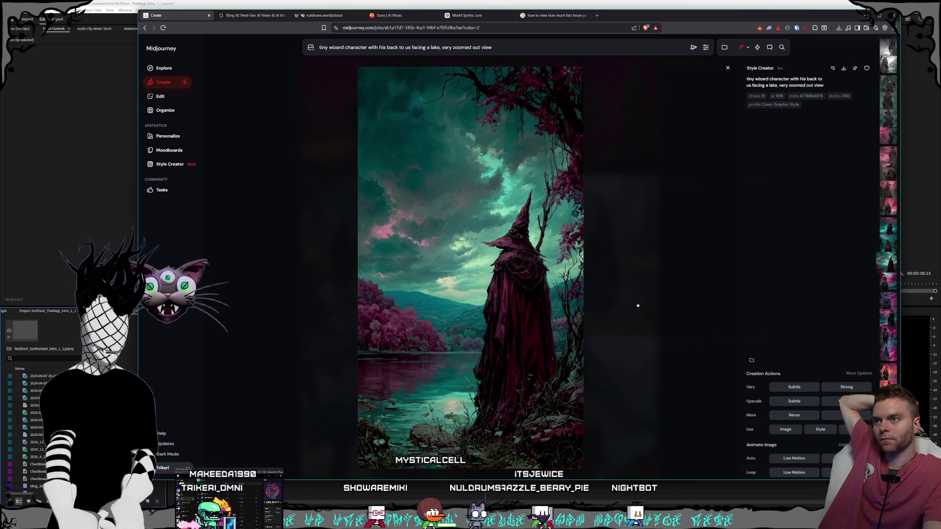
key(ctrl+s)
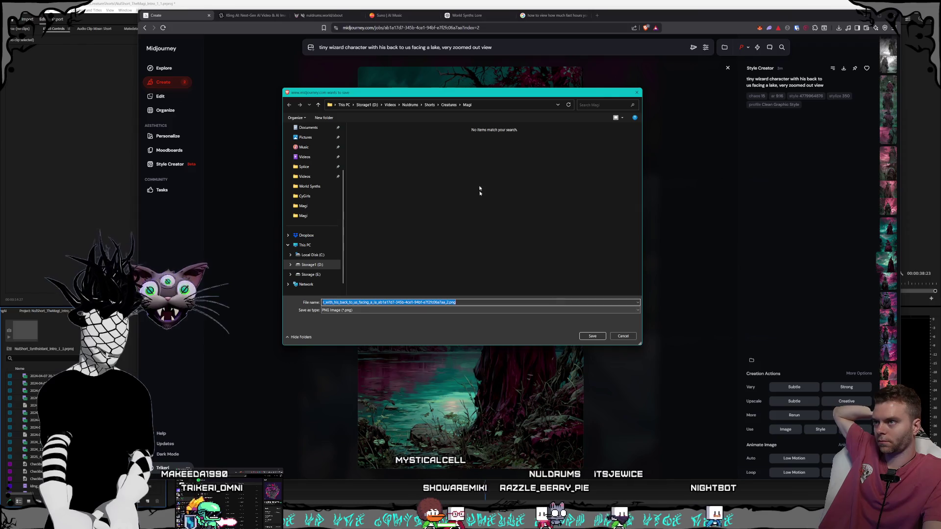
- Save the tree-side wizard PNG into D:\Pictures\Nuldrums\Characters\Shorts\Magi
click(367, 104)
click(375, 208)
double_click(375, 208)
scroll(392, 220, down, 10)
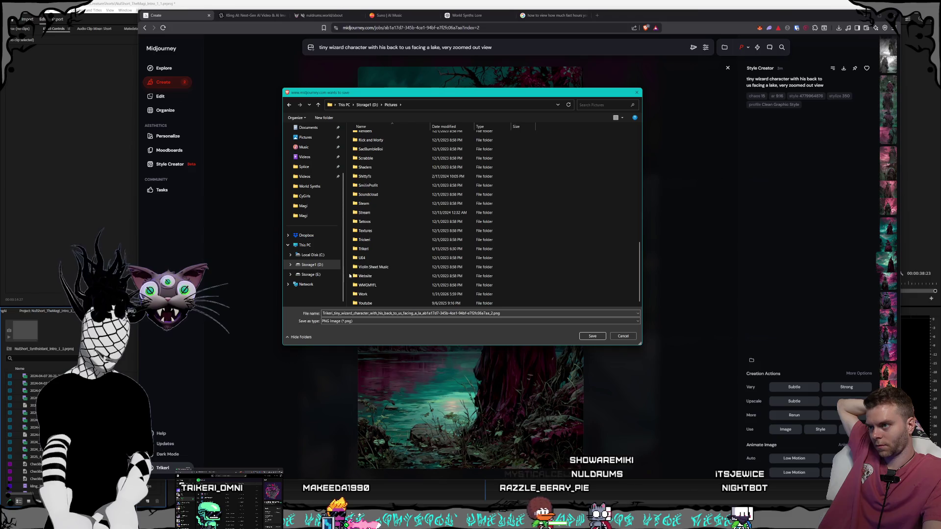
scroll(410, 271, up, 5)
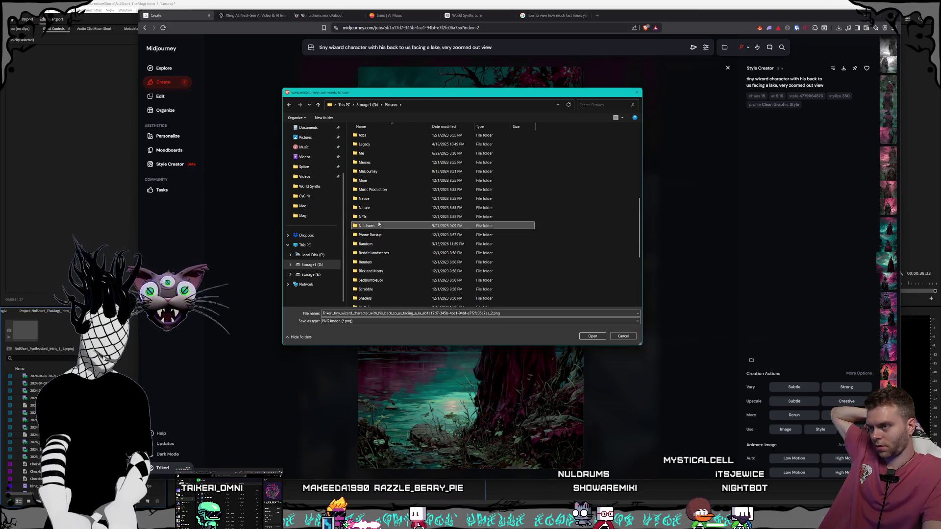
double_click(392, 225)
scroll(392, 207, down, 2)
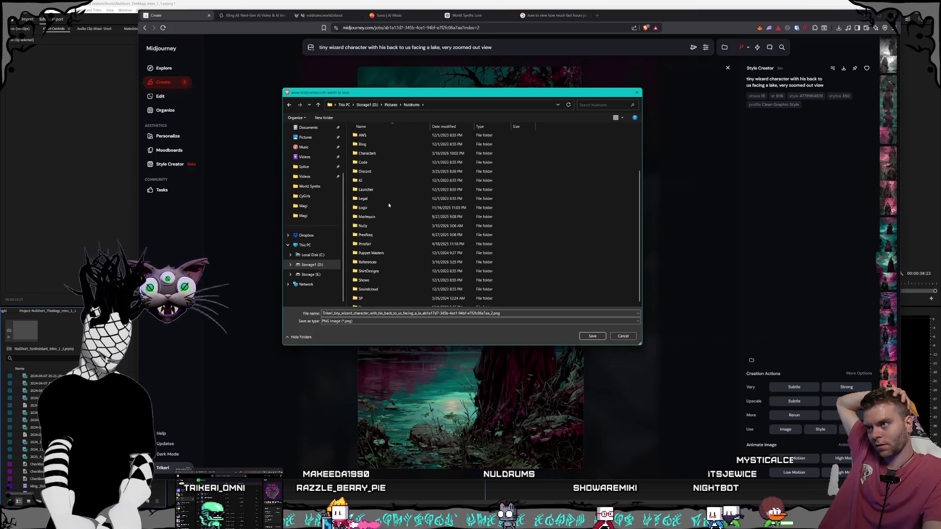
double_click(376, 174)
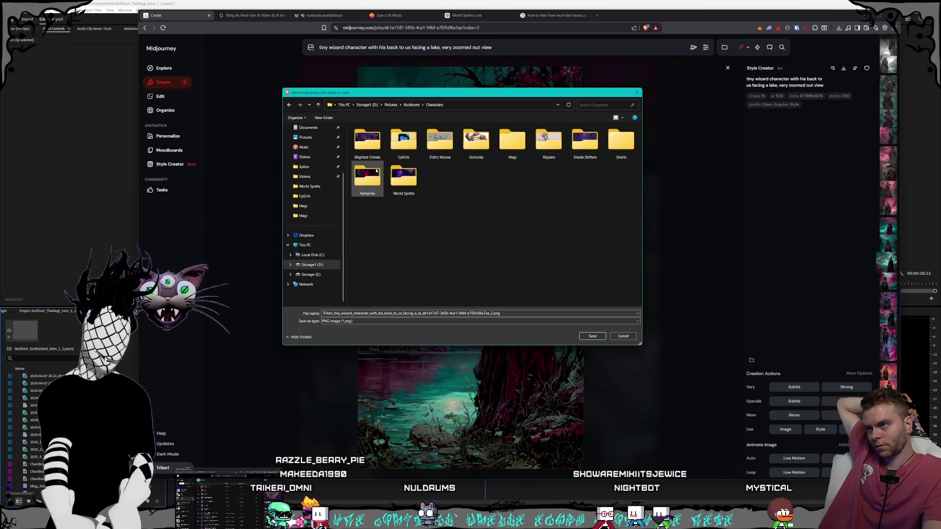
click(452, 157)
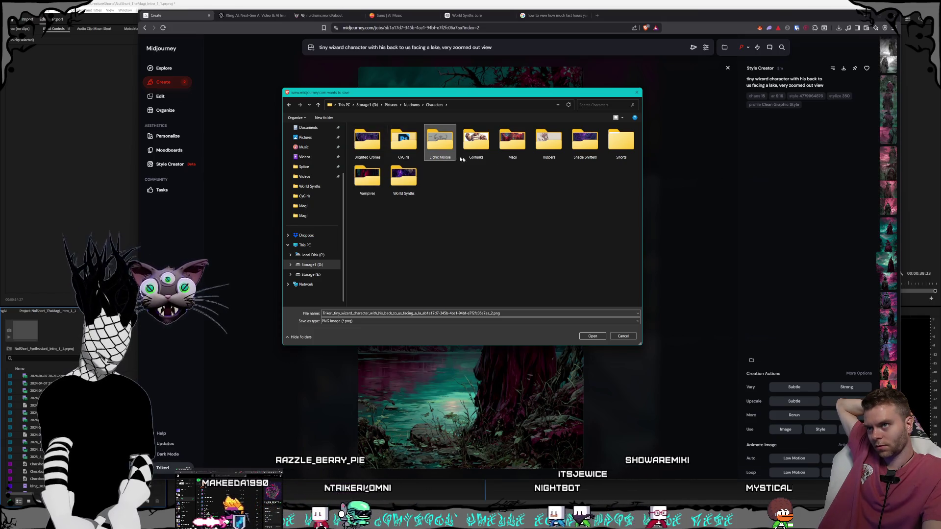
double_click(621, 142)
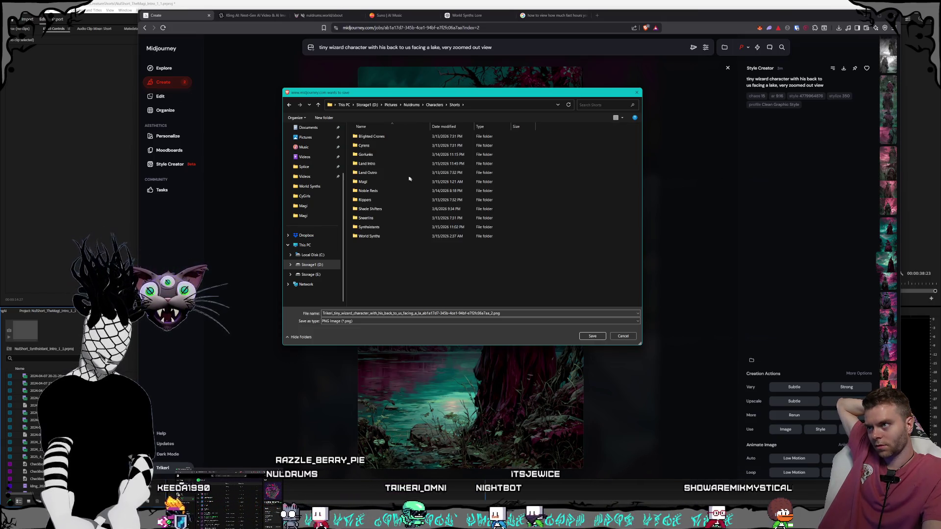
double_click(385, 183)
click(592, 336)
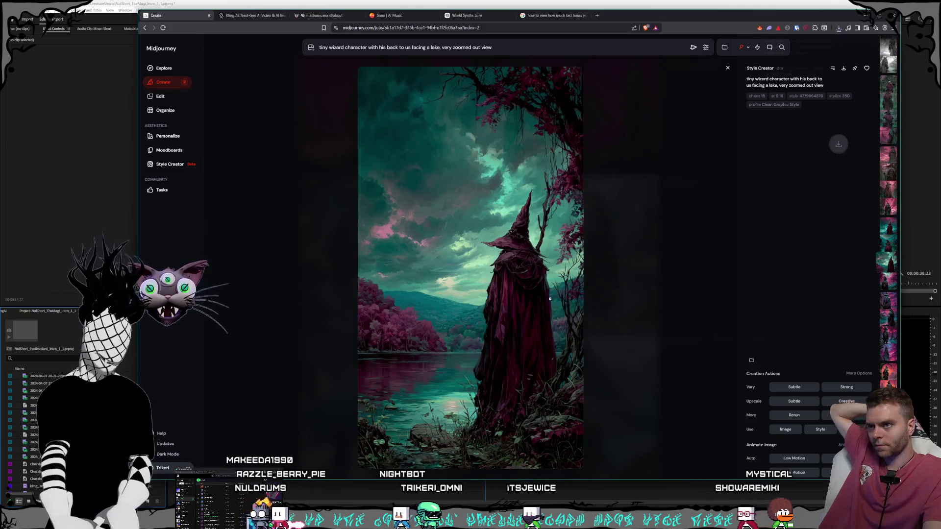
- Save the job's first wizard image into Magi too and switch to Kling AI
key(Right)
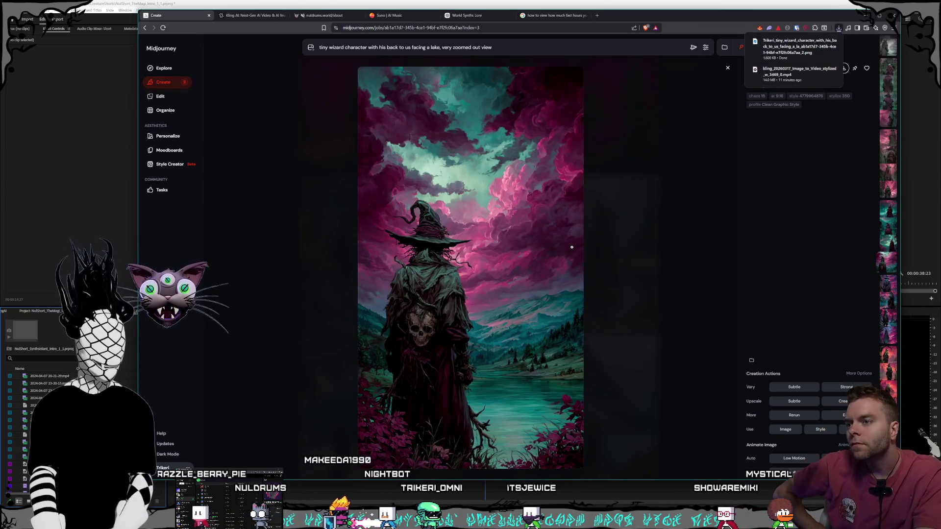
key(Left)
key(Left)
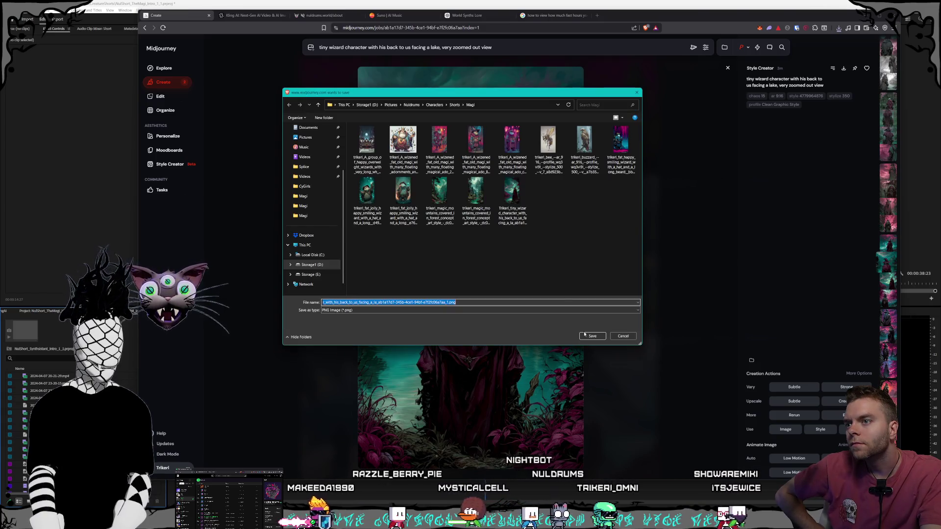
key(Return)
click(254, 16)
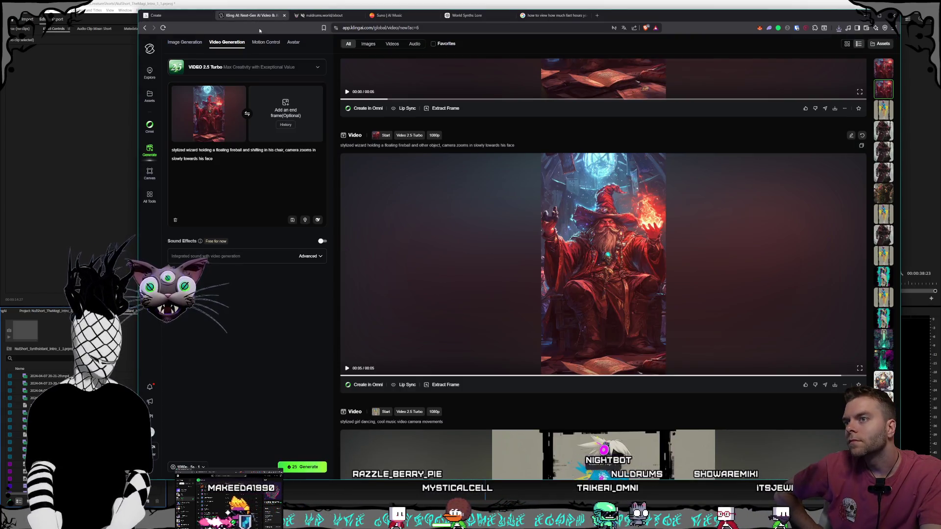
- Remove the current start frame image in Kling's video generator
click(324, 15)
click(250, 15)
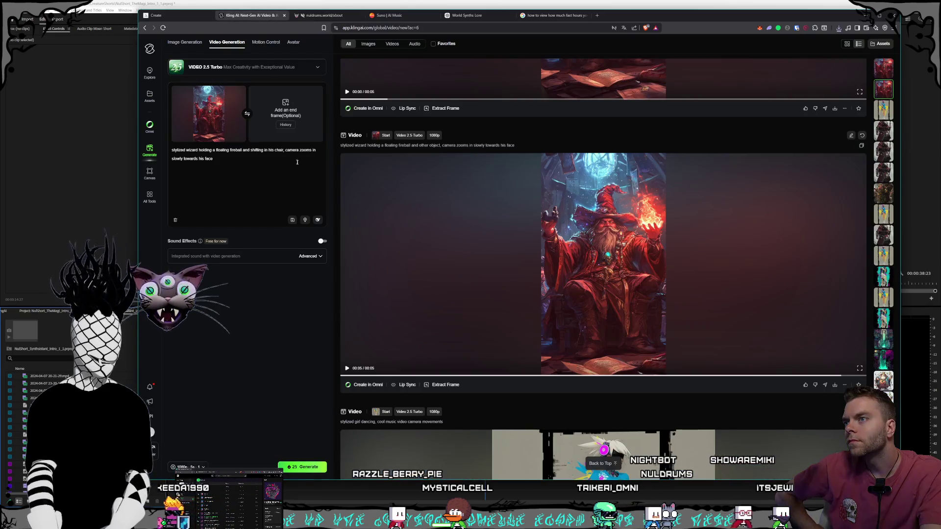
scroll(517, 271, up, 4)
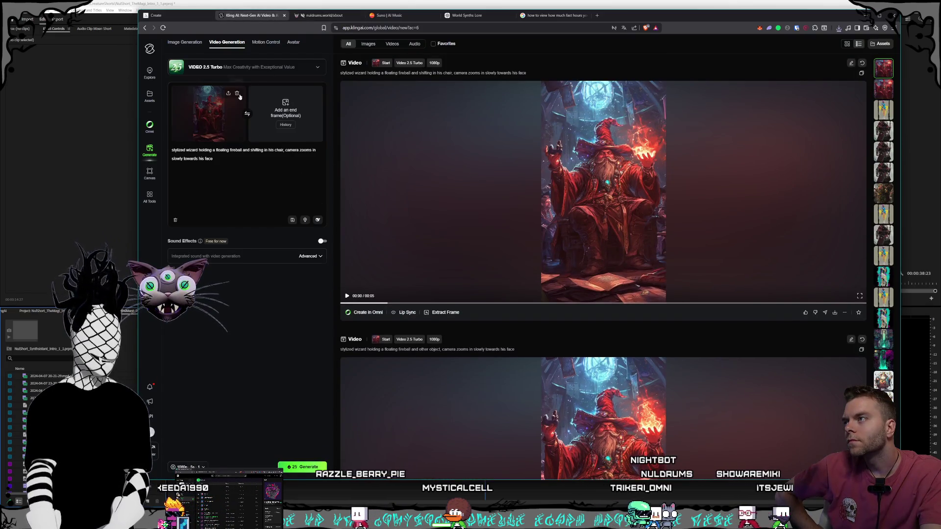
click(237, 93)
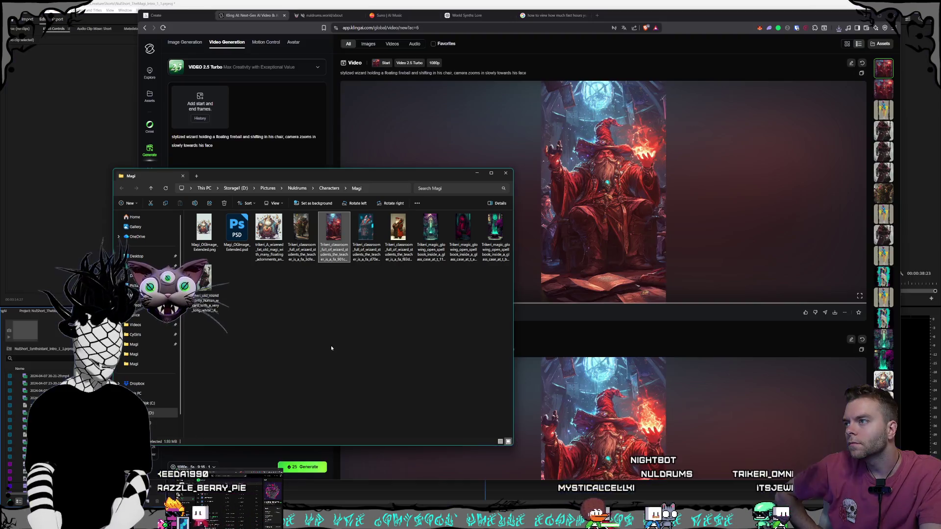
drag(377, 179, 350, 196)
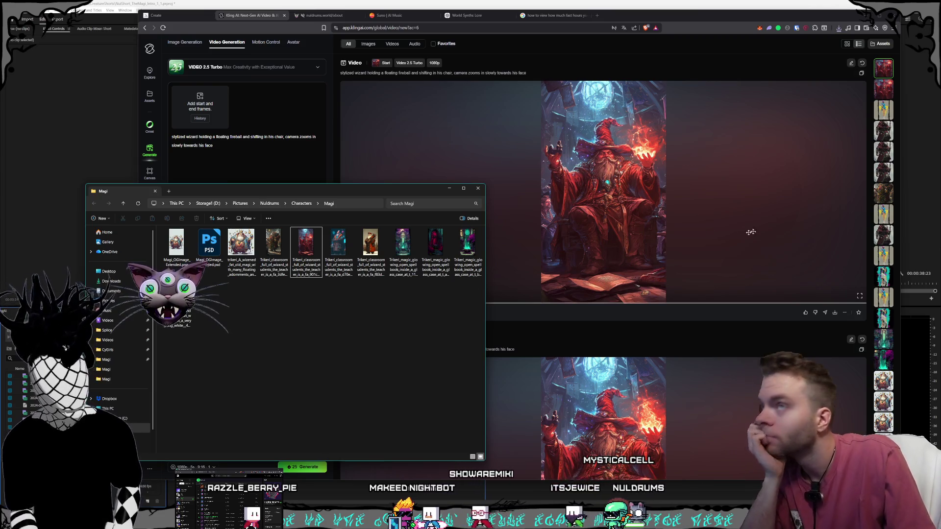
- Arrange the Magi folder windows, closing the Characters one and keeping Shorts Magi visible
click(839, 28)
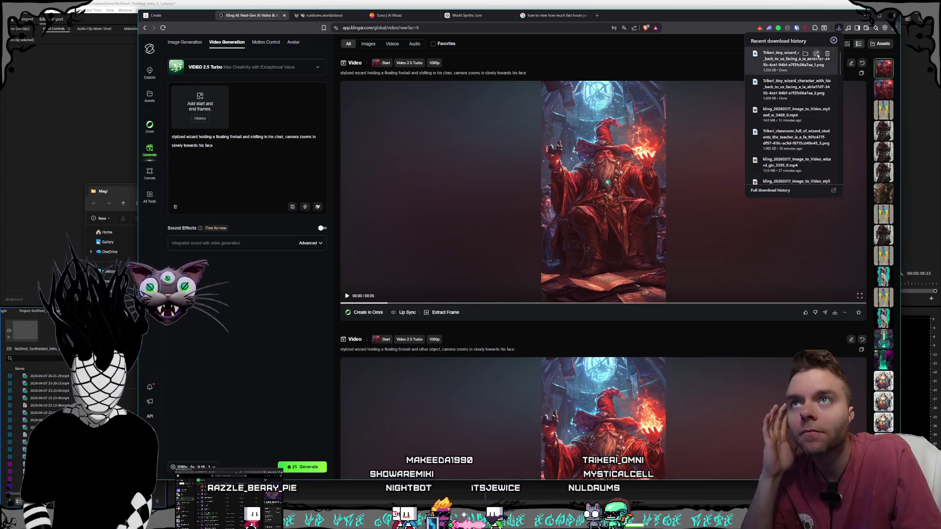
key(alt+Tab)
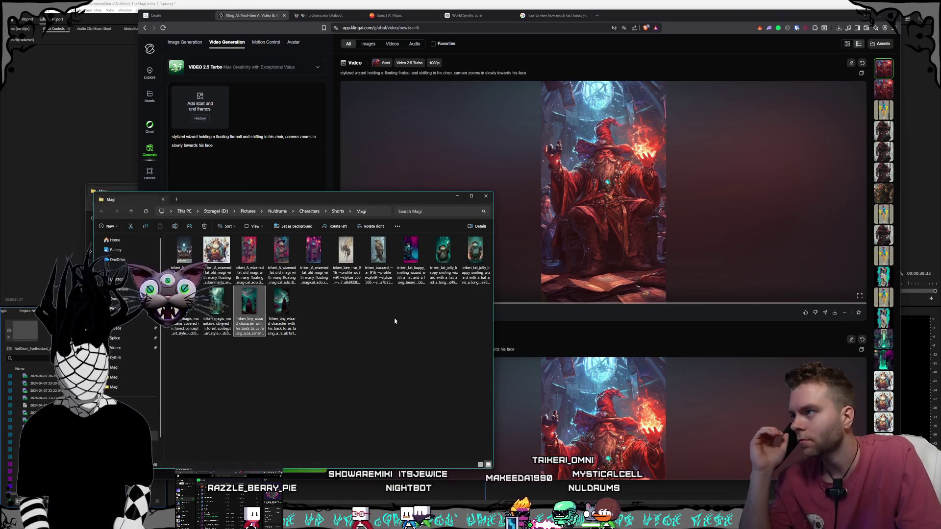
drag(346, 198, 397, 224)
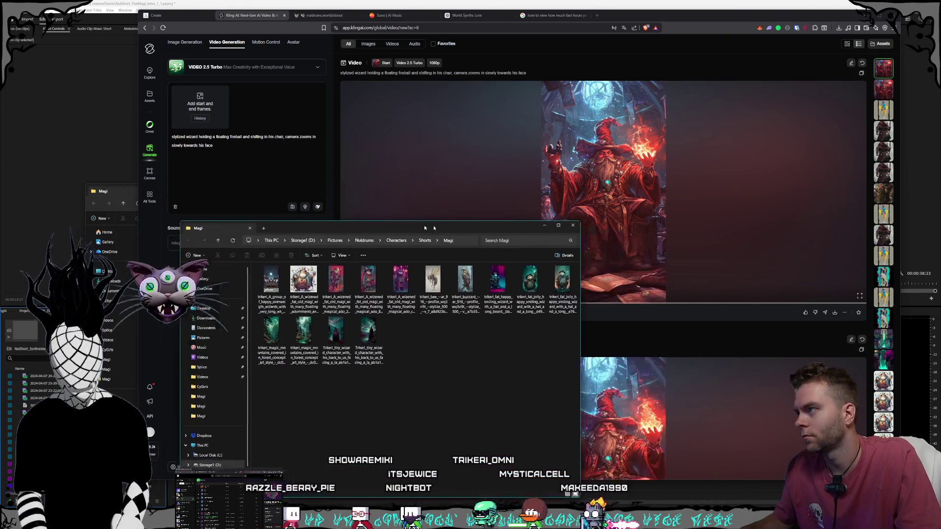
click(115, 194)
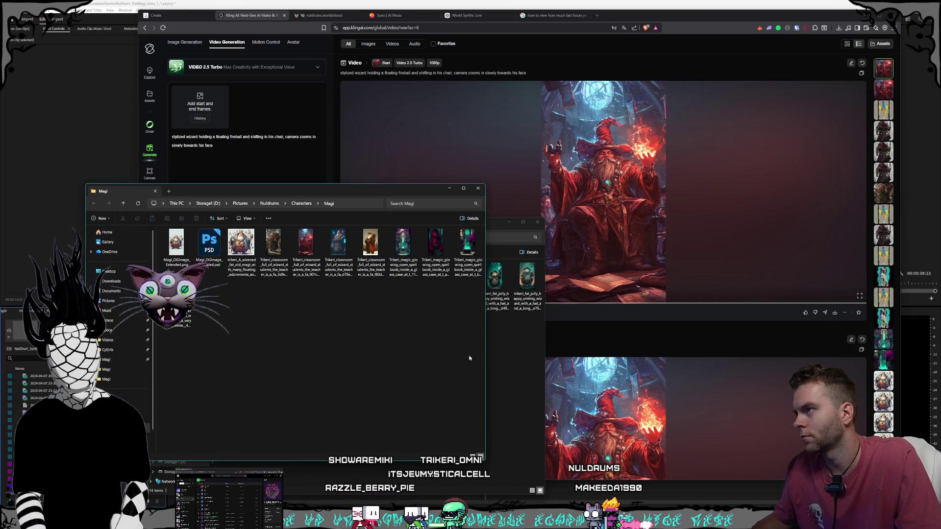
click(517, 380)
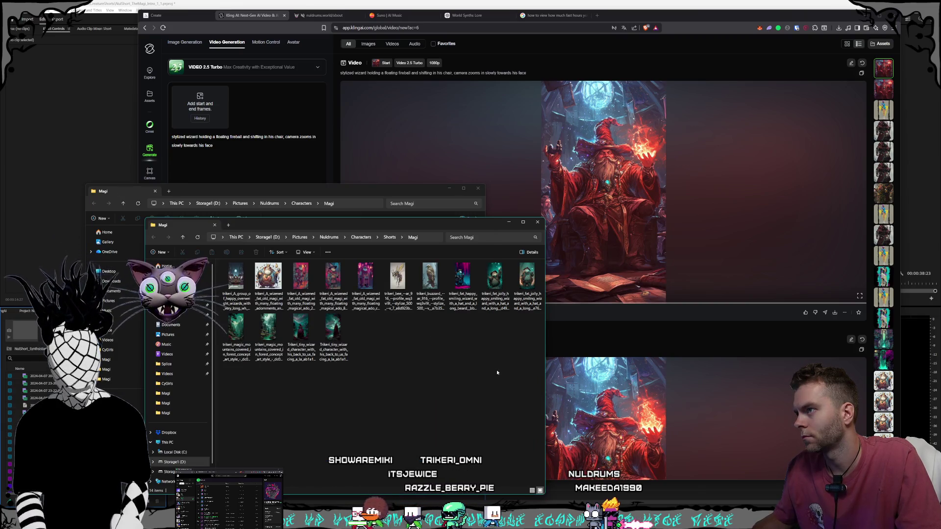
click(345, 194)
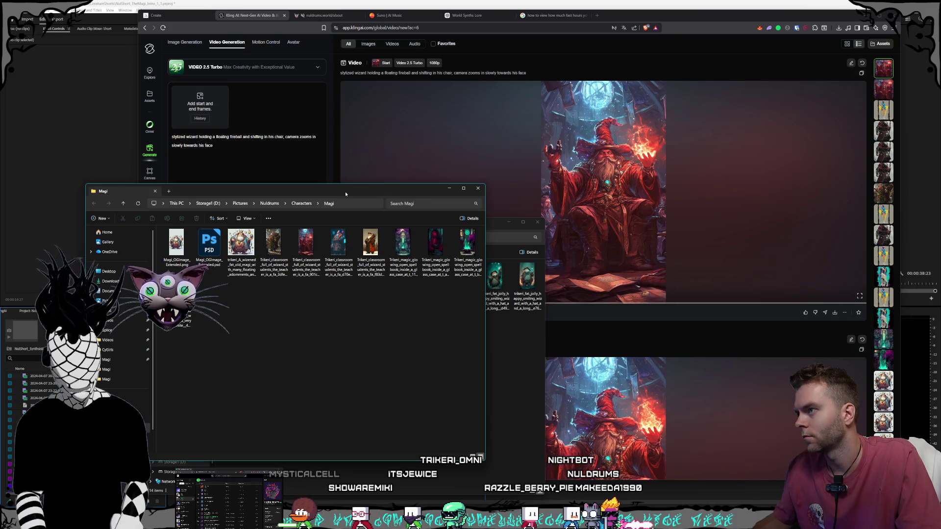
drag(345, 194, 327, 193)
drag(487, 225, 407, 218)
click(396, 196)
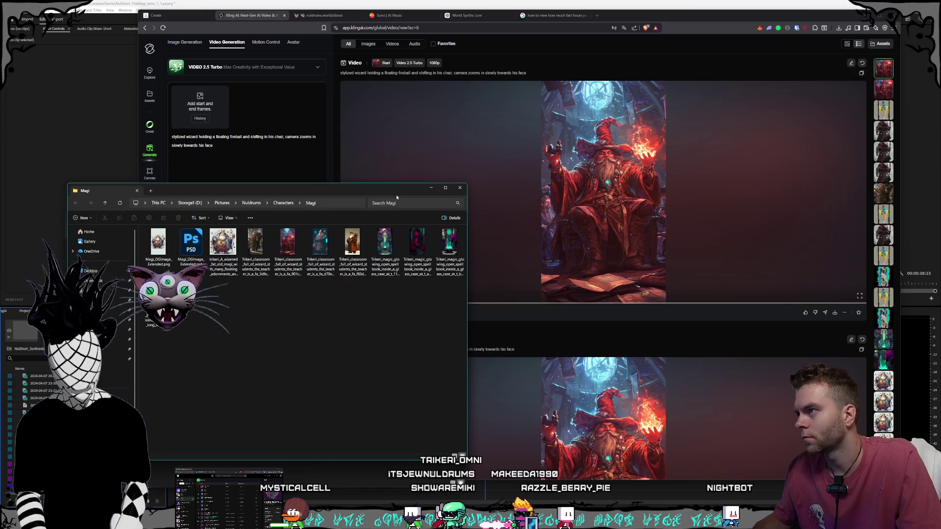
click(460, 187)
drag(255, 210, 236, 207)
- Make the first tiny wizard image the start frame and trim the prompt to 'stylized'
click(228, 325)
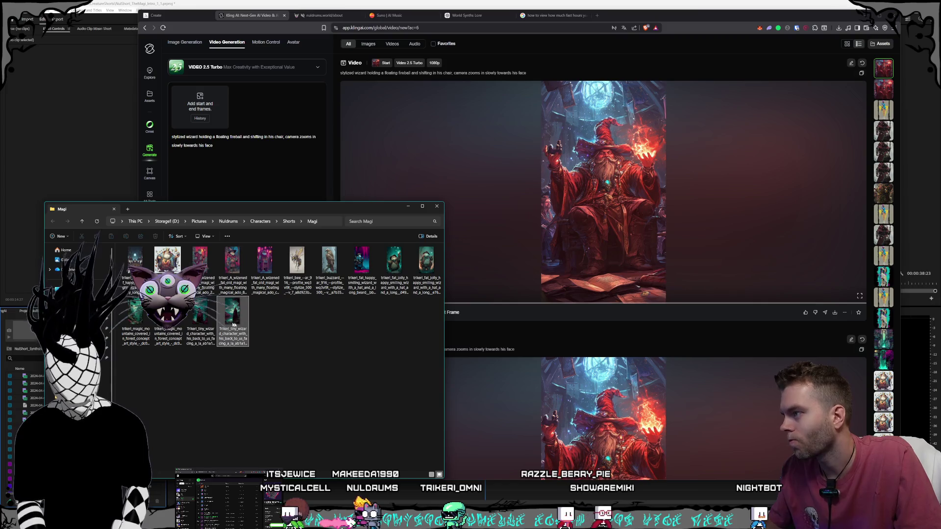
click(209, 336)
drag(209, 336, 199, 105)
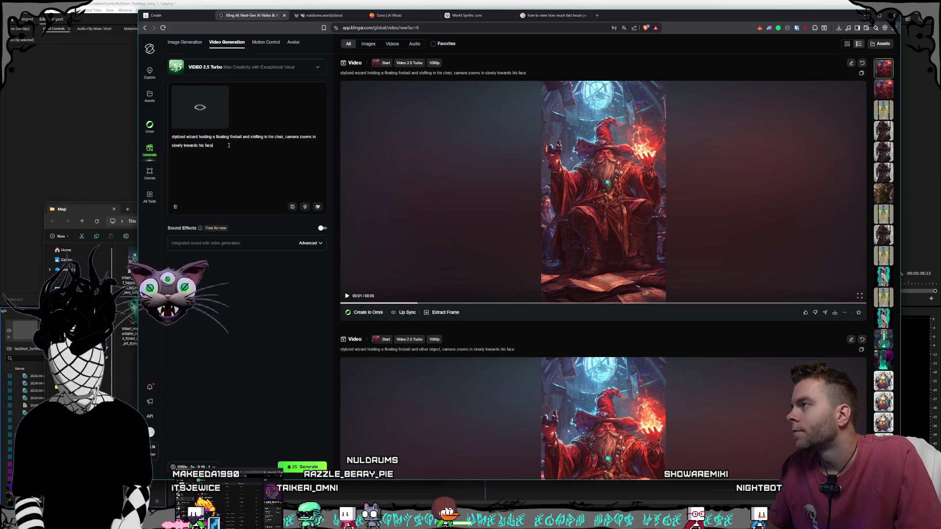
drag(228, 145, 188, 141)
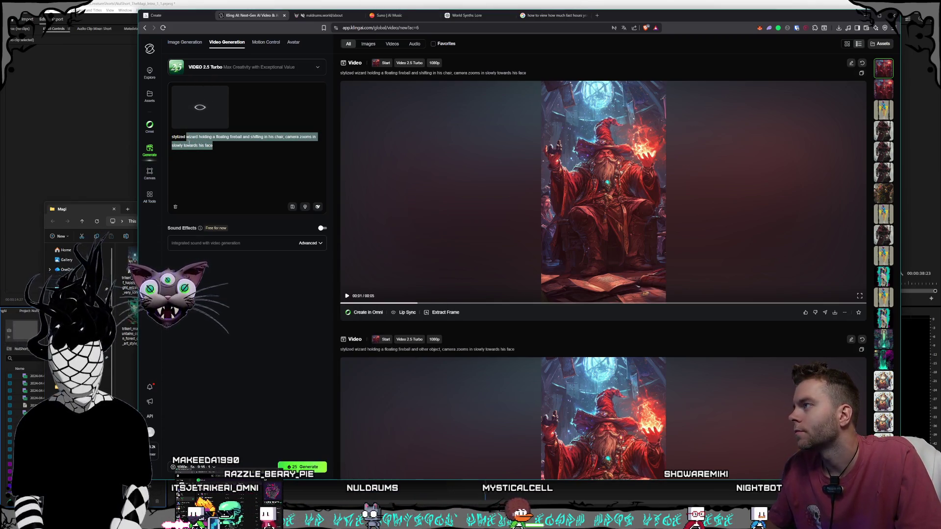
key(BackSpace)
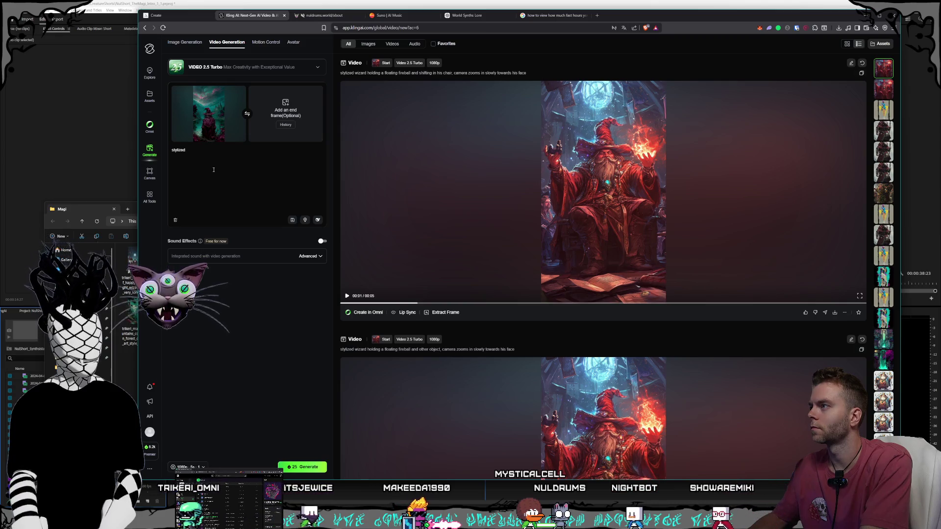
- Prompt wind rustling, timelapse clouds and a fisheye zoom out and pan up, then generate
text(,win)
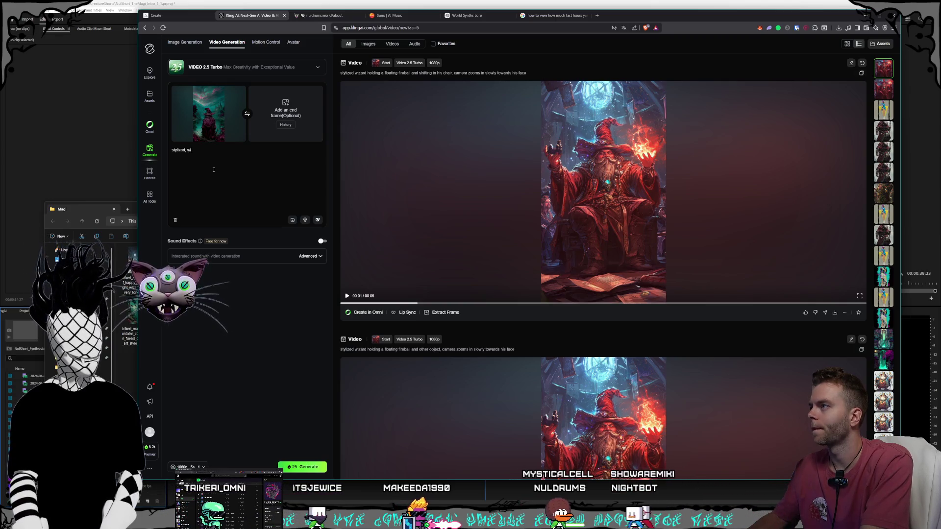
text(d rustling)
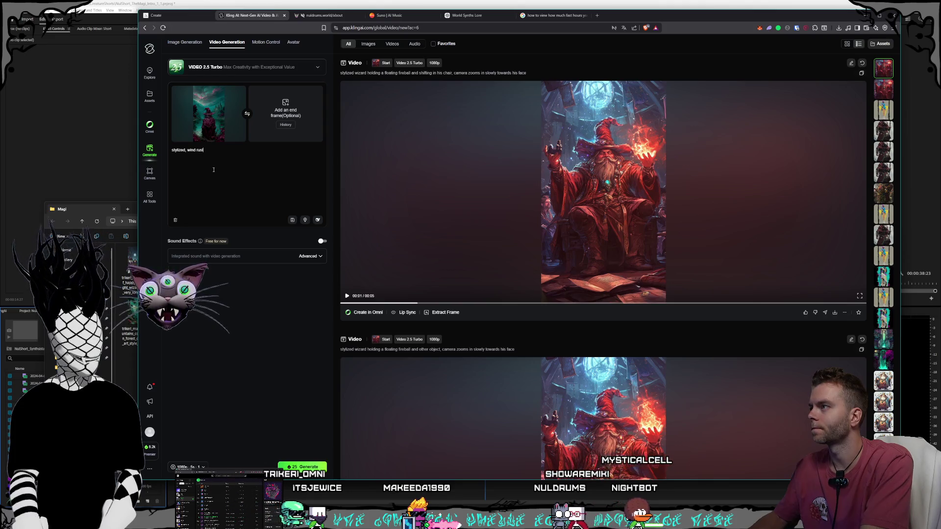
key(BackSpace)
key(BackSpace)
key(BackSpace)
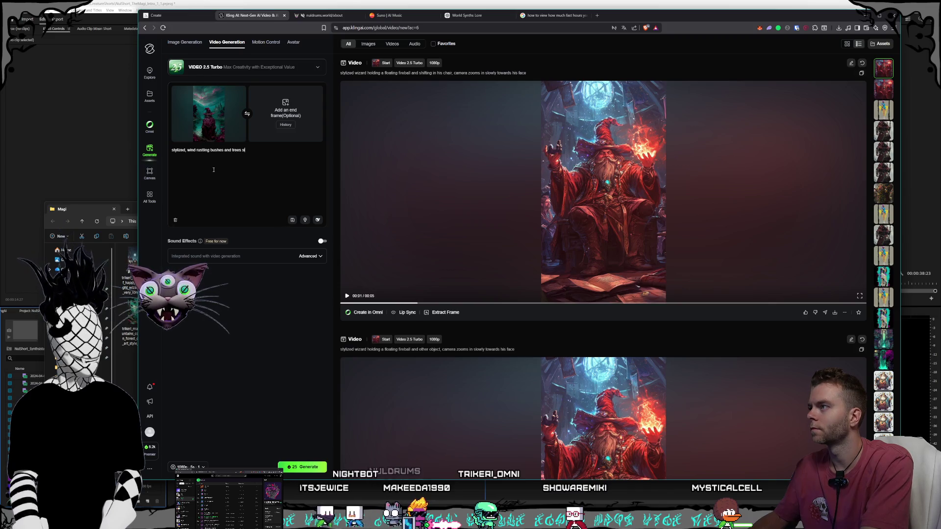
text(, clouds )
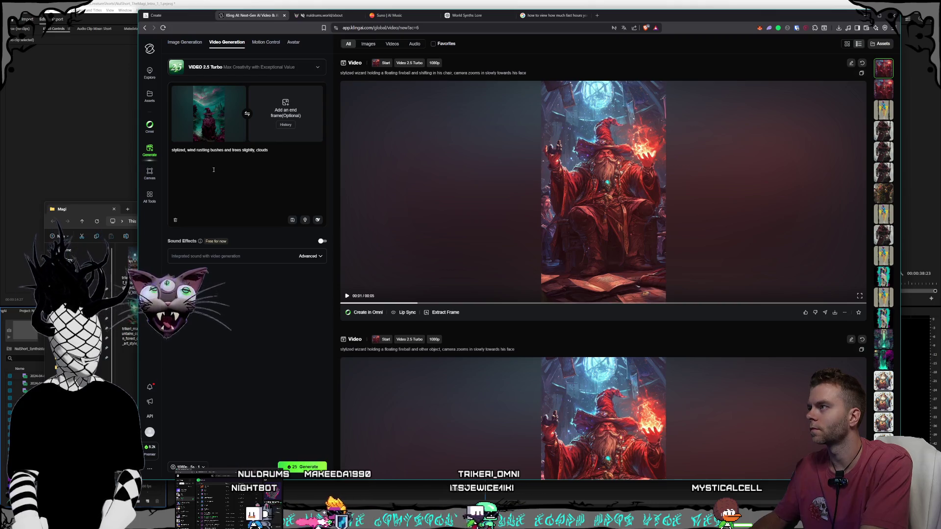
text(rap)
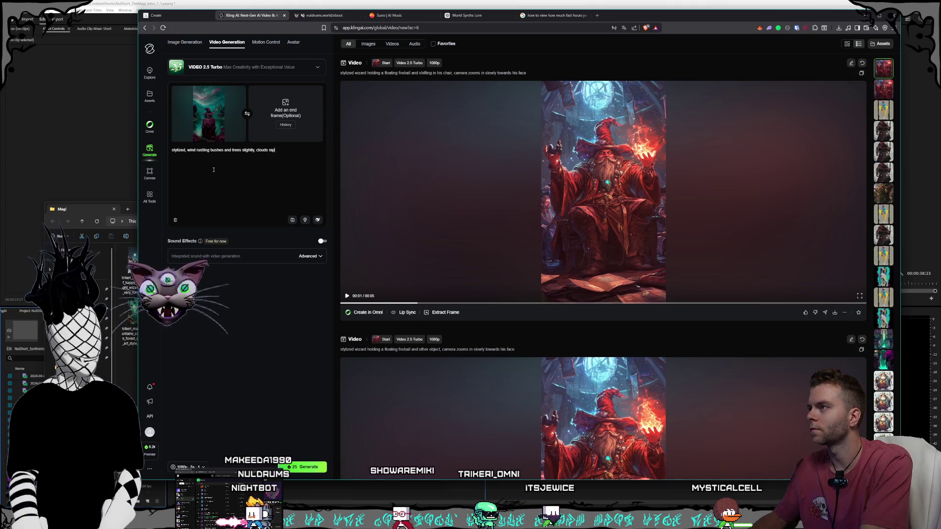
text(idly mo)
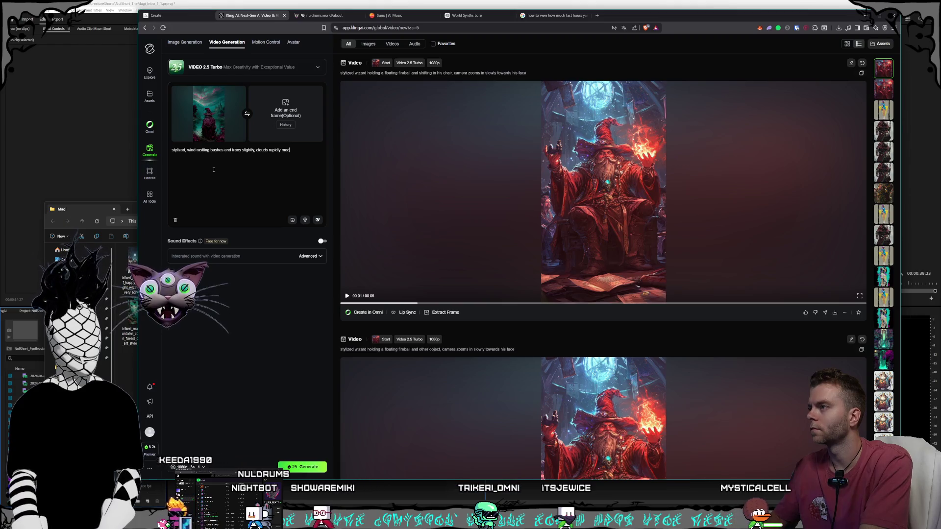
text(ving like a timelapse, camera pans zoome)
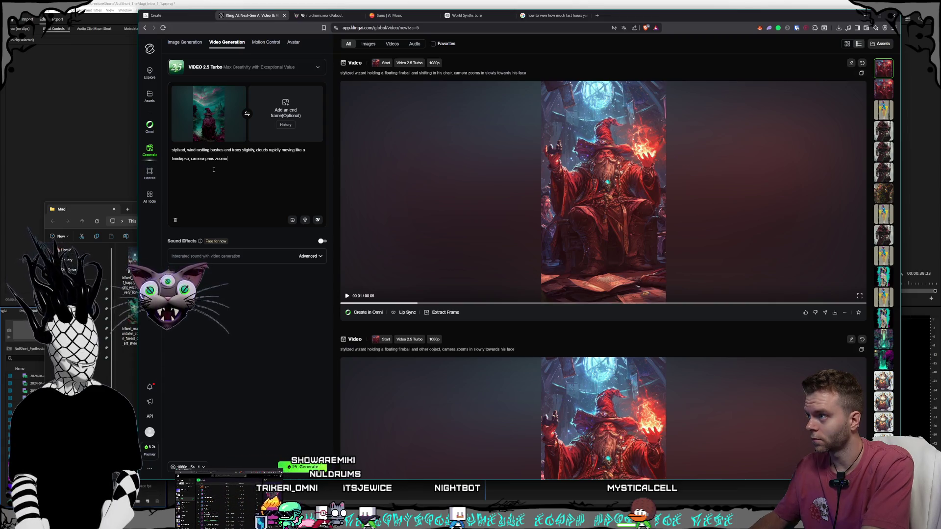
key(BackSpace)
text(s o)
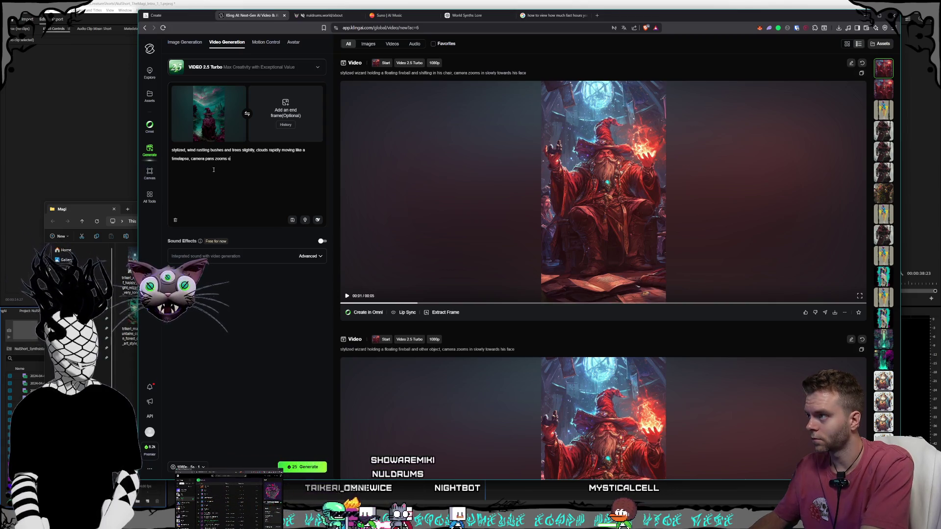
key(BackSpace)
key(BackSpace)
key(BackSpace)
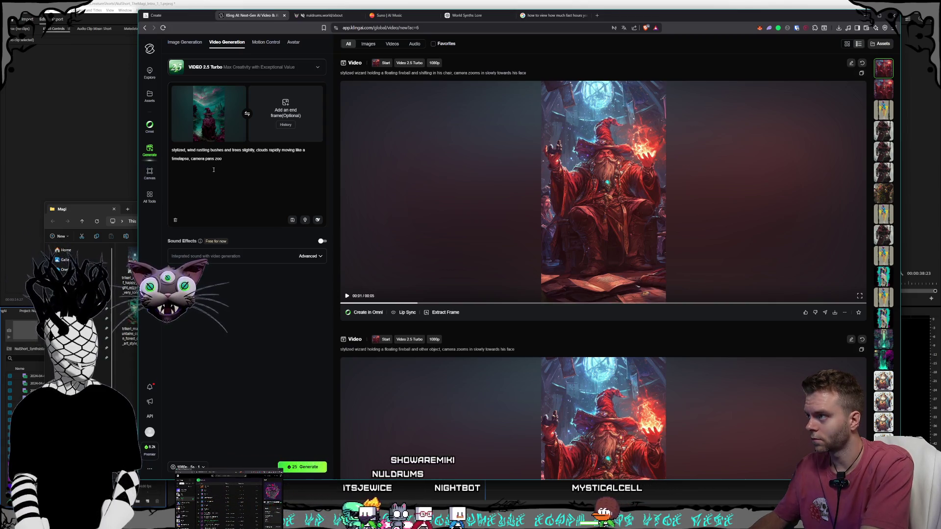
text(fisheye zooms out quickly and pan)
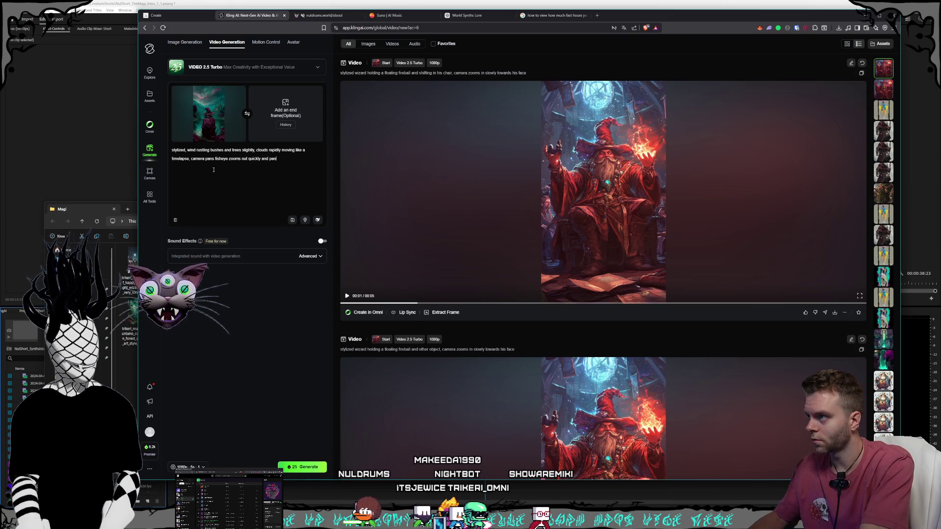
text(s up)
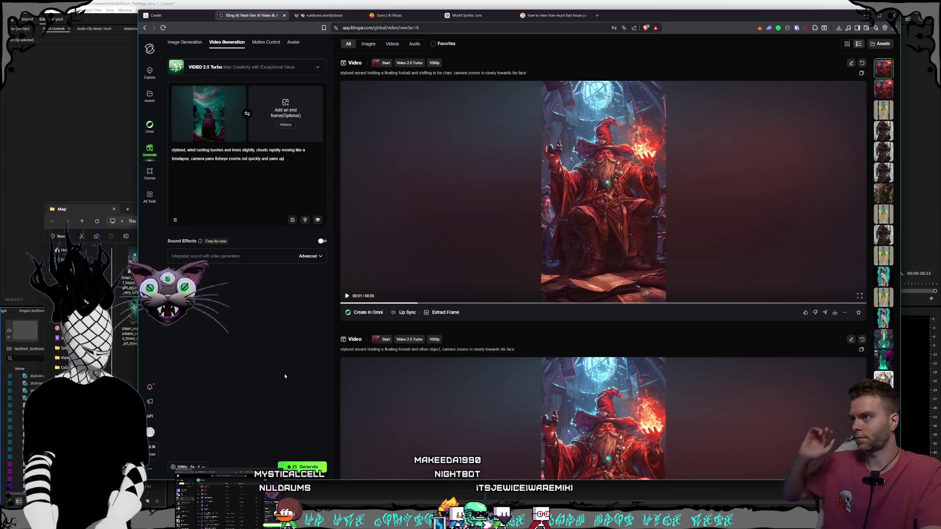
click(302, 466)
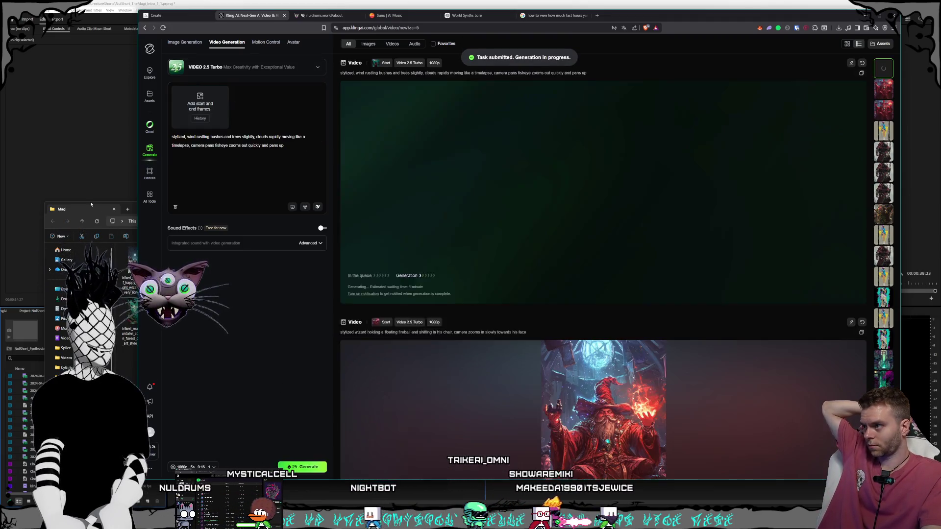
- Set the next Magi wizard image as Kling's start frame
key(alt+Tab)
drag(211, 329, 200, 105)
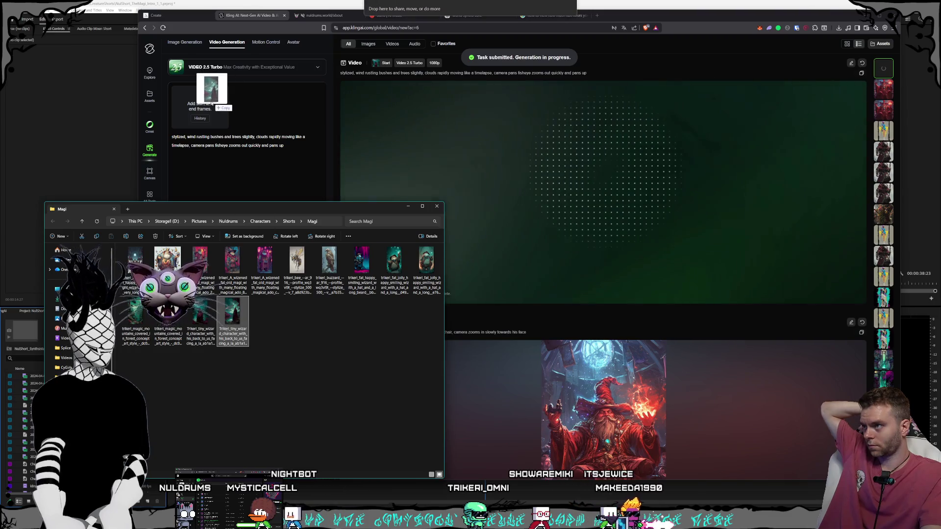
click(256, 141)
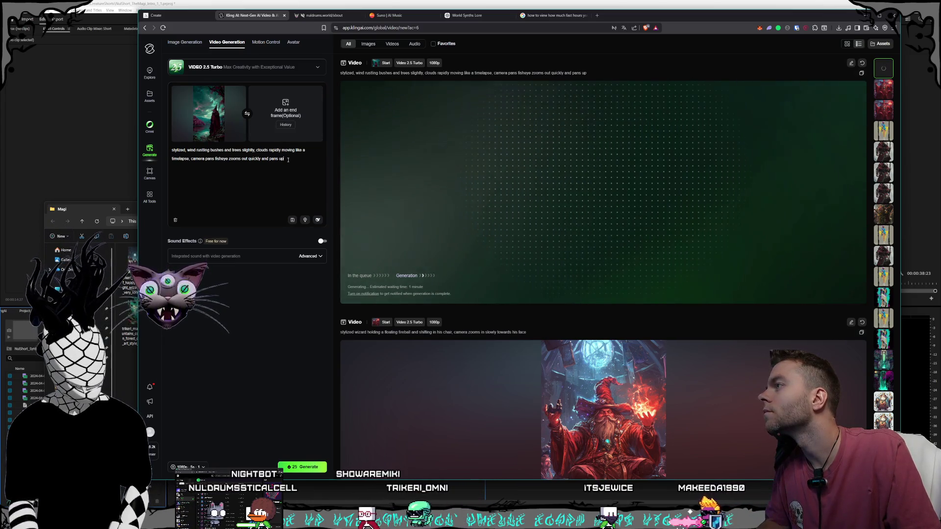
- Rewrite the prompt for wind in the robes, slow lake water and a slow right pan, and generate
drag(256, 150, 284, 158)
key(BackSpace)
text(water moving in a lake)
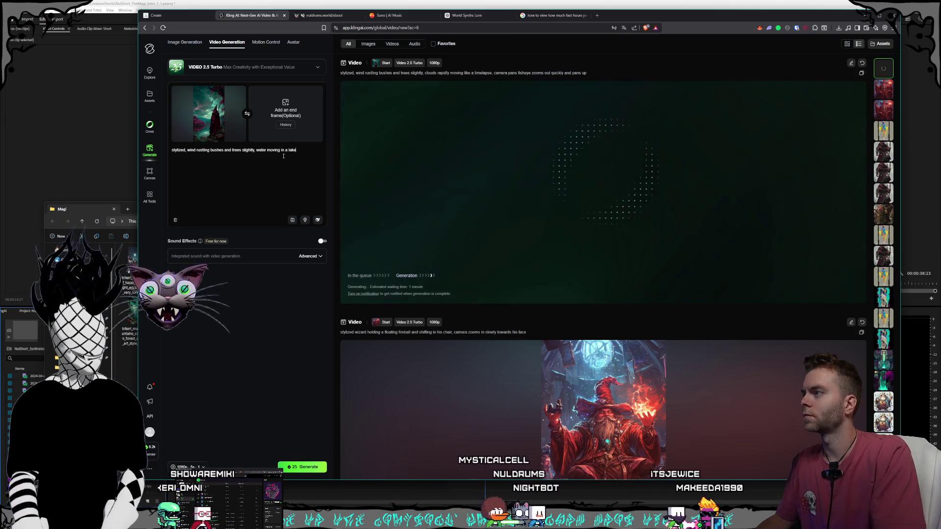
click(255, 150)
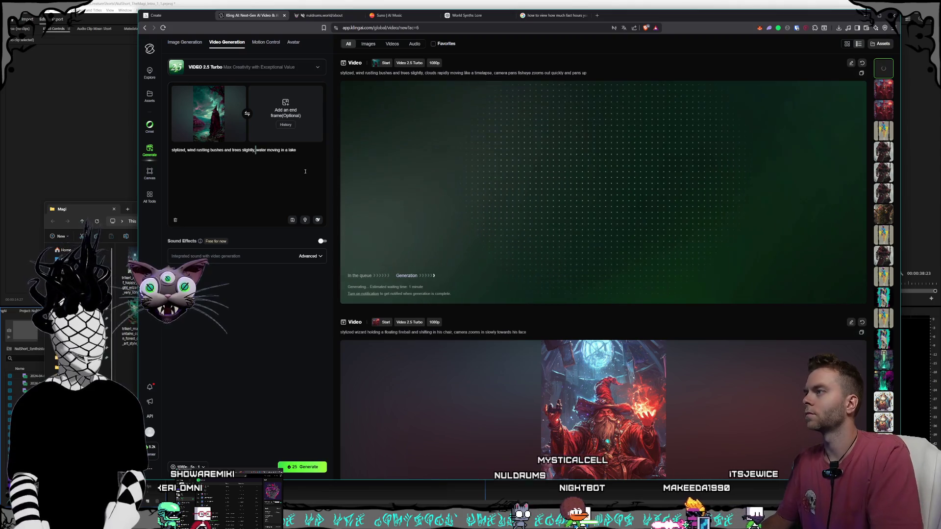
text(wind moving the )
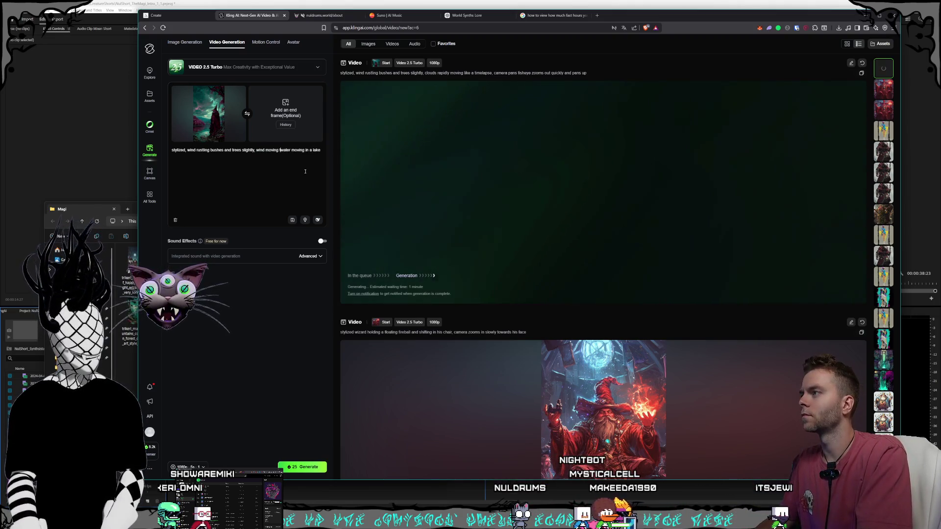
text(rob)
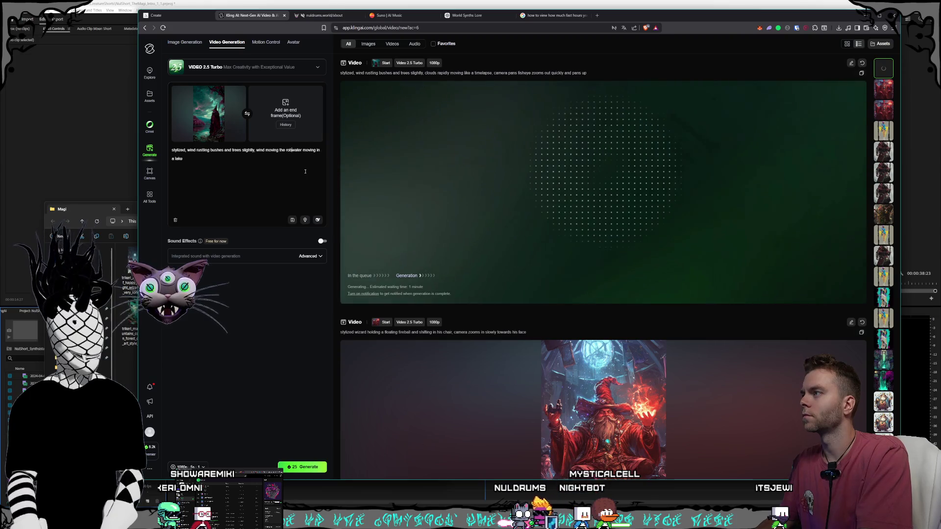
text(es on a wizard)
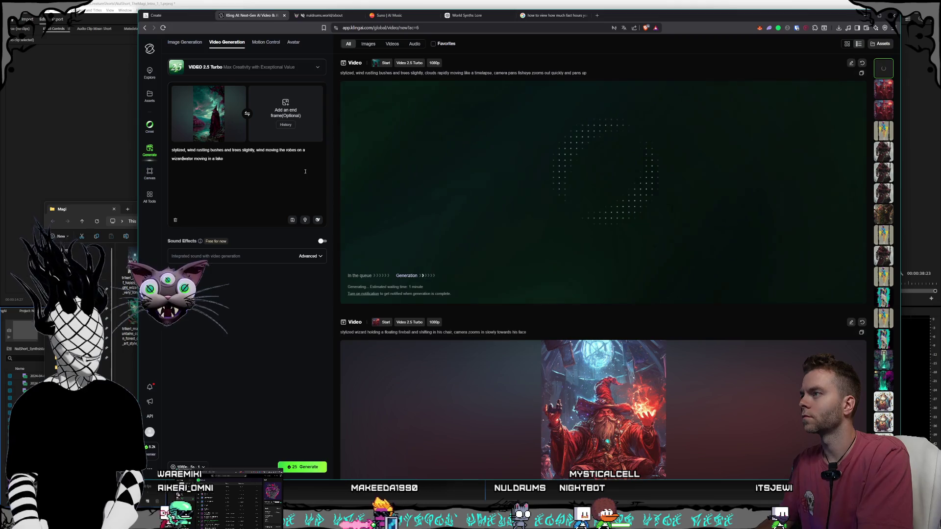
text( overlook)
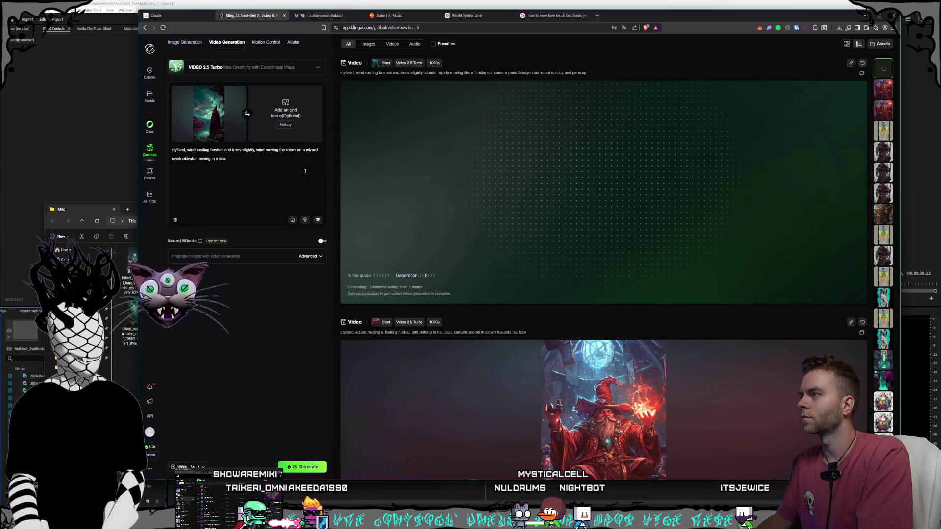
text(ing the lake,)
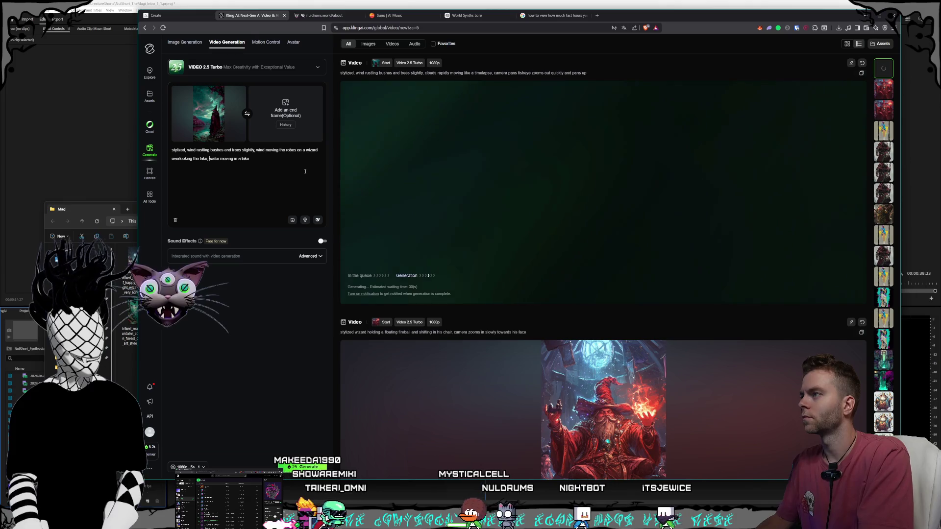
drag(249, 159, 235, 162)
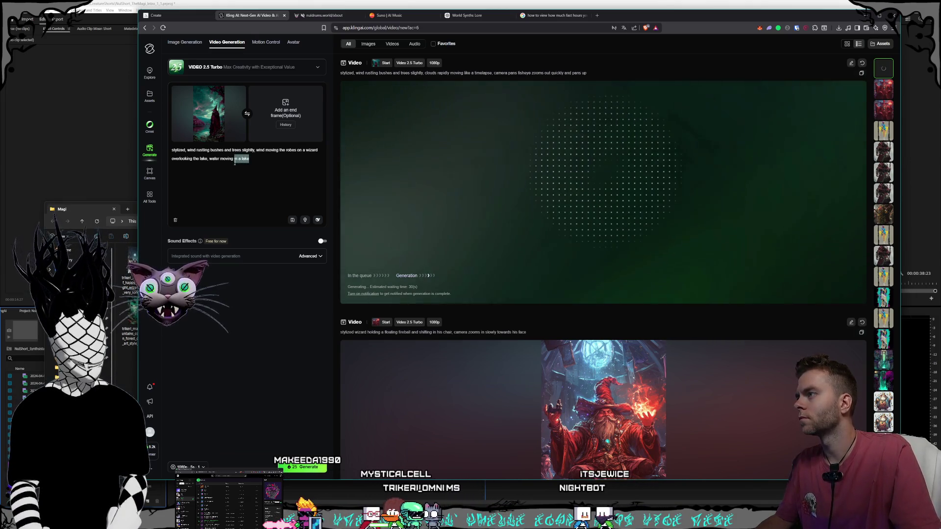
text(s)
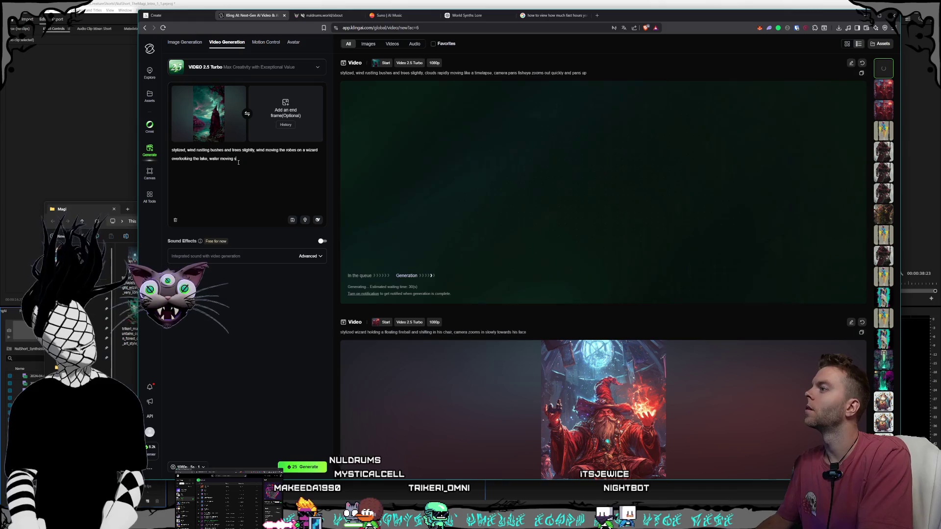
text(lowly on the lake,)
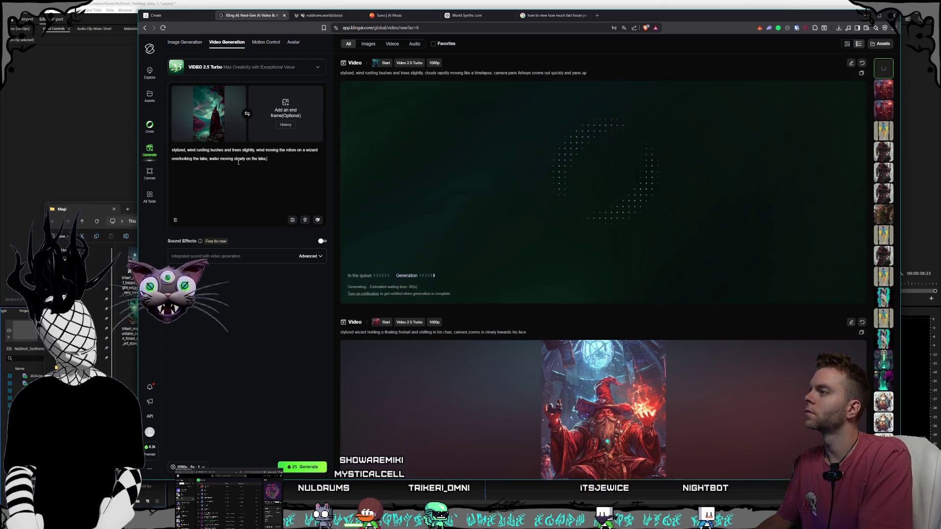
text( camera pan)
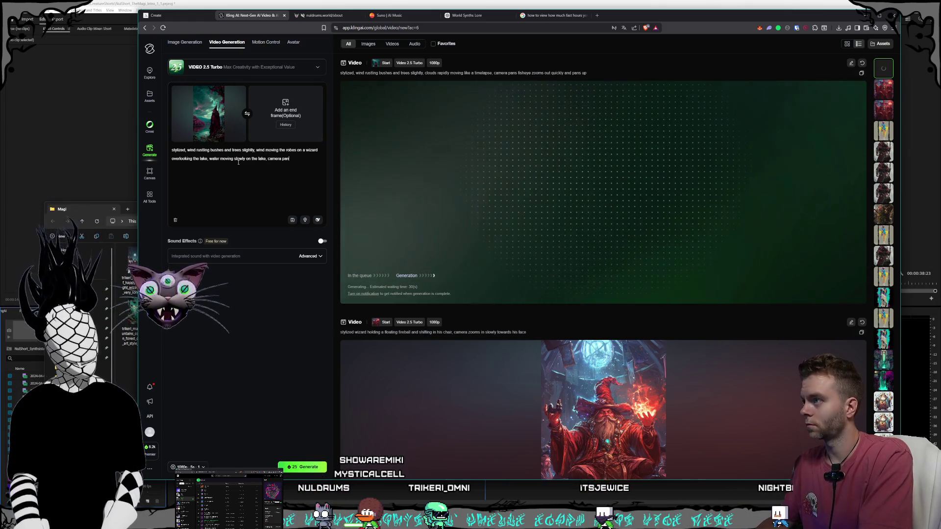
text(s)
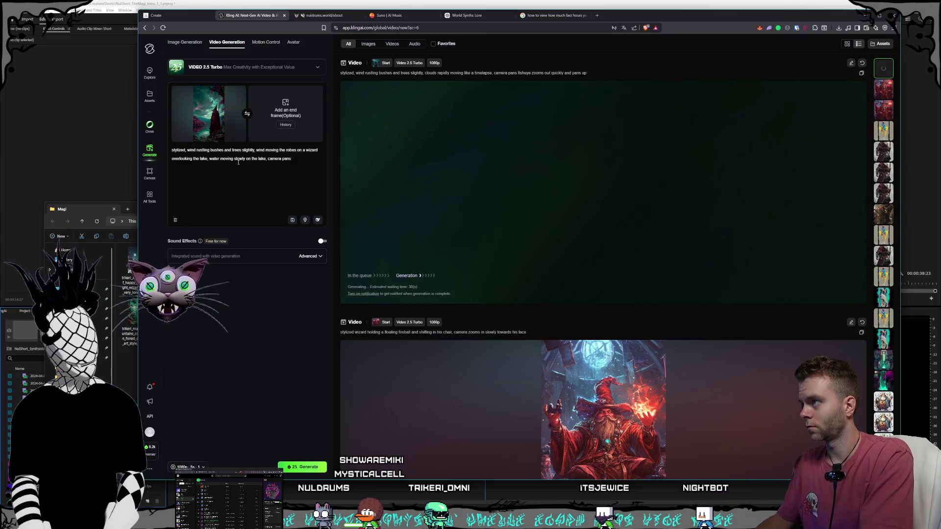
text( to the right s)
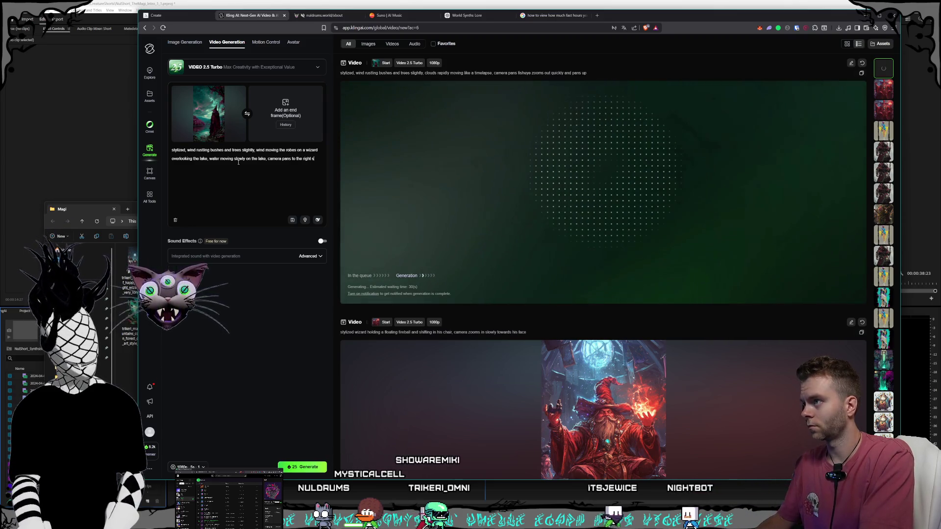
text(lowly)
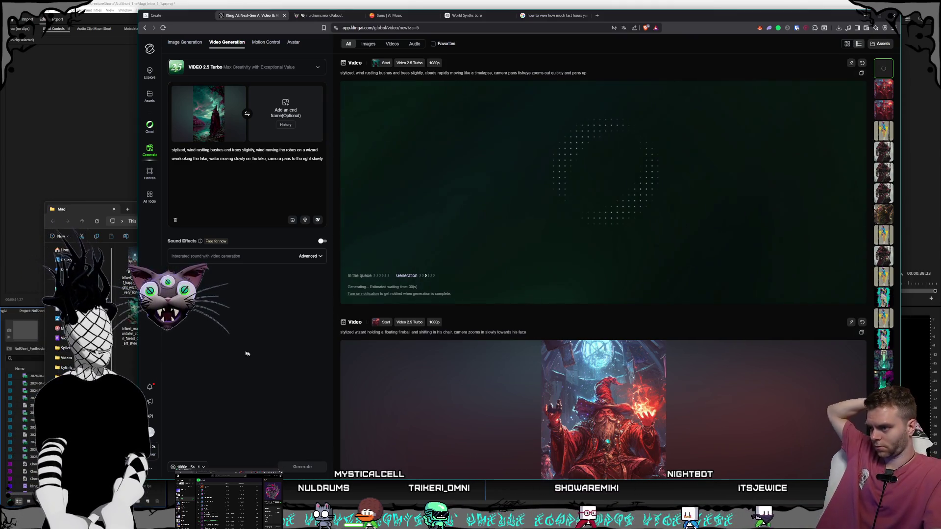
click(303, 466)
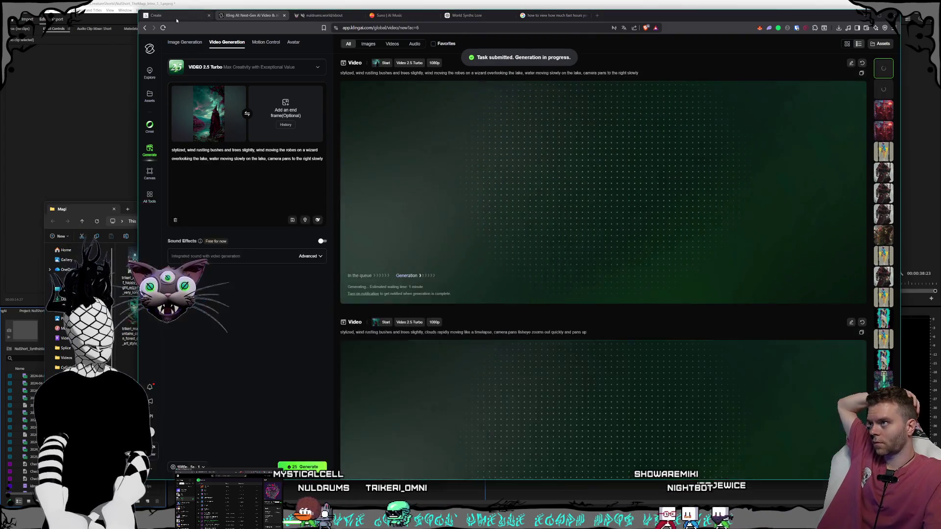
click(176, 20)
- Replace the old prompt with 'group of fat happy smiling wizards like taking a group picture together' and submit it
key(Escape)
scroll(593, 292, up, 10)
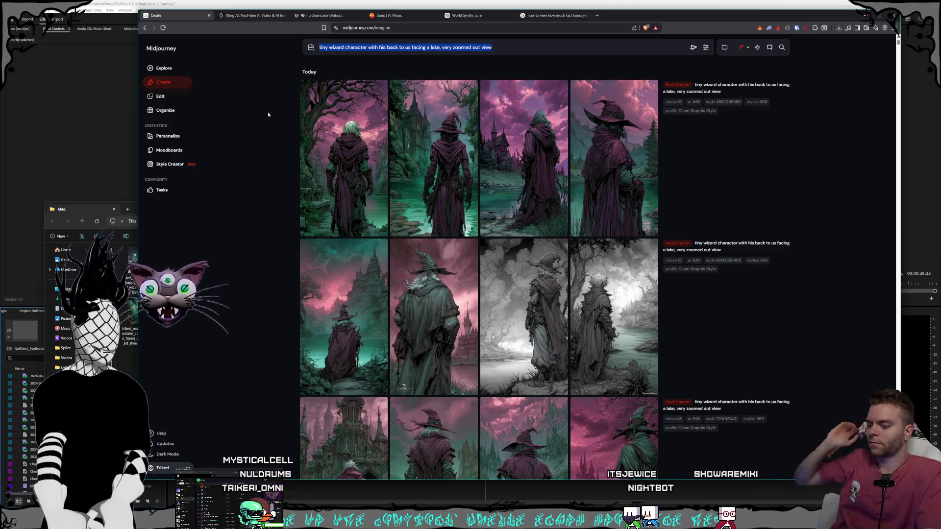
key(BackSpace)
text(group of)
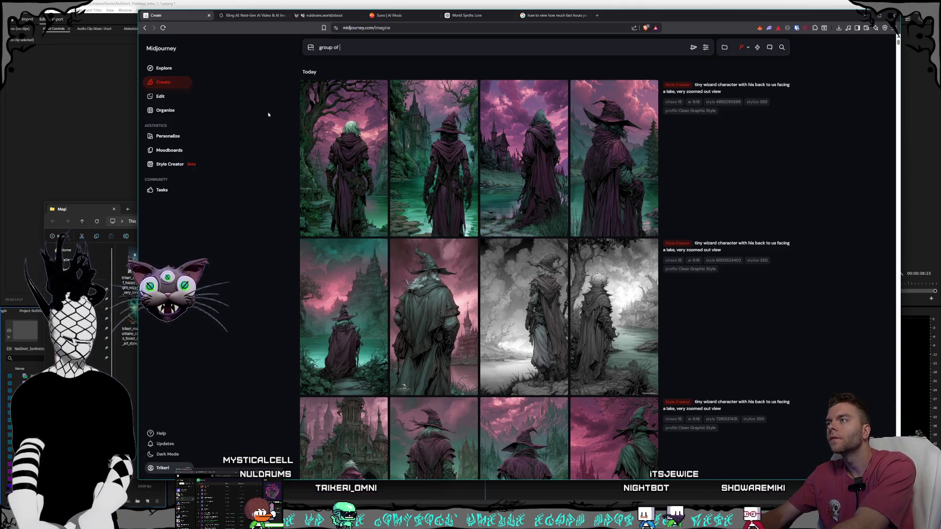
text(fat happy smil)
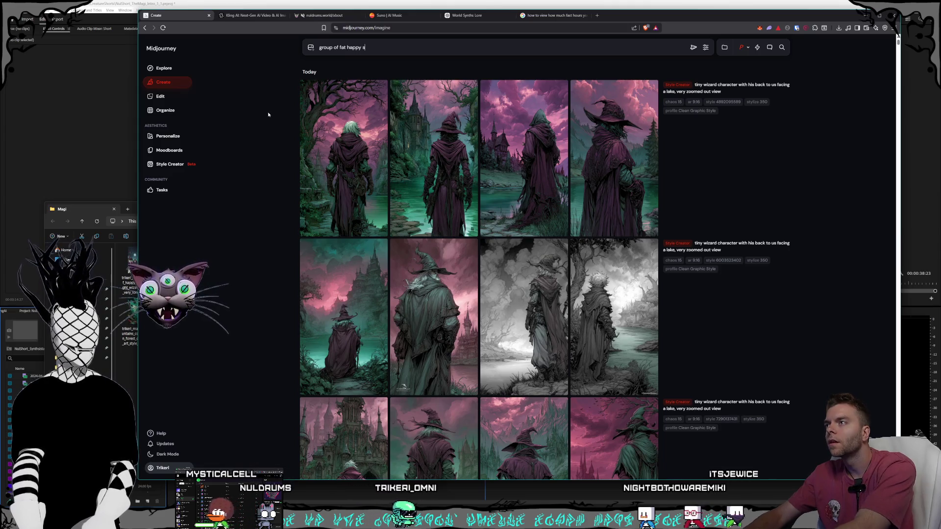
text(ing wizards like the)
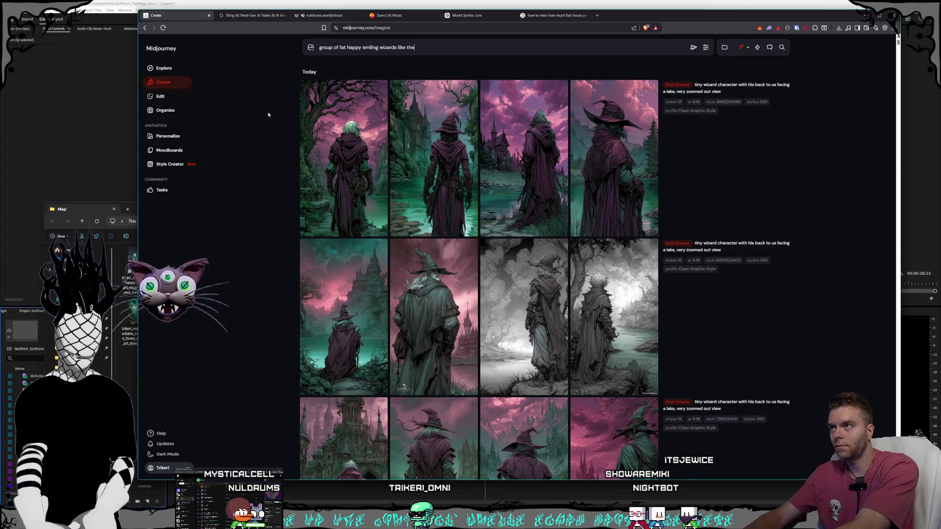
key(BackSpace)
key(BackSpace)
text(aking a group)
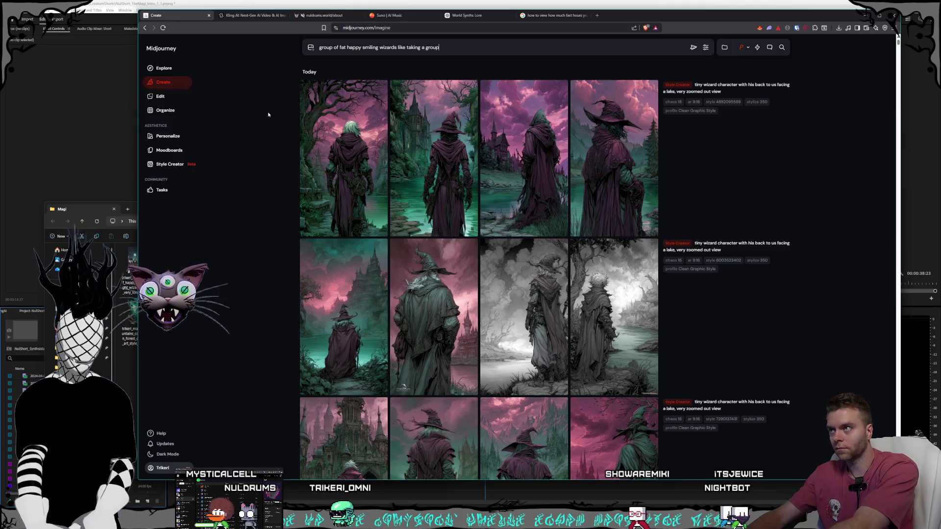
text( picture together)
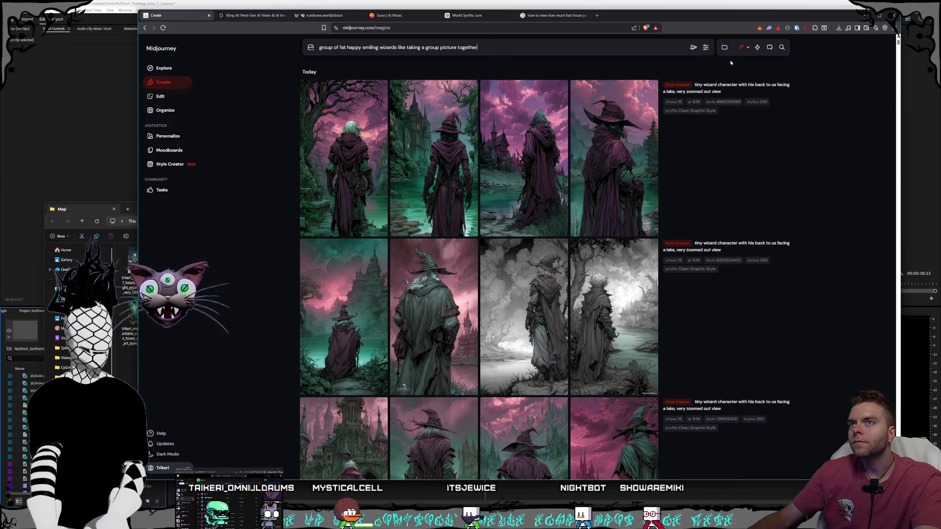
click(692, 47)
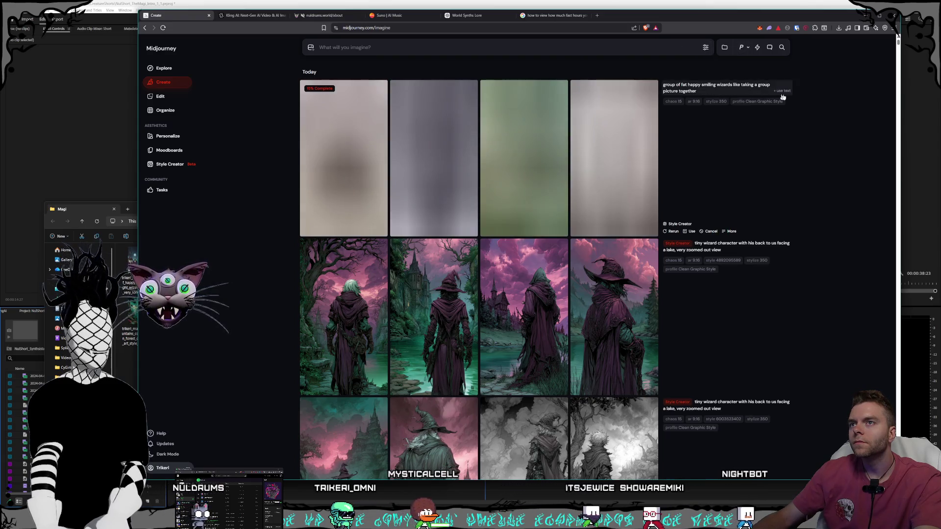
- Resubmit the group-wizards prompt with 'with ornate robes adorned with trinkets' added
click(779, 91)
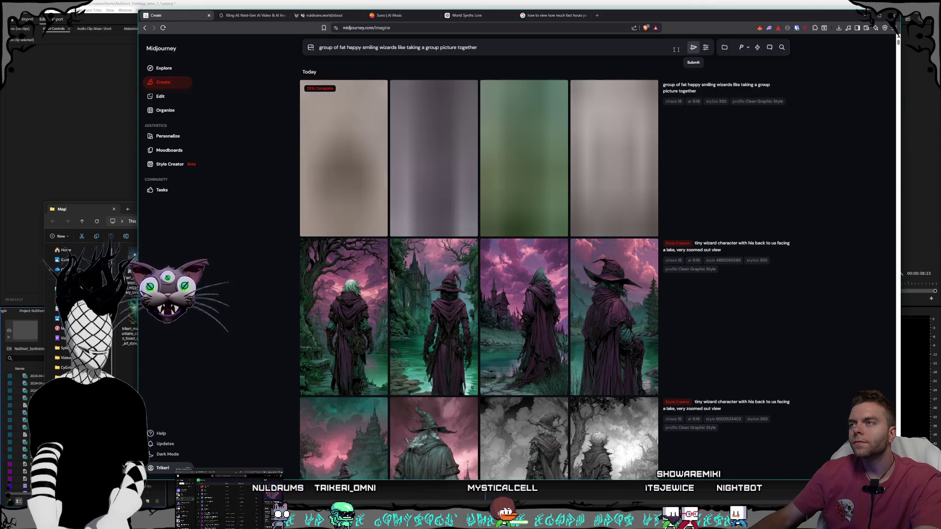
text(wi)
text(th ornagte )
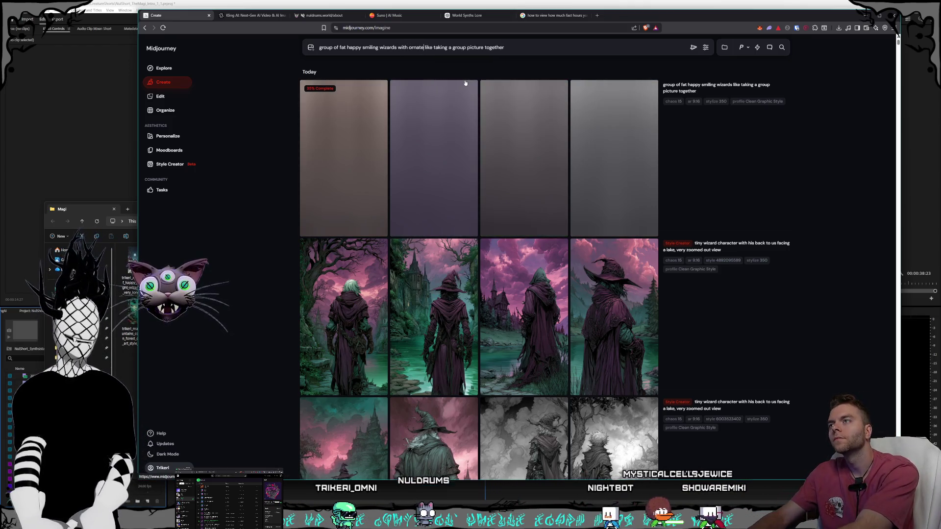
text(es adorned )
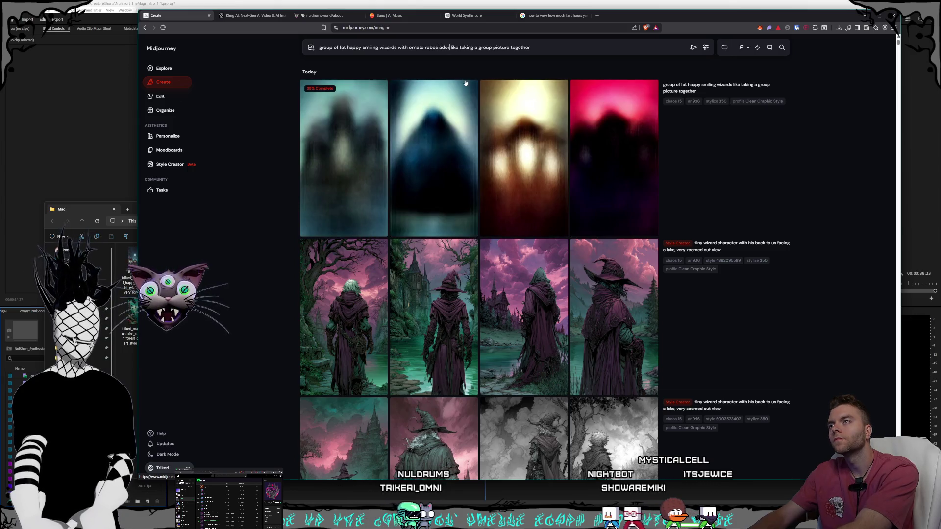
text(trinkets,)
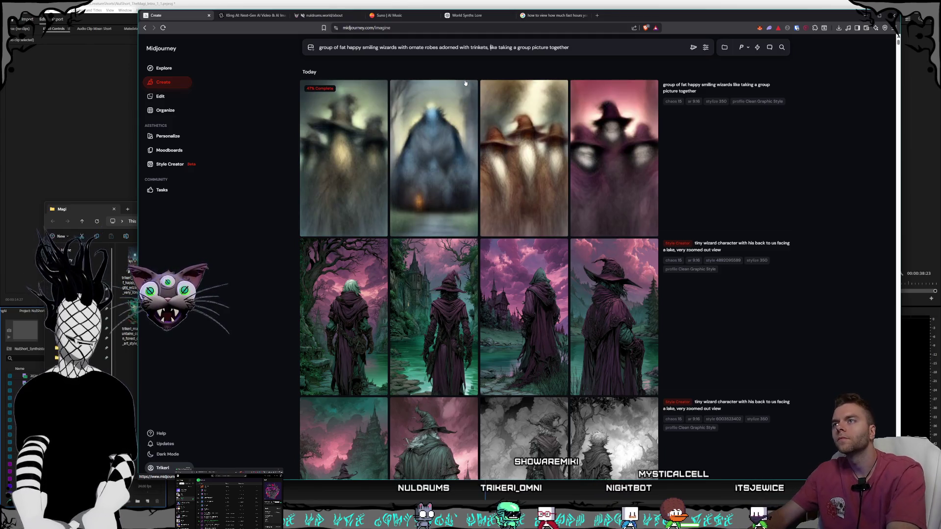
key(BackSpace)
key(BackSpace)
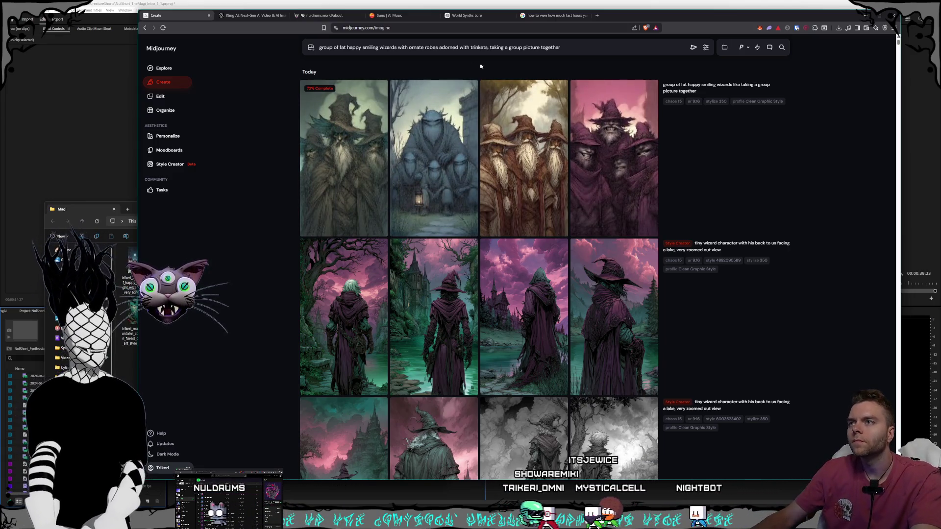
click(693, 47)
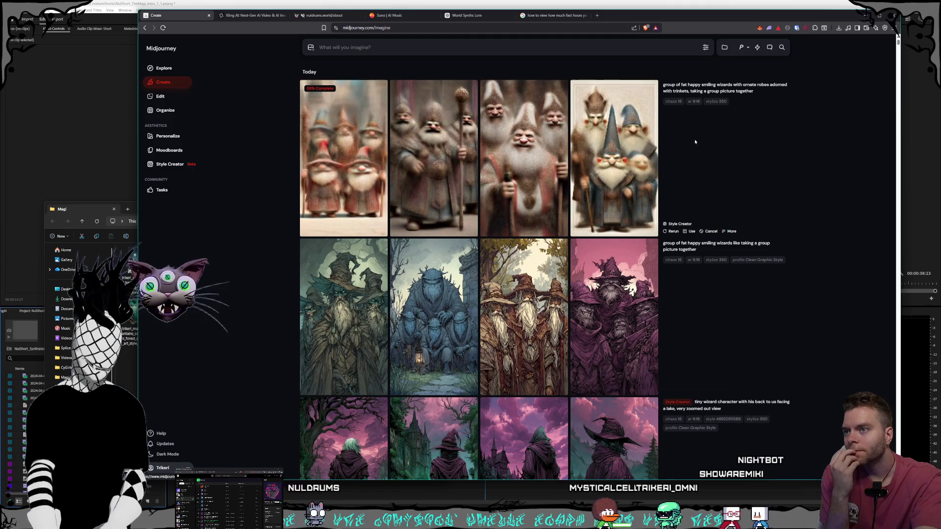
click(743, 47)
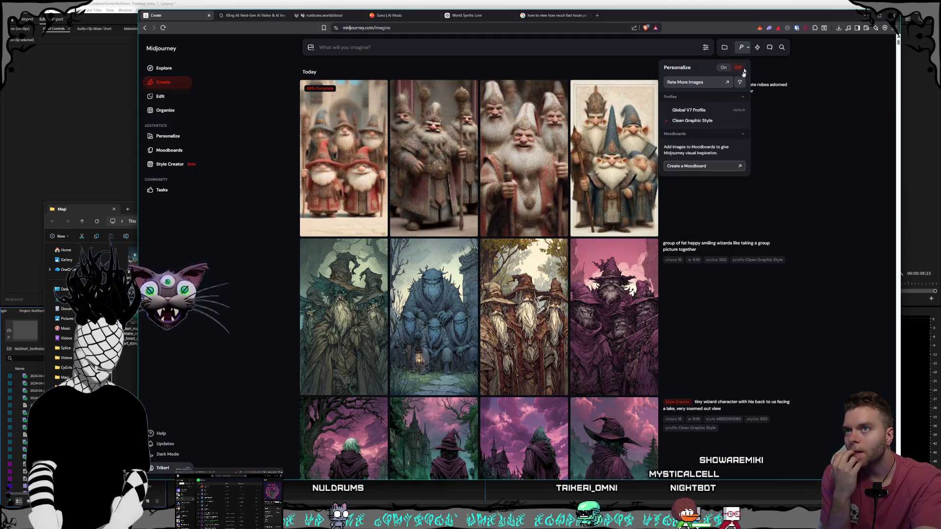
- Turn personalization on and resubmit the ornate-robes wizard prompt
click(817, 133)
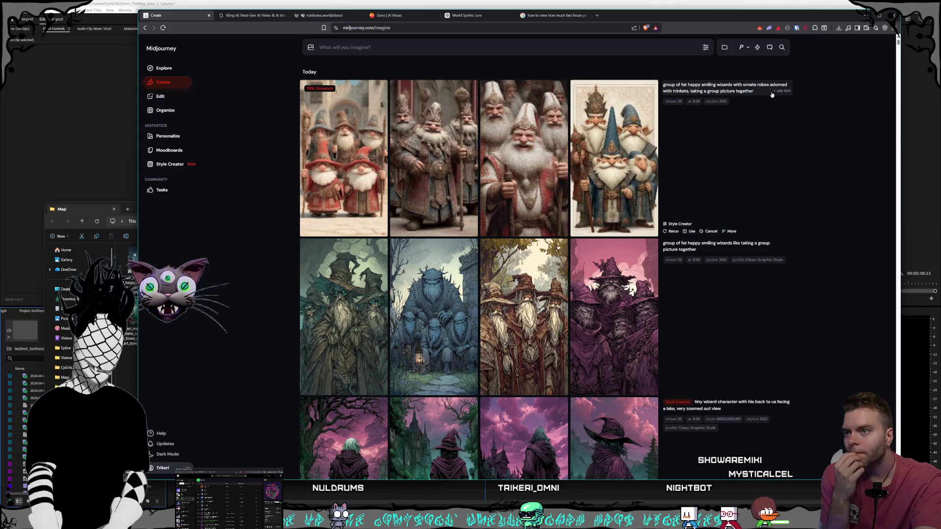
click(740, 47)
click(695, 86)
key(Return)
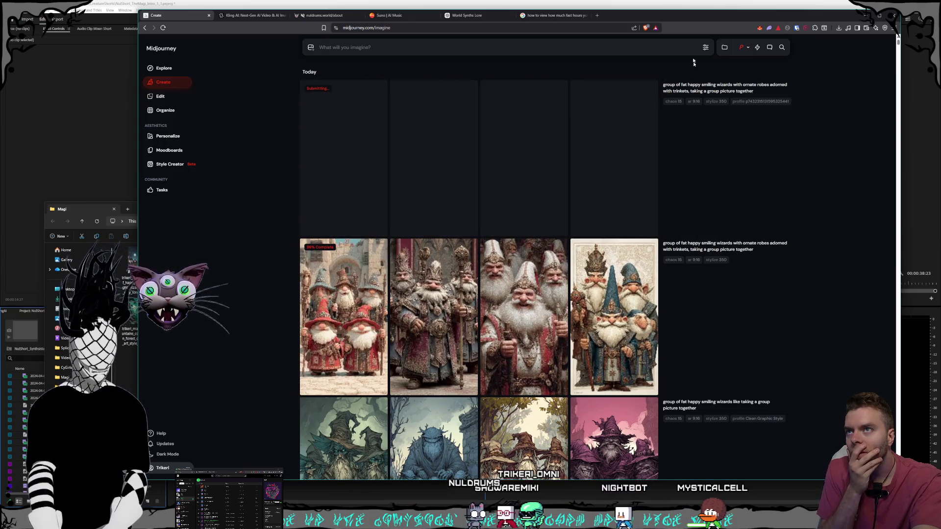
- Browse the results, previewing the purple and the green wizard group images up close
scroll(718, 196, down, 2)
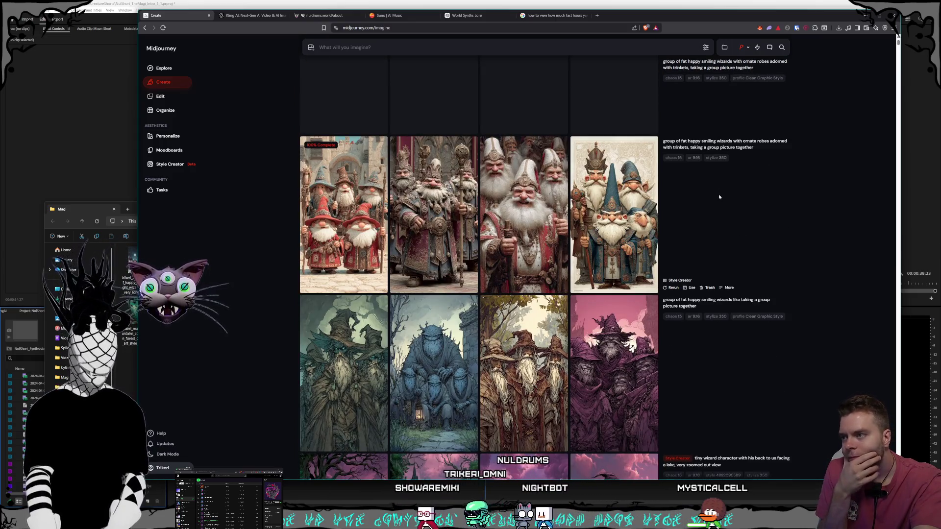
scroll(719, 196, down, 3)
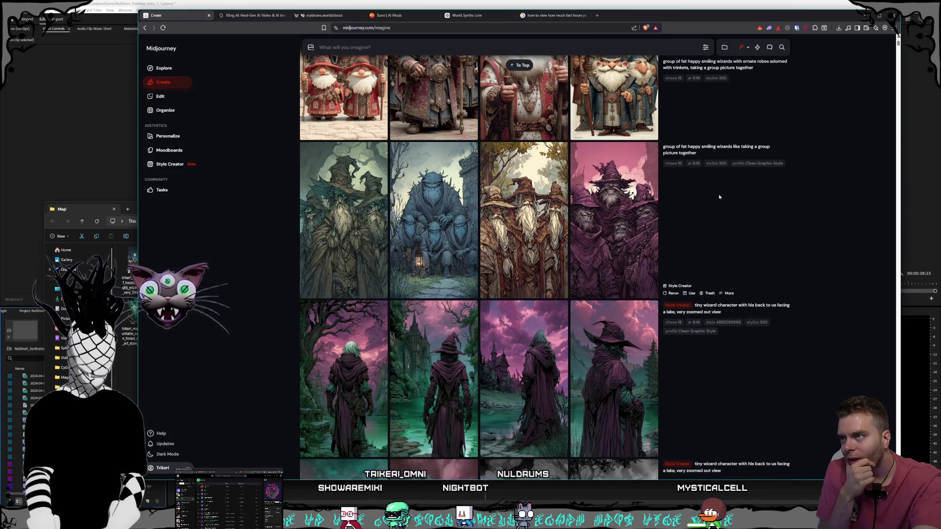
click(597, 198)
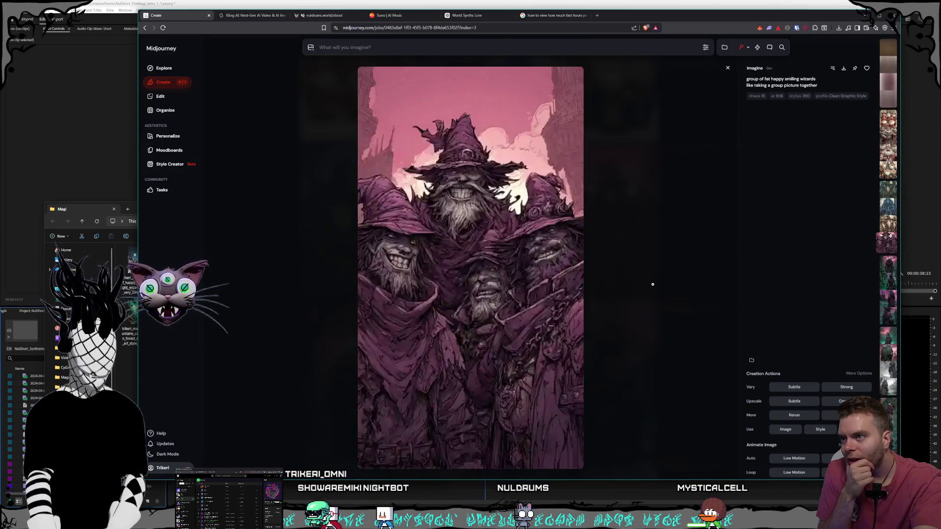
click(649, 281)
click(327, 222)
click(650, 281)
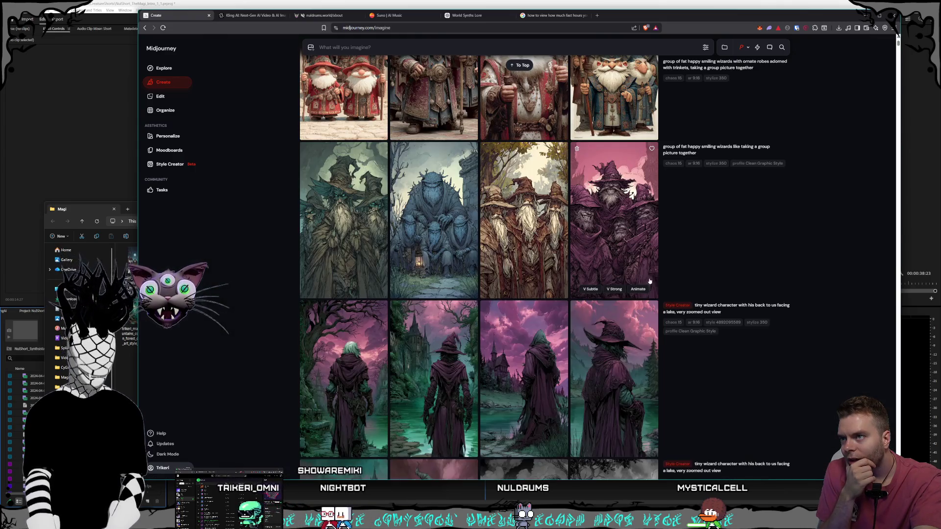
scroll(644, 276, up, 5)
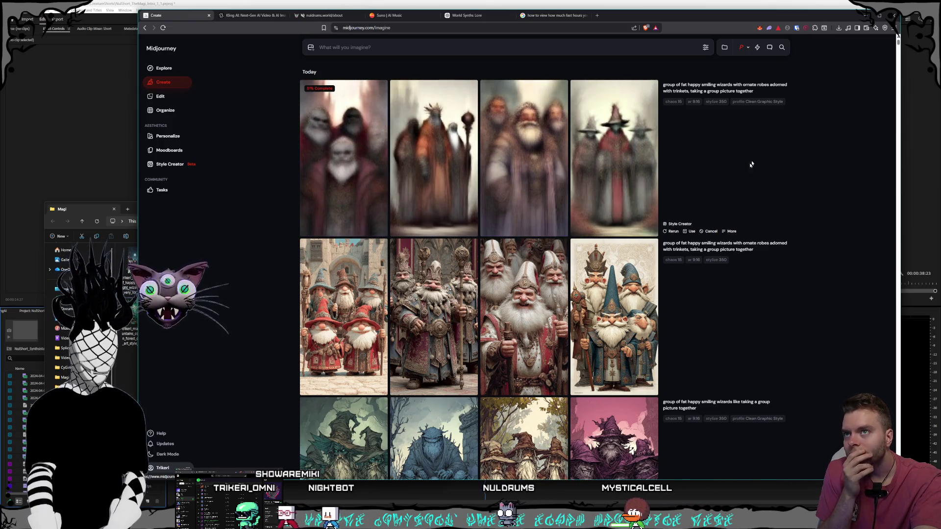
- Change the reused prompt to a 'group of 5 fat happy smiling wizards' and take it to Style Creator
click(780, 93)
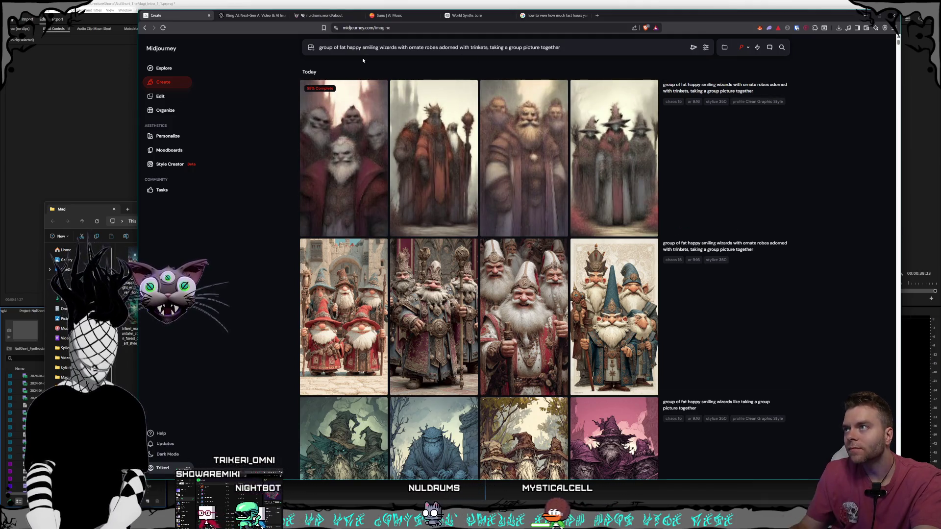
text(5)
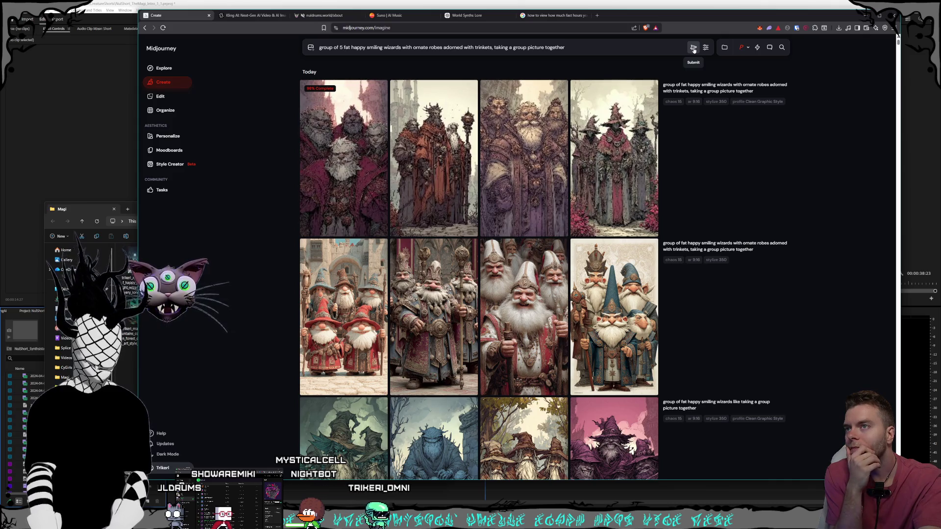
key(ctrl+a)
click(162, 163)
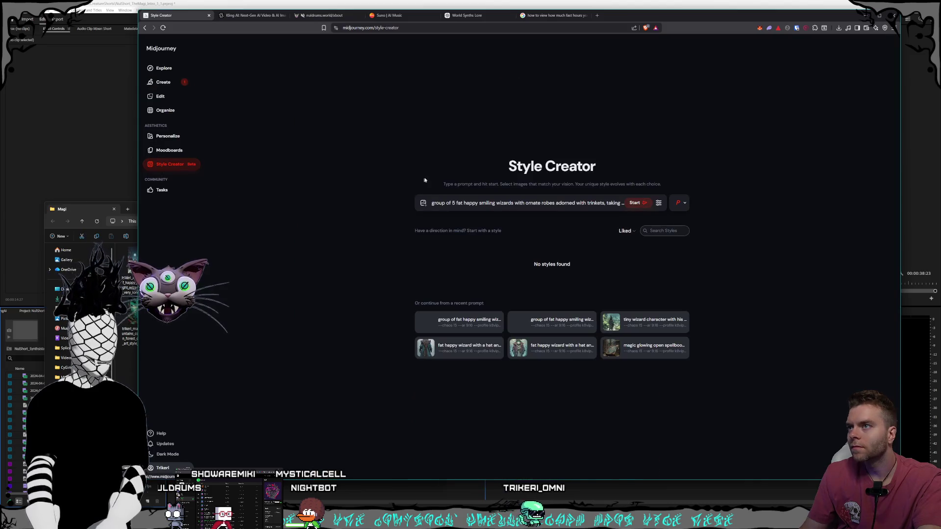
- Start a Style Creator session with the group-of-5-wizards prompt
click(644, 208)
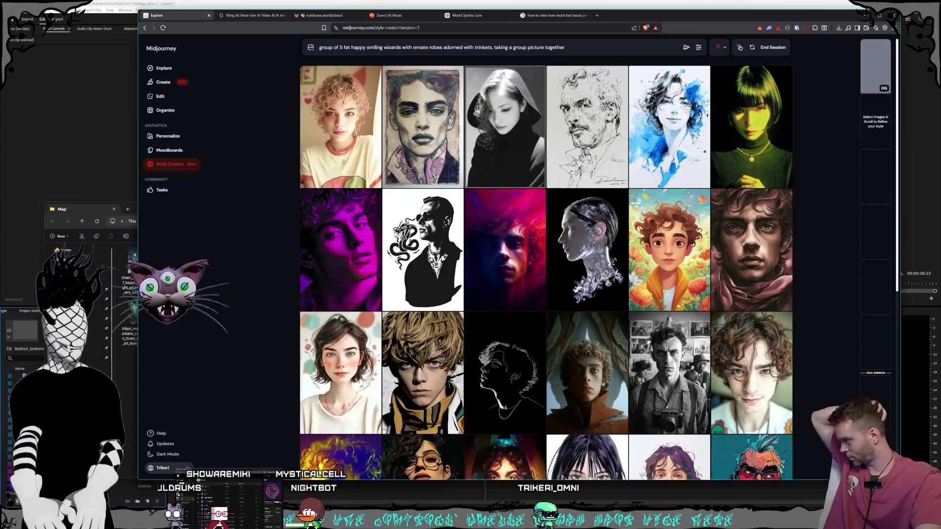
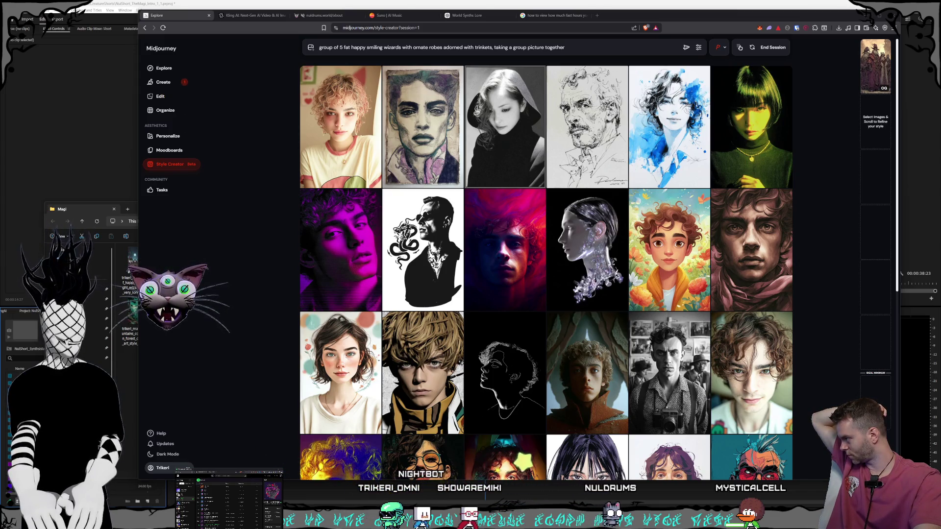
- Scroll down the current page, then switch to the Kling AI video generation page
mouse_move(622, 174)
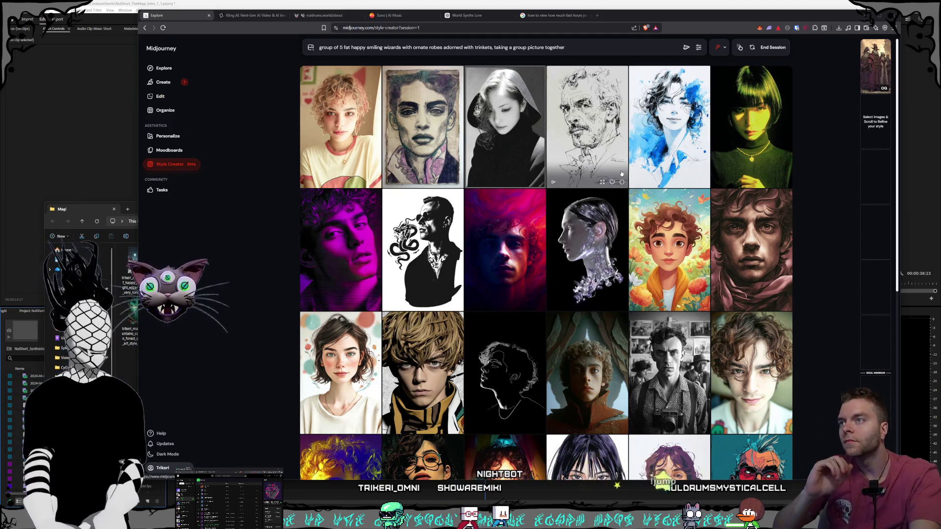
scroll(591, 160, down, 2)
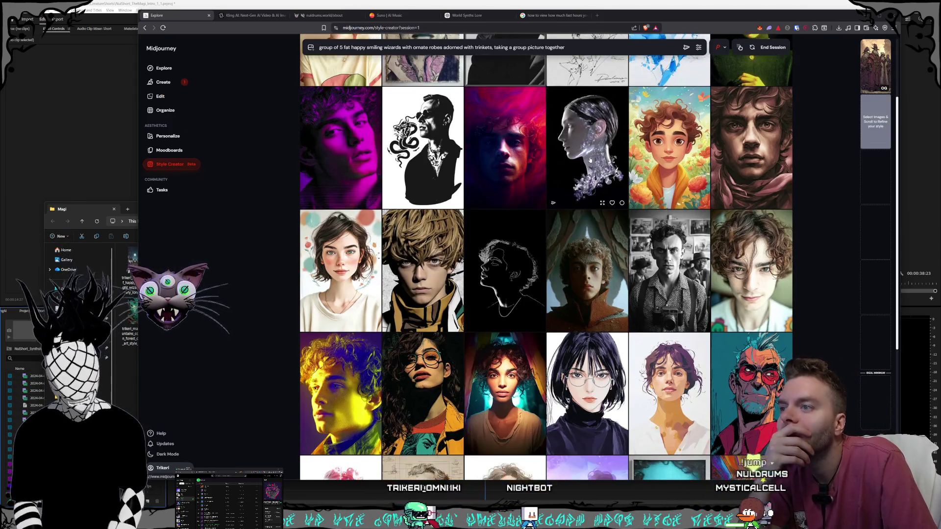
scroll(591, 160, down, 5)
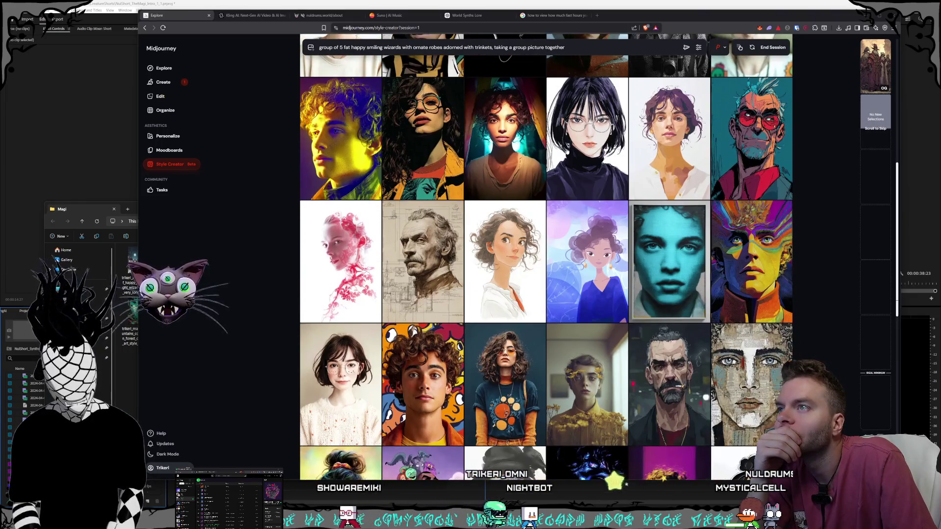
scroll(568, 153, down, 4)
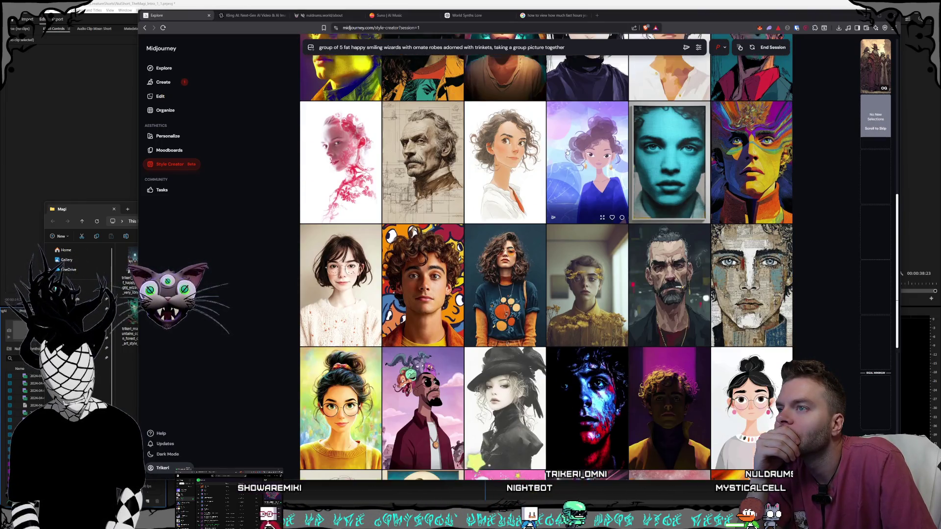
scroll(567, 152, down, 2)
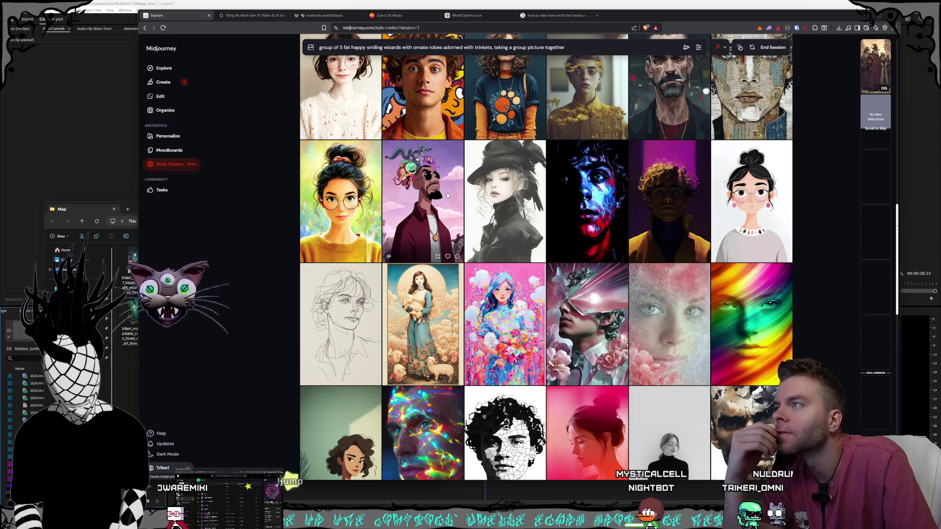
scroll(661, 191, down, 10)
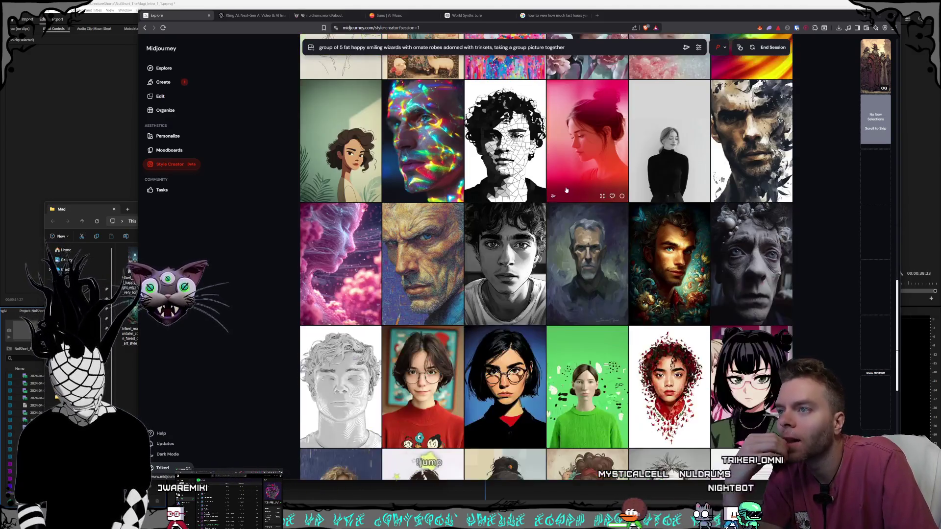
scroll(565, 192, down, 15)
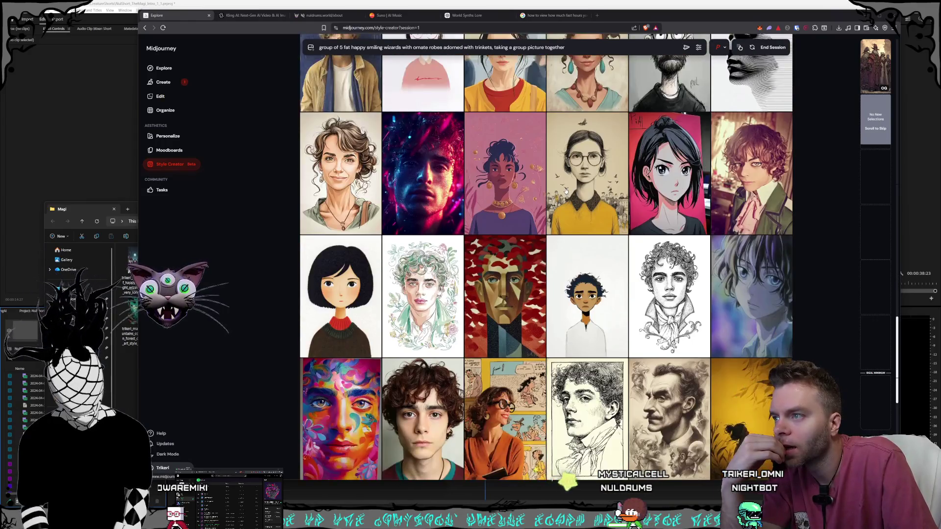
scroll(565, 194, down, 15)
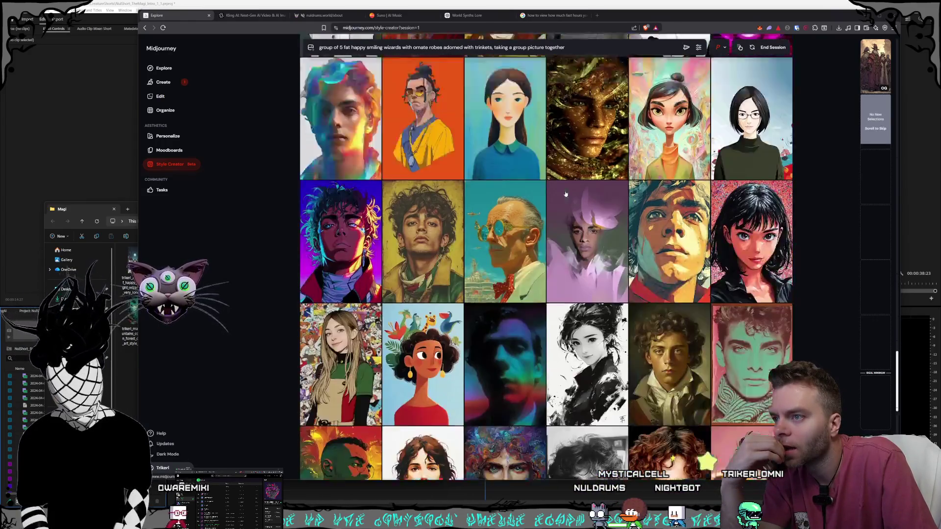
scroll(563, 194, down, 3)
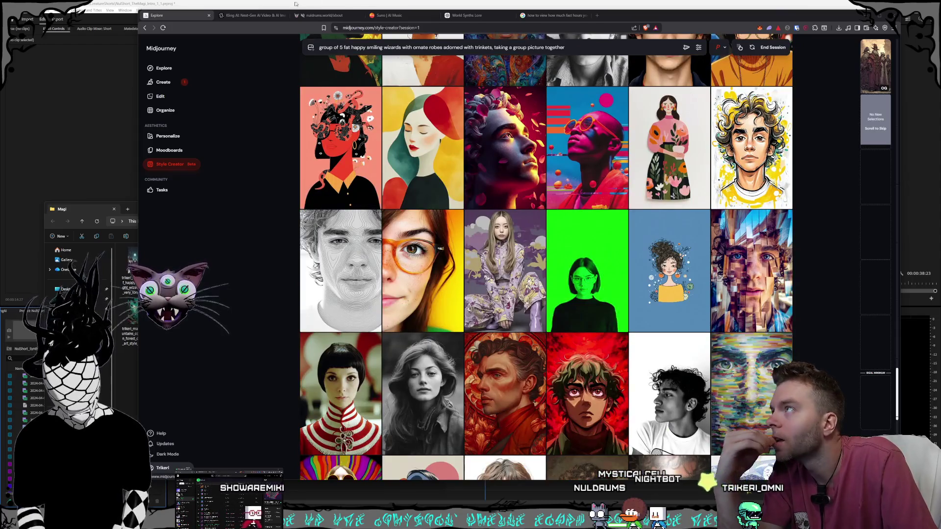
click(250, 15)
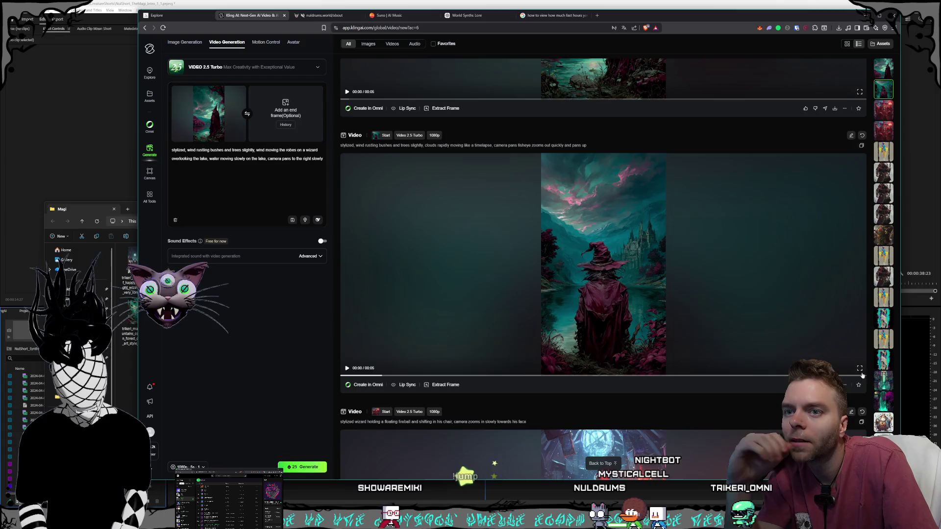
- Watch the lake-wizard video fullscreen twice, returning to the page each time
click(859, 368)
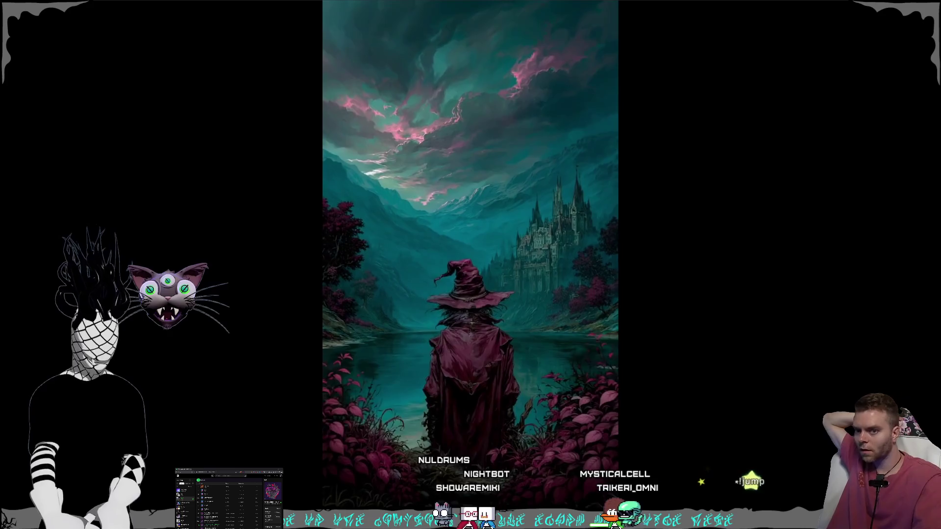
key(Escape)
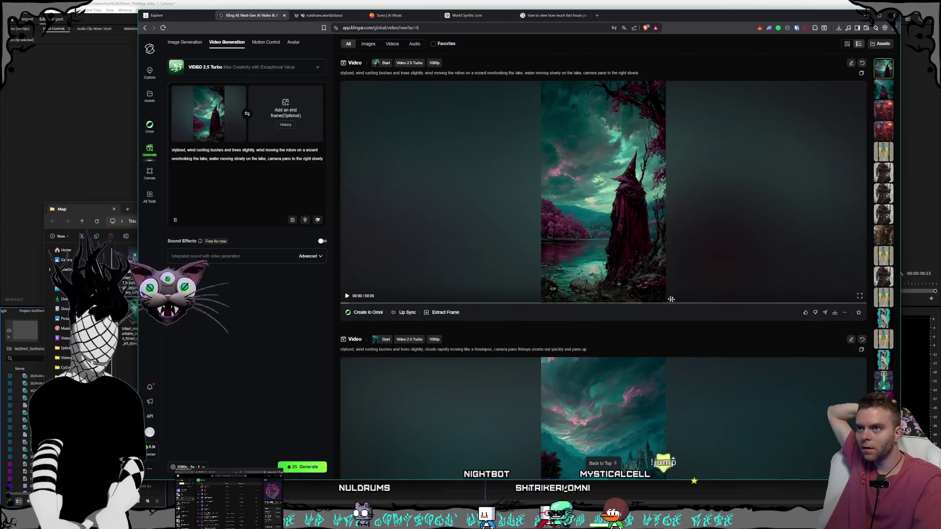
click(859, 296)
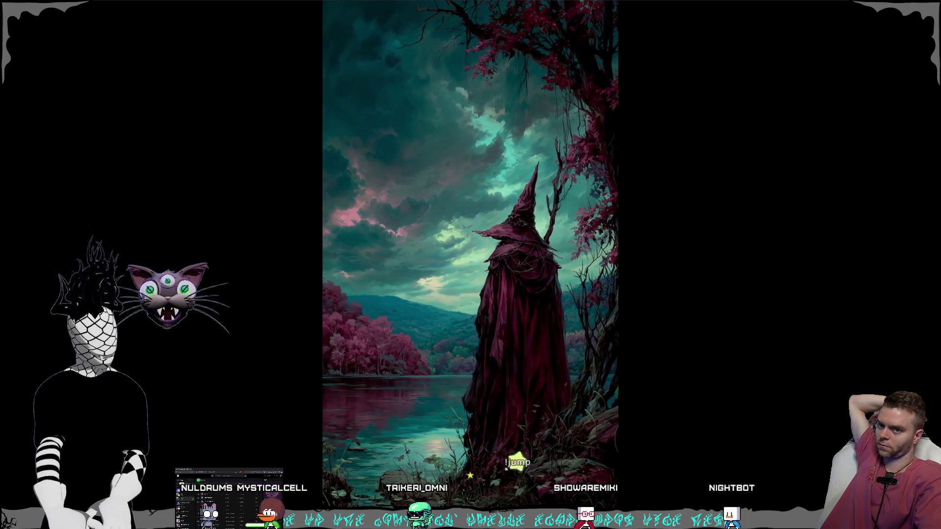
key(Escape)
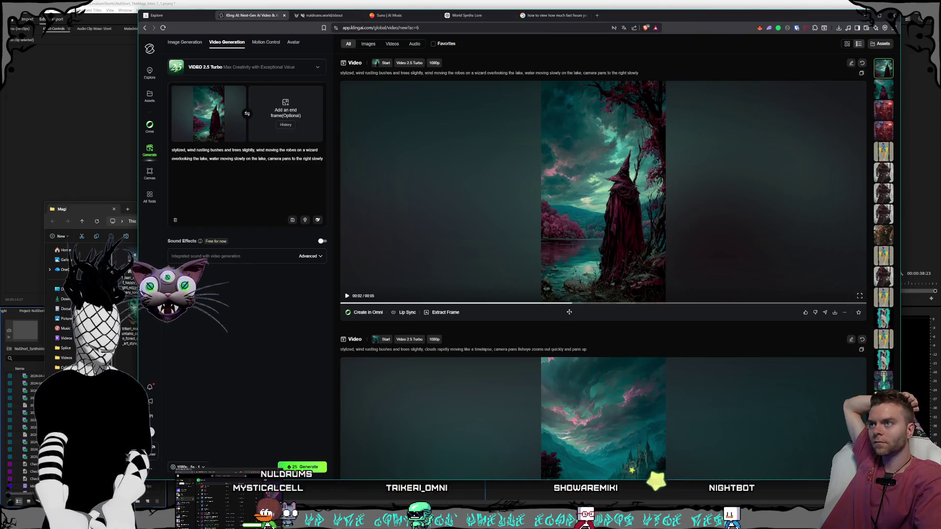
- Scroll to the castle-lake wizard video and view it fullscreen, then exit
scroll(569, 312, down, 4)
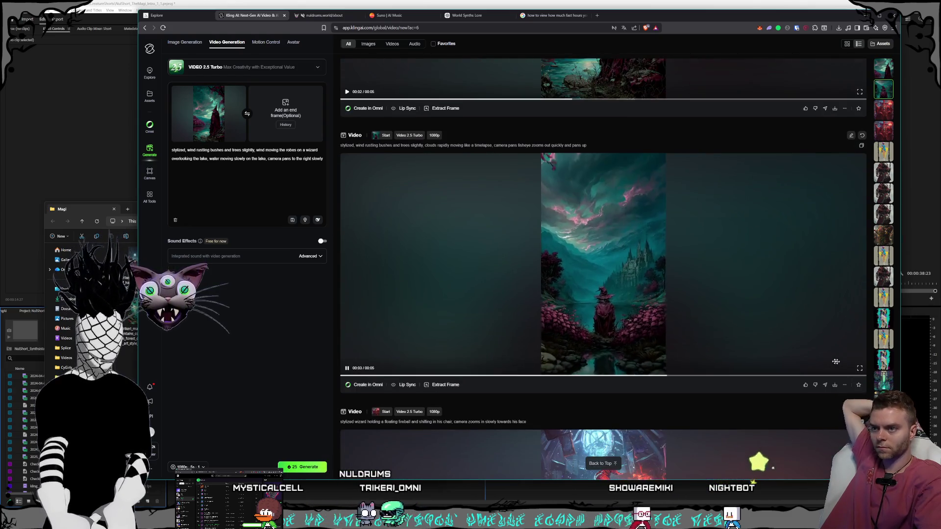
double_click(629, 325)
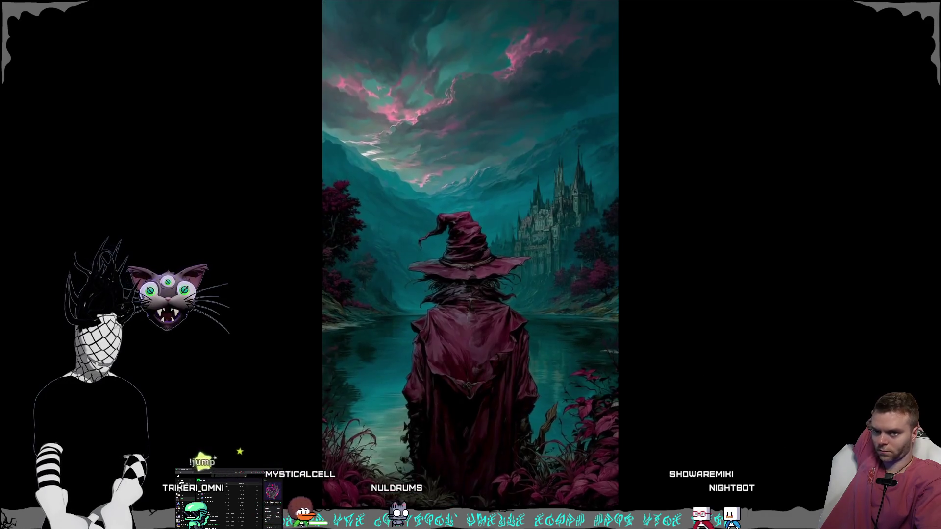
key(Escape)
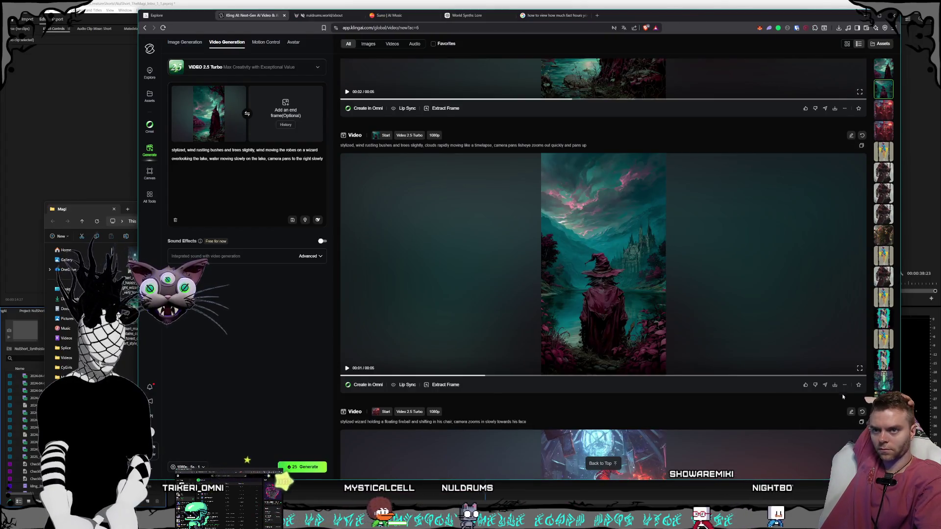
- Download the castle-lake wizard video as an MP4 into Videos > Nuldrums > Shorts > Creatures > Magi
click(834, 385)
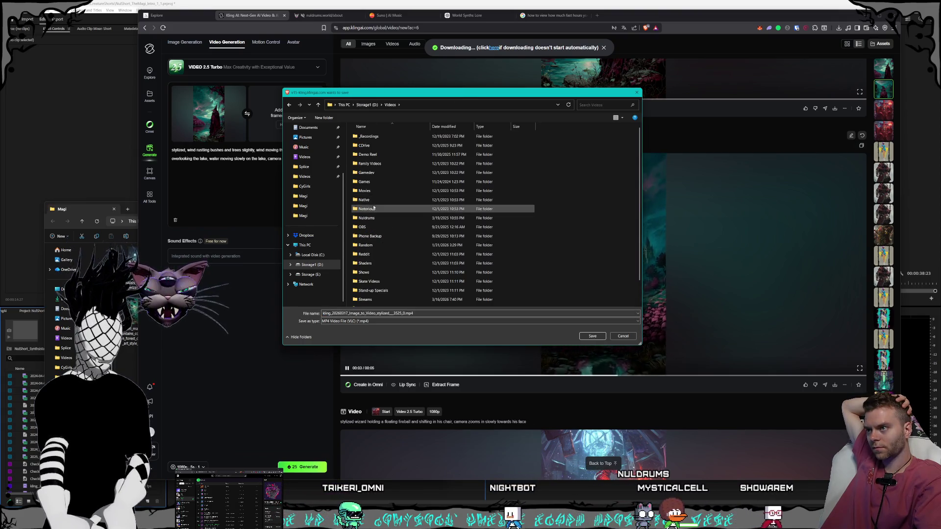
double_click(368, 217)
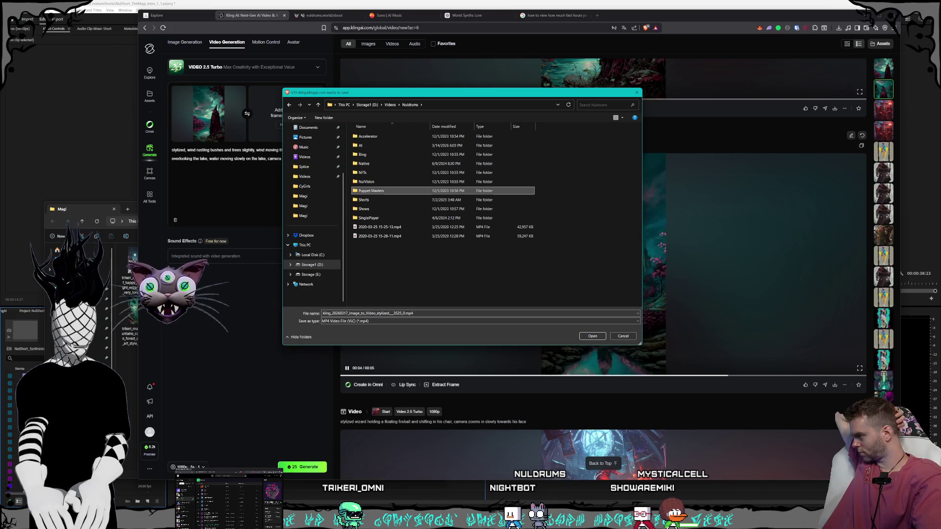
double_click(380, 199)
double_click(381, 137)
double_click(365, 181)
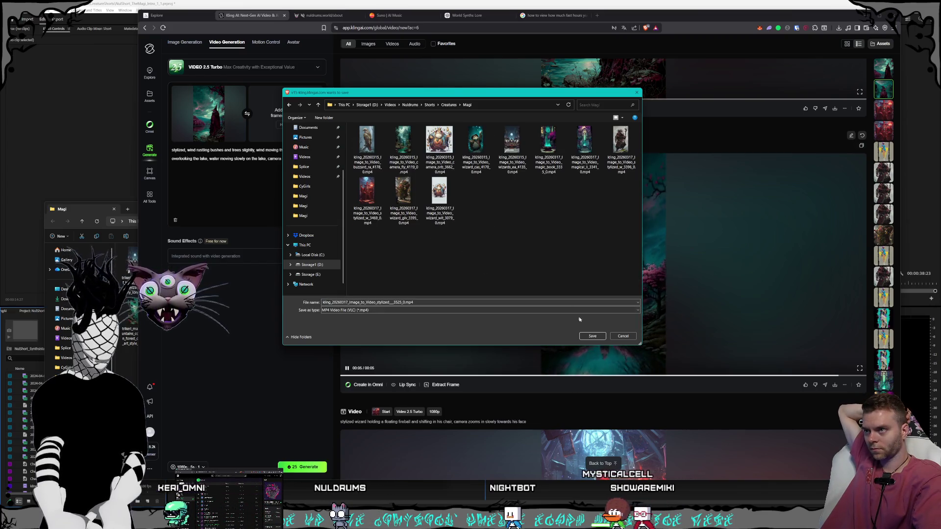
click(593, 336)
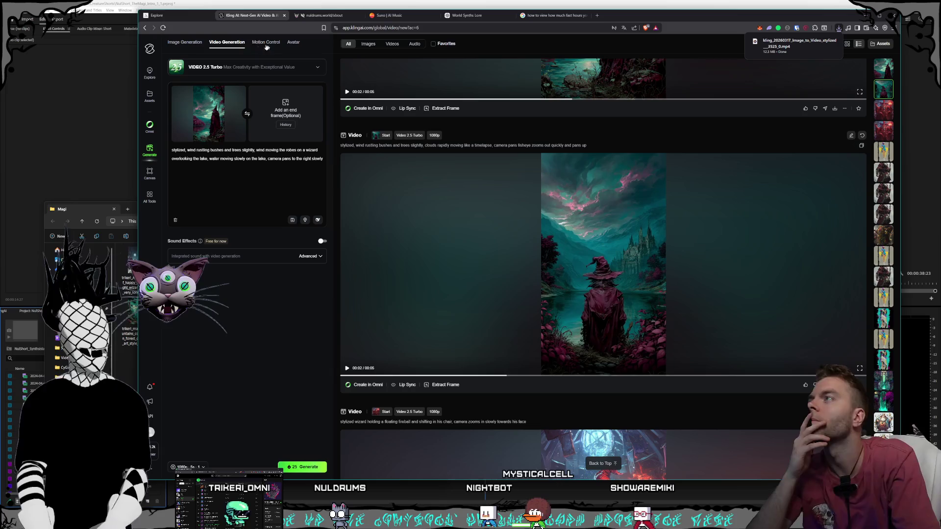
click(157, 19)
- Scroll down through the Style Creator grid of smiling-wizard group portrait thumbnails
scroll(528, 202, down, 6)
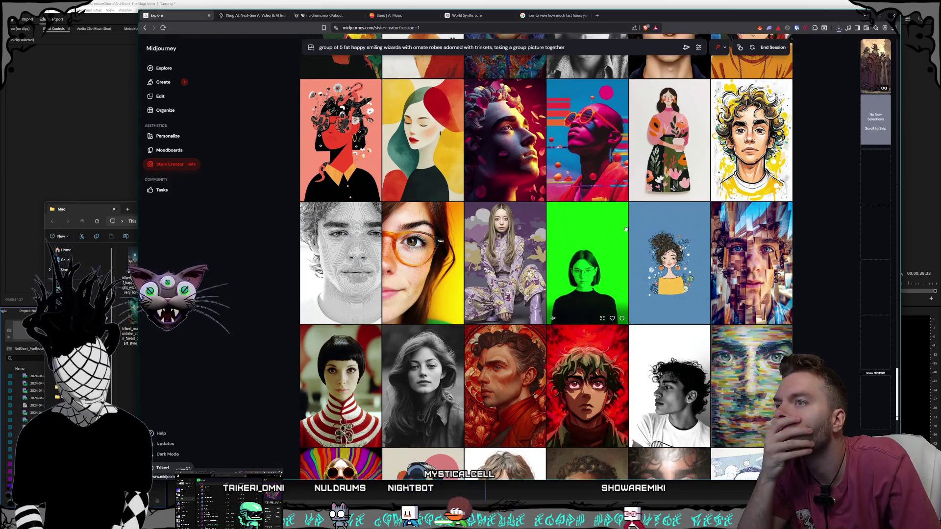
scroll(555, 191, down, 1)
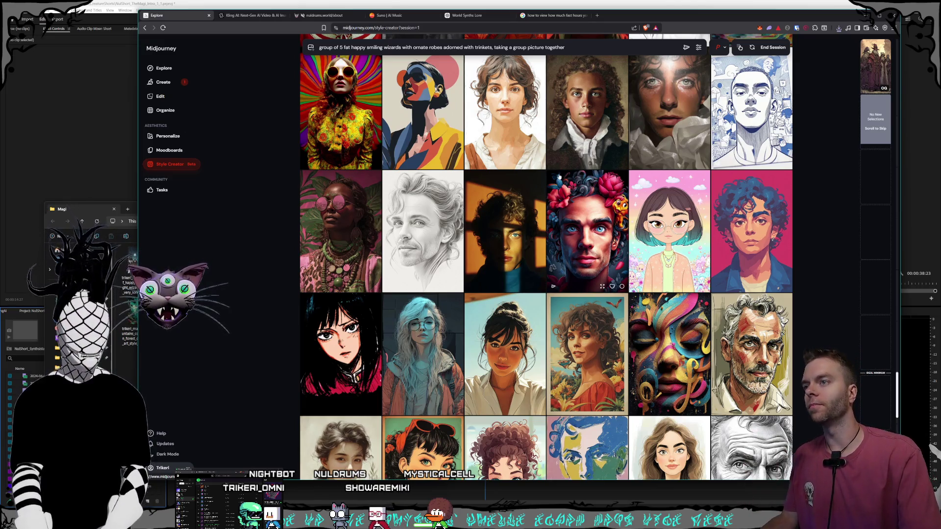
scroll(525, 210, down, 1)
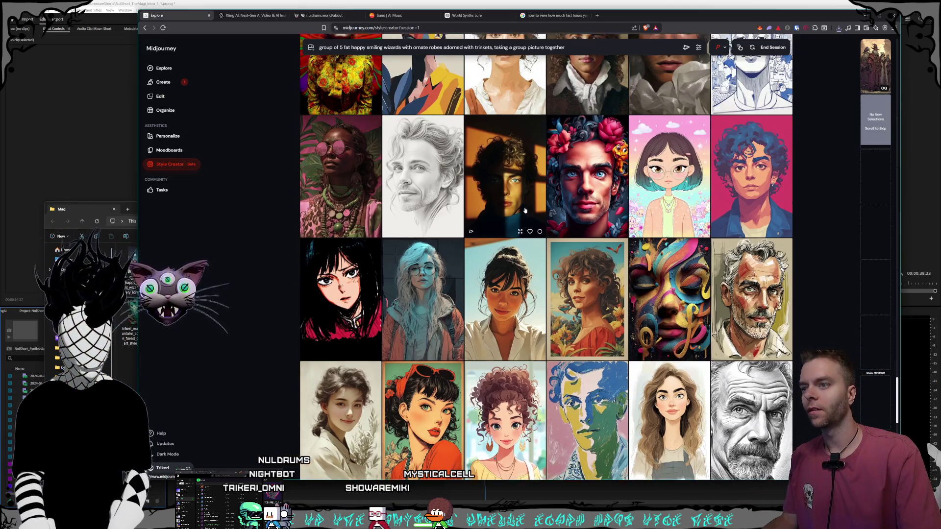
scroll(525, 210, down, 6)
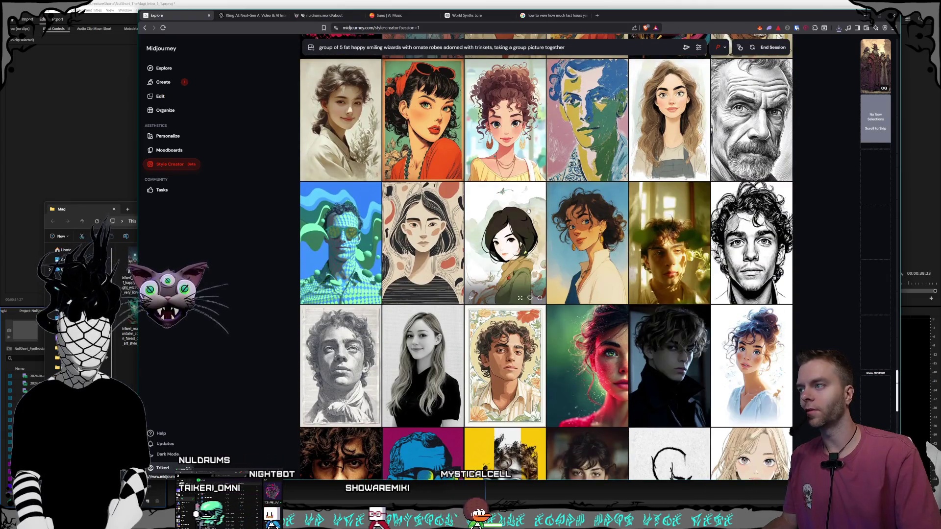
scroll(527, 211, down, 2)
scroll(531, 210, down, 2)
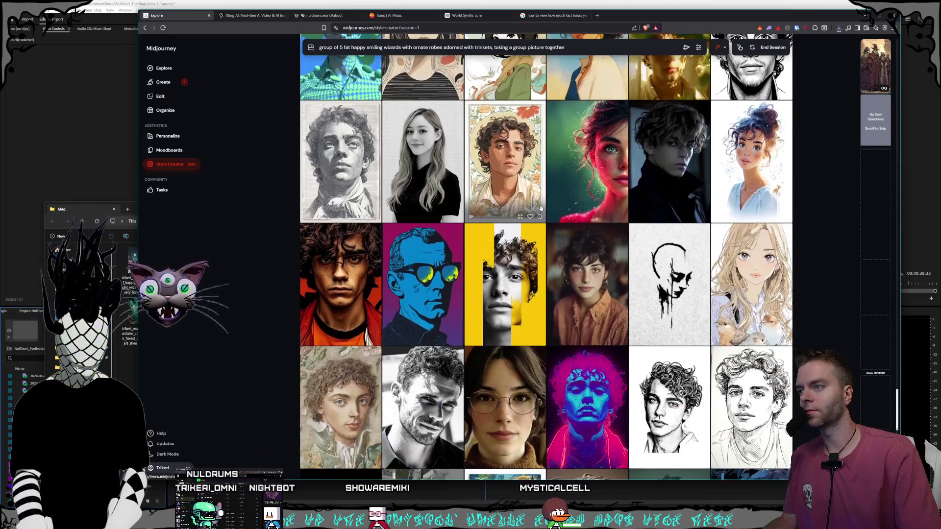
- Check the World Synths Lore chat and shift the Obsidian Scripts window down and right
key(alt+Tab)
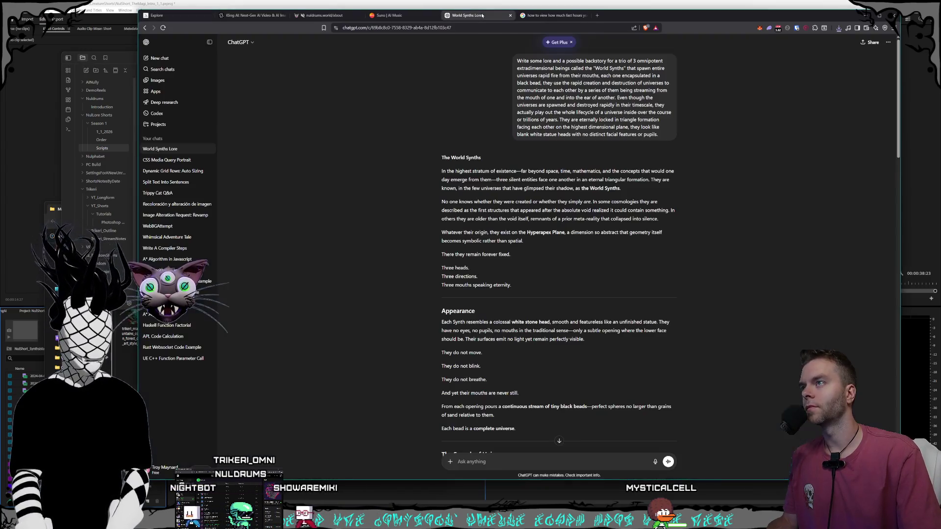
click(481, 16)
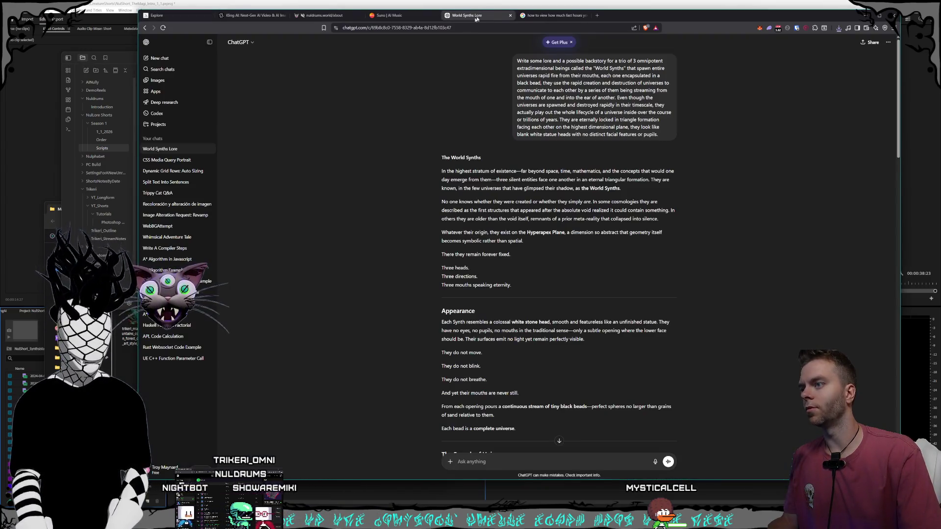
click(121, 63)
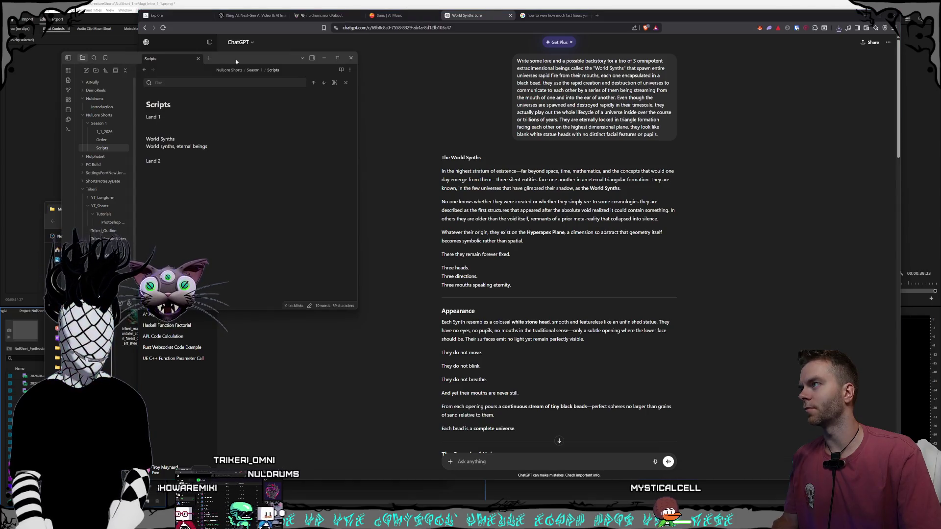
drag(236, 61, 269, 96)
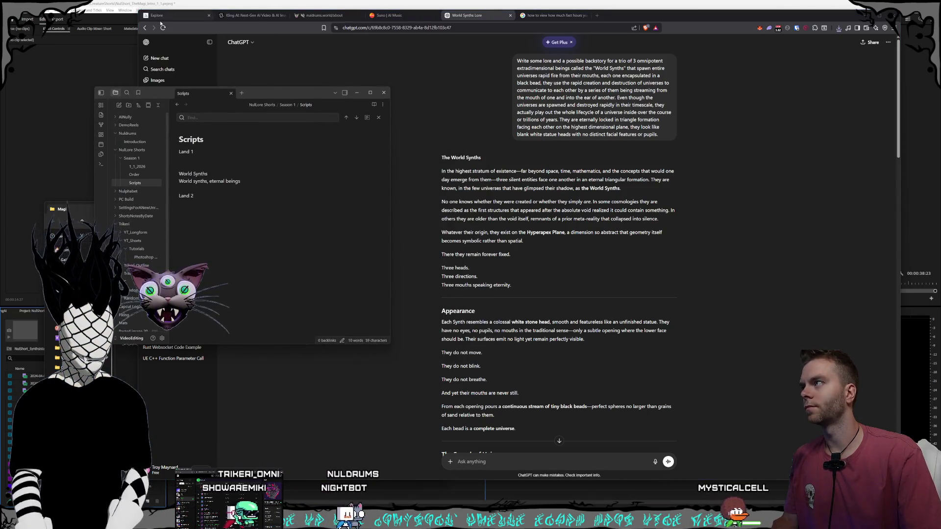
click(157, 15)
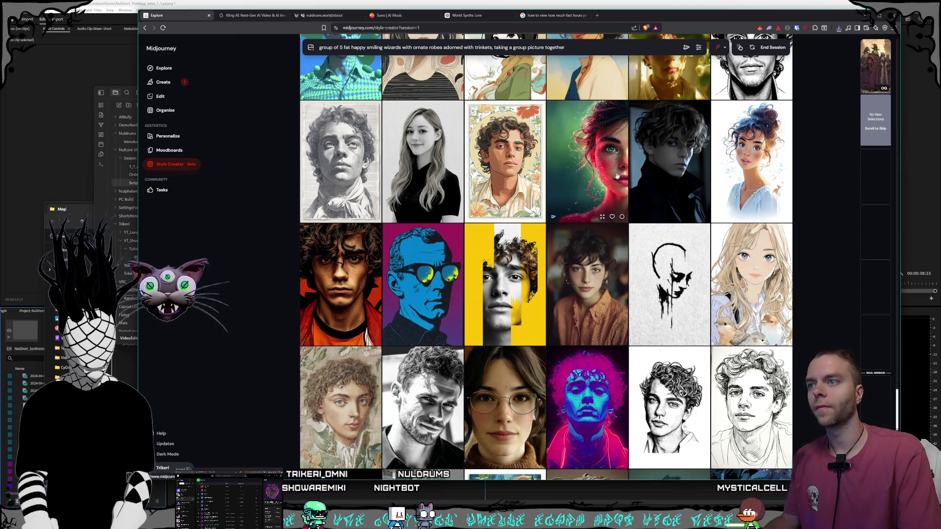
- Scroll past many rows of wizard portrait style options without selecting any images
scroll(581, 170, down, 4)
scroll(581, 171, down, 5)
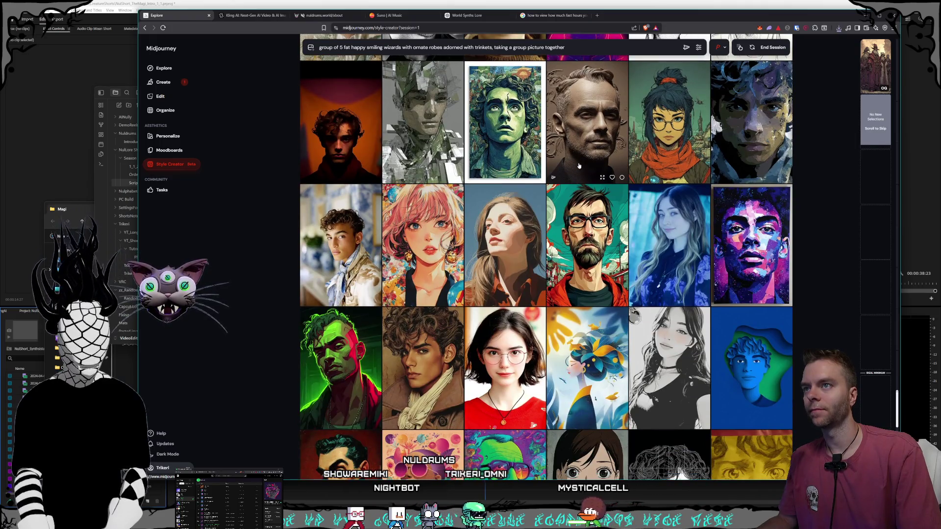
scroll(579, 166, down, 1)
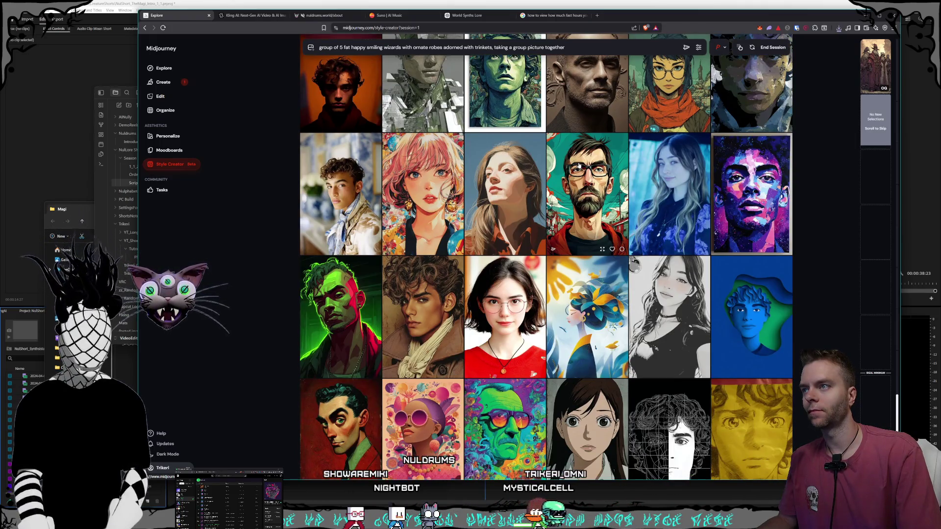
scroll(579, 166, up, 3)
scroll(579, 165, down, 10)
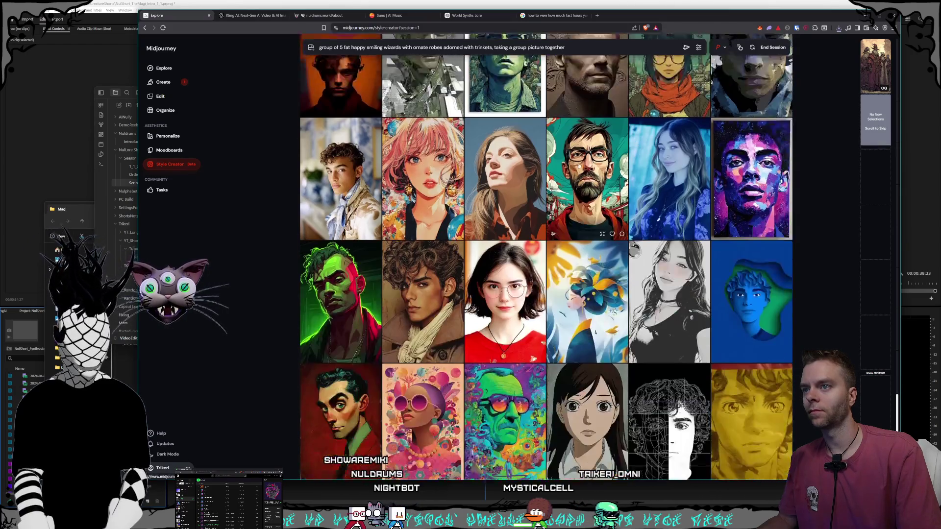
scroll(579, 165, down, 10)
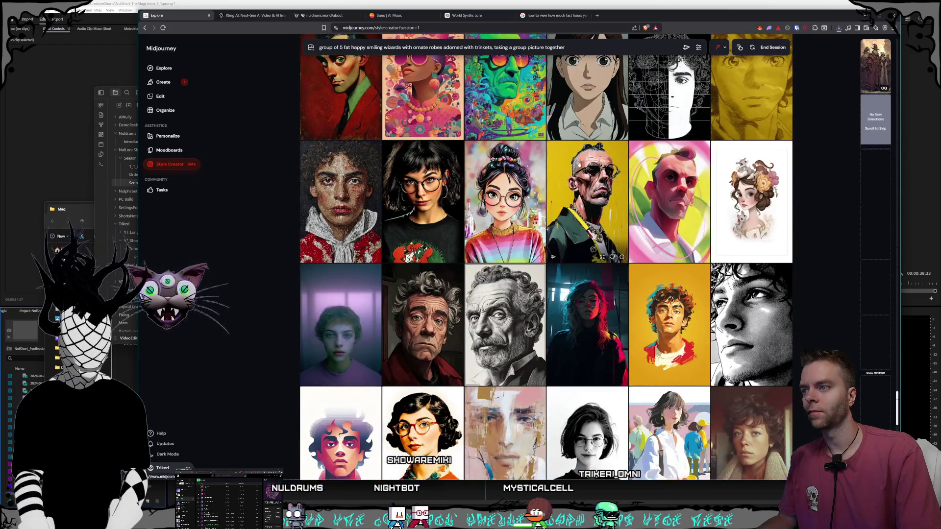
scroll(578, 163, down, 12)
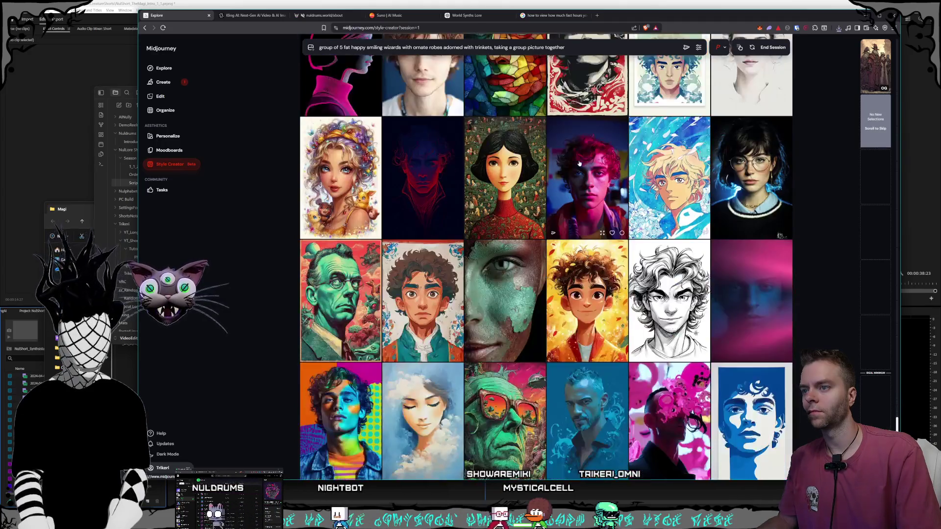
scroll(579, 163, down, 12)
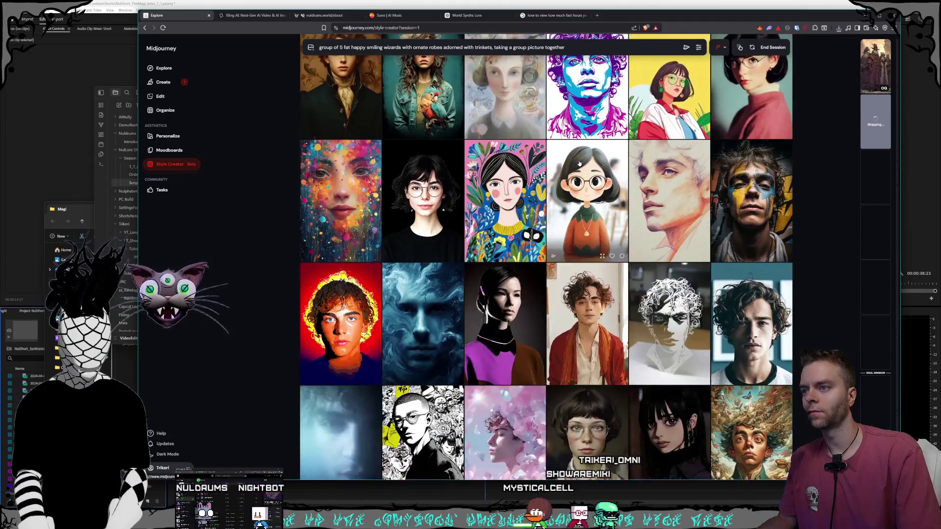
scroll(578, 163, down, 12)
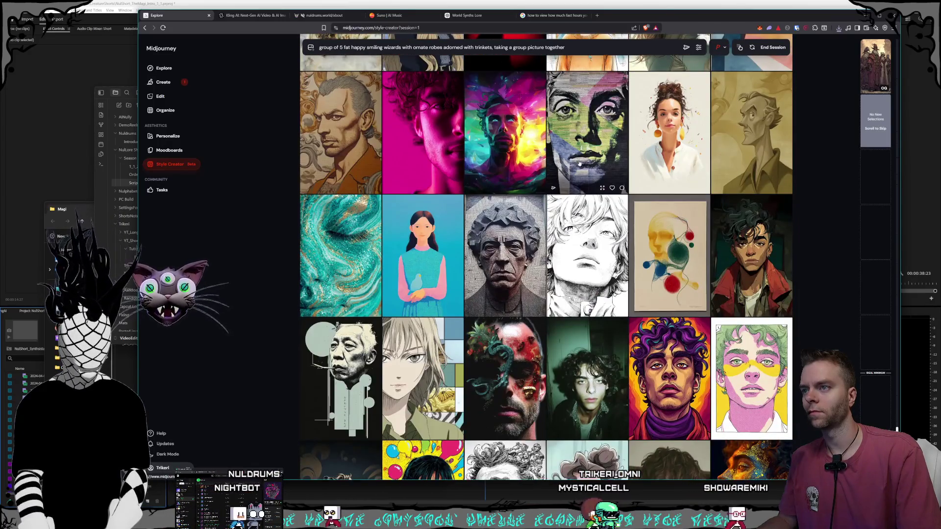
scroll(578, 163, down, 5)
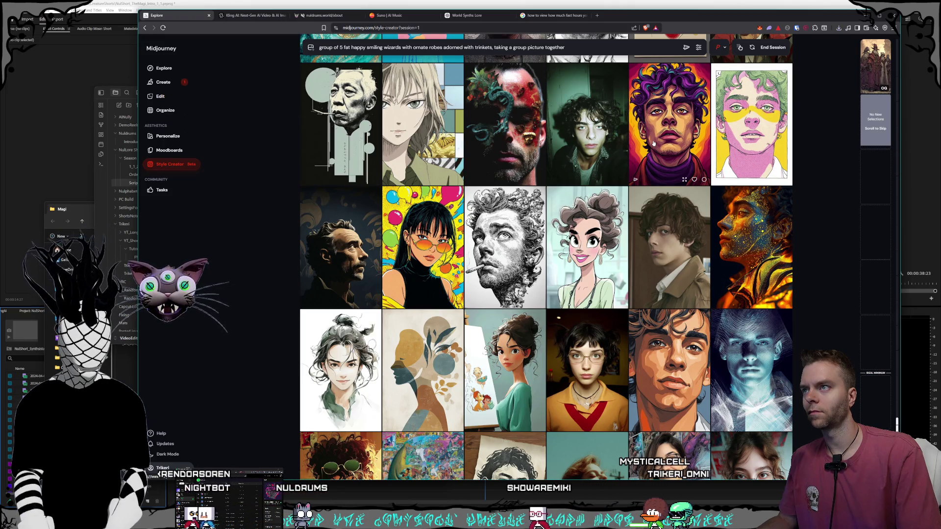
scroll(653, 142, down, 15)
scroll(651, 143, down, 15)
scroll(648, 145, down, 15)
scroll(648, 143, down, 15)
scroll(647, 146, down, 15)
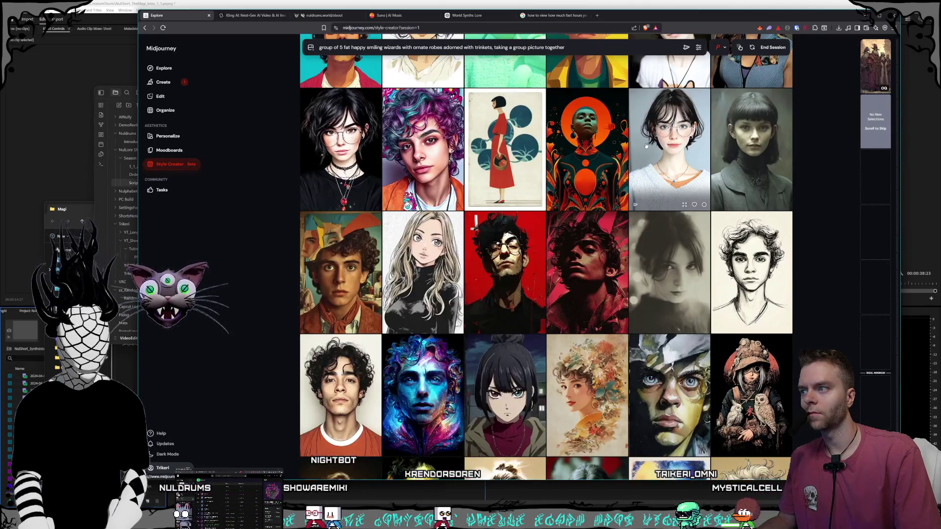
scroll(645, 145, down, 10)
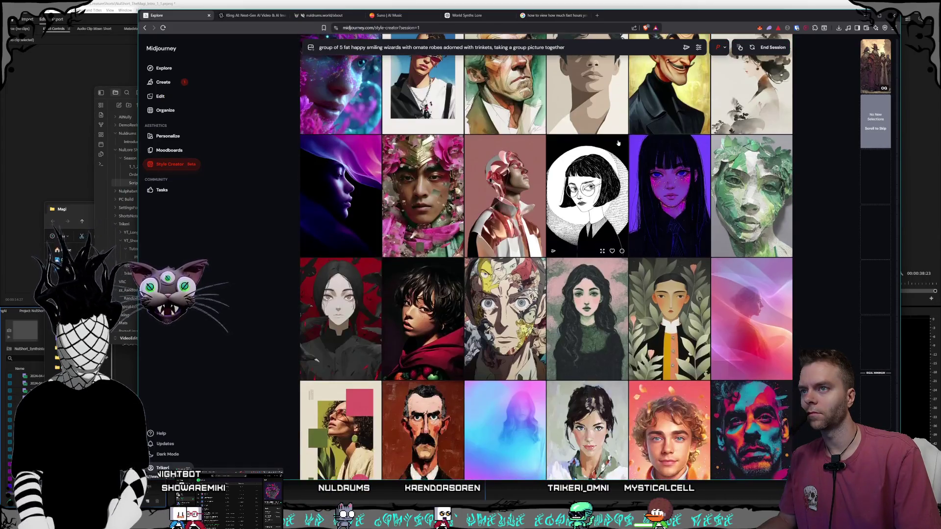
scroll(618, 143, down, 9)
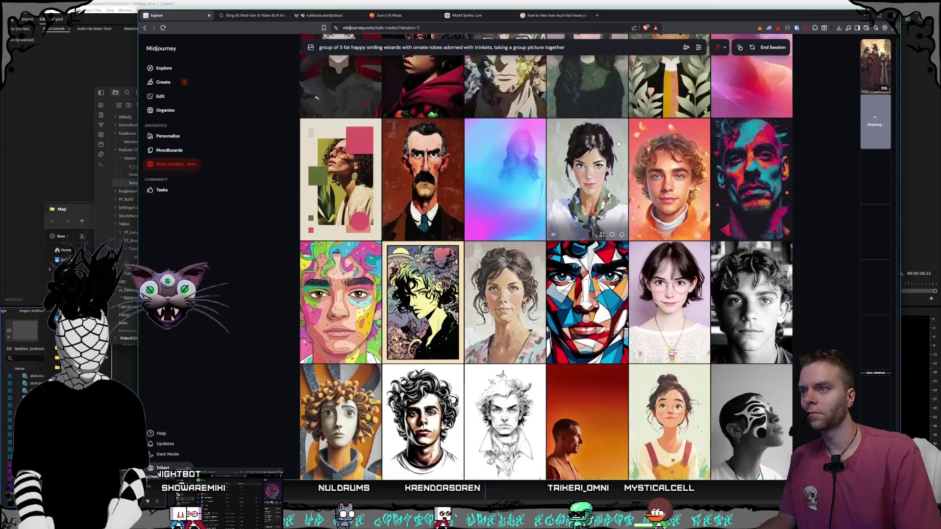
scroll(619, 143, down, 5)
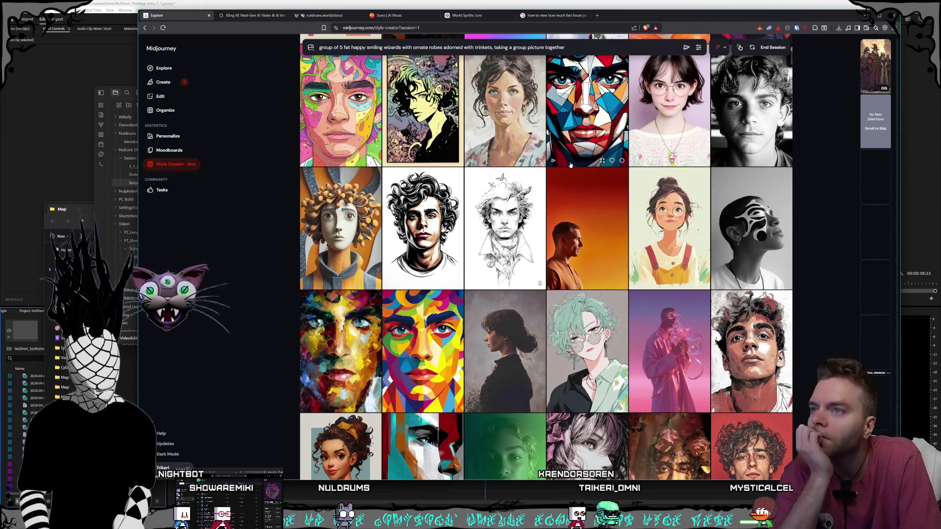
scroll(569, 161, down, 3)
scroll(569, 161, down, 6)
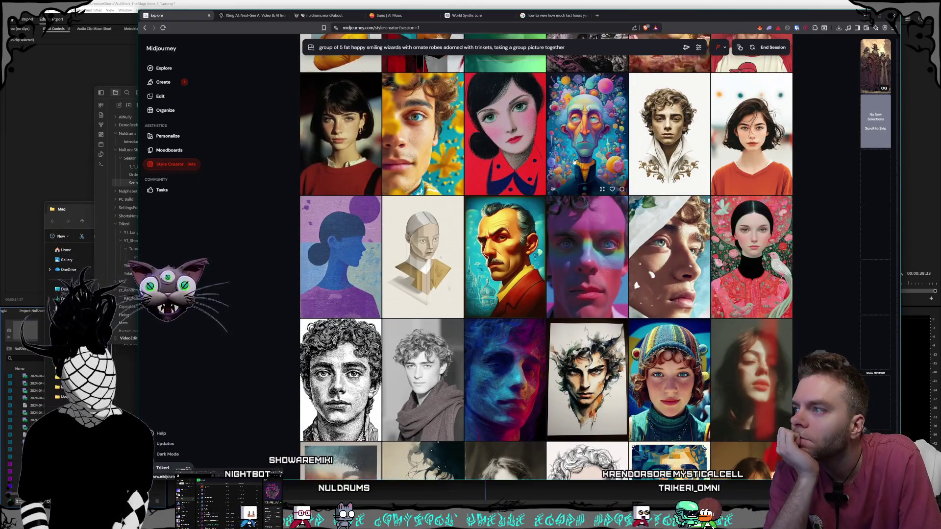
scroll(574, 161, down, 3)
scroll(573, 162, down, 4)
scroll(574, 162, down, 5)
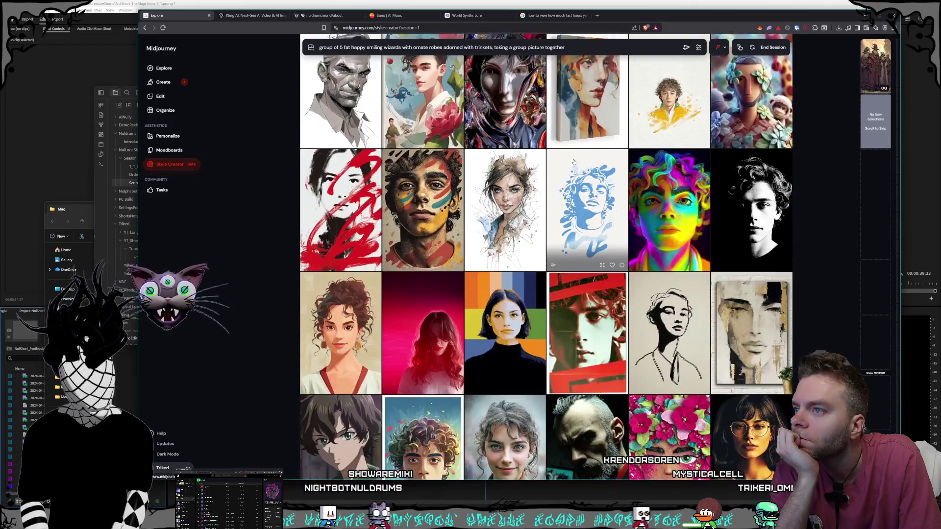
scroll(574, 162, down, 4)
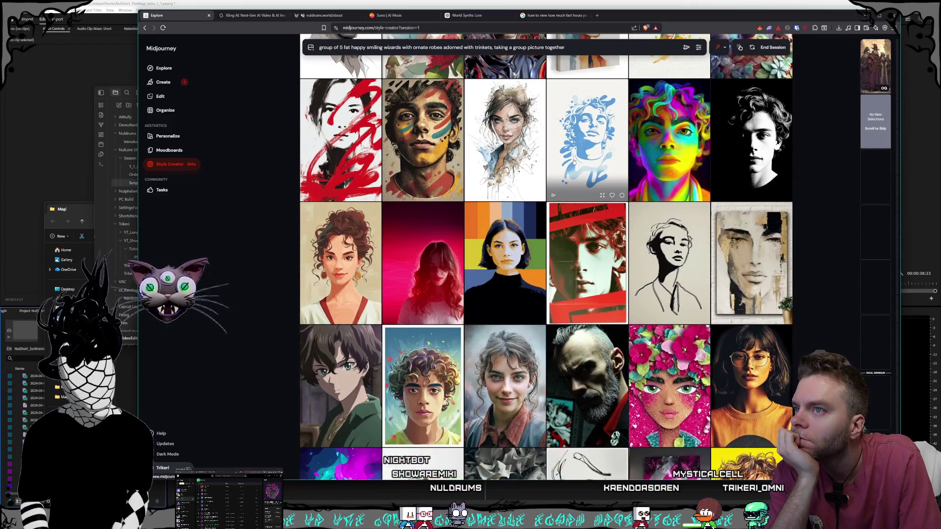
scroll(574, 162, down, 10)
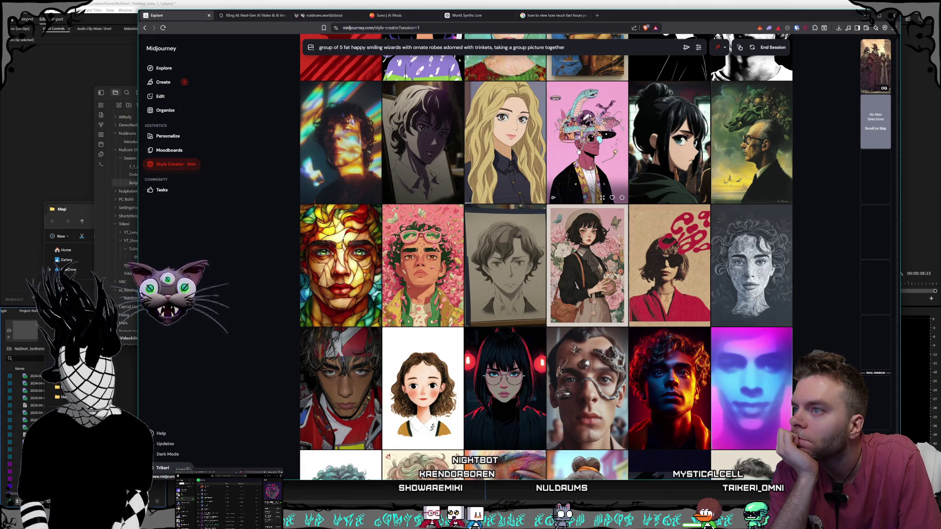
scroll(578, 152, down, 12)
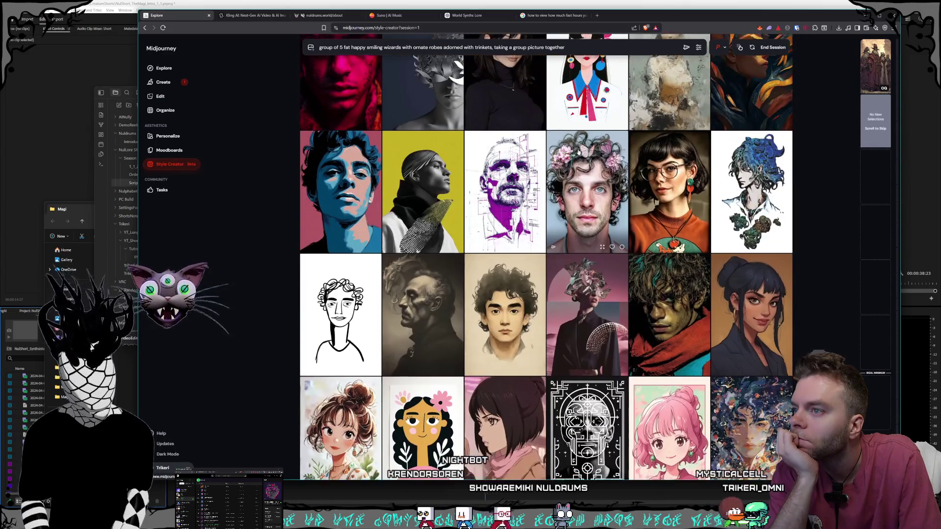
scroll(578, 153, down, 15)
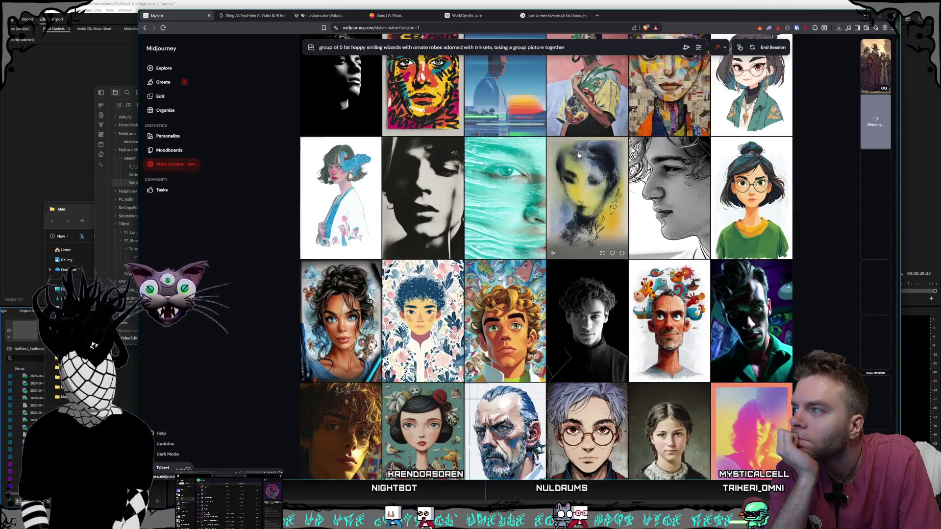
scroll(578, 155, down, 8)
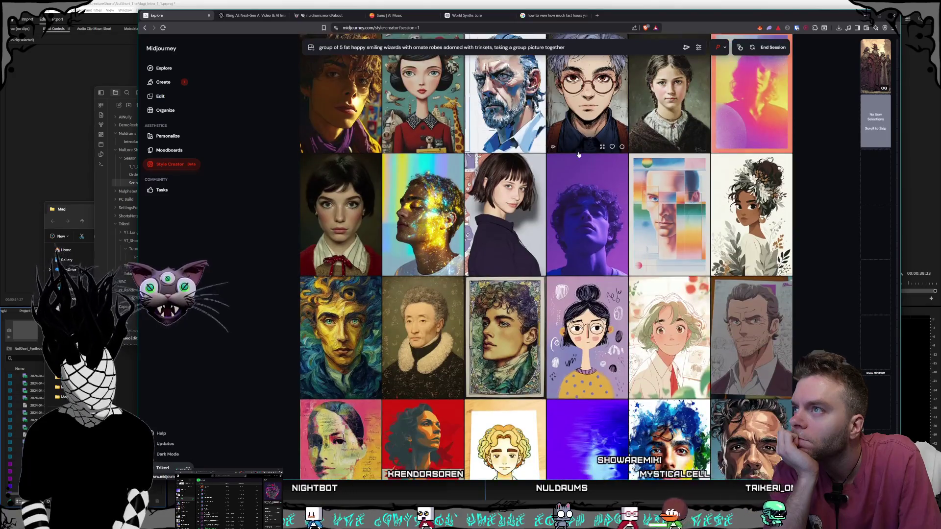
scroll(578, 154, down, 5)
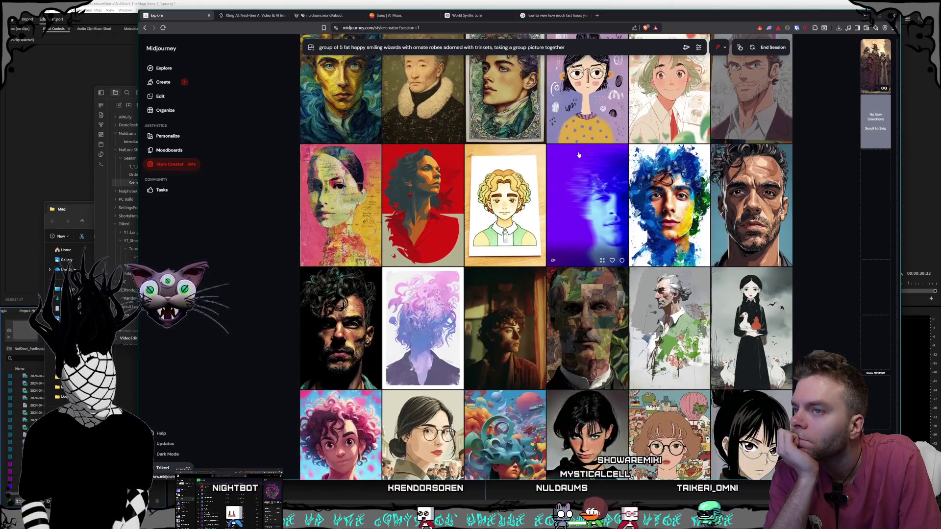
scroll(578, 155, down, 5)
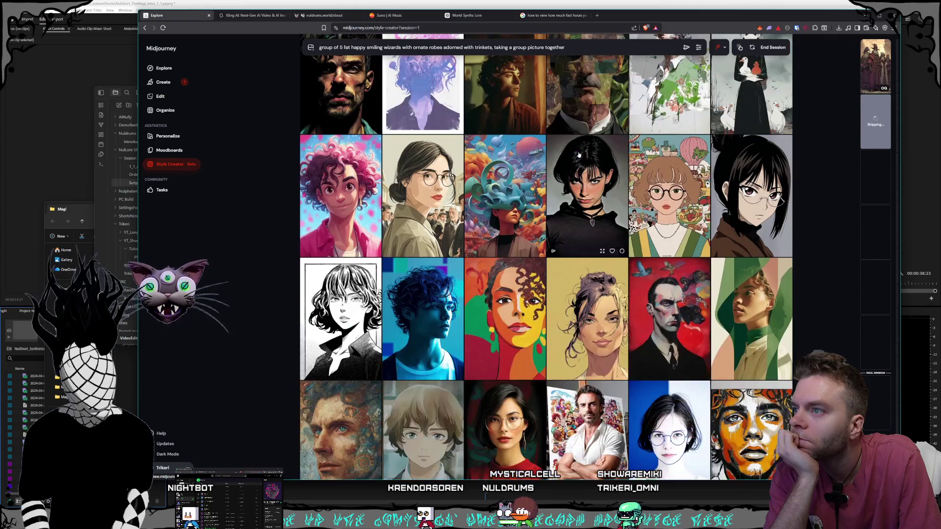
scroll(578, 155, down, 5)
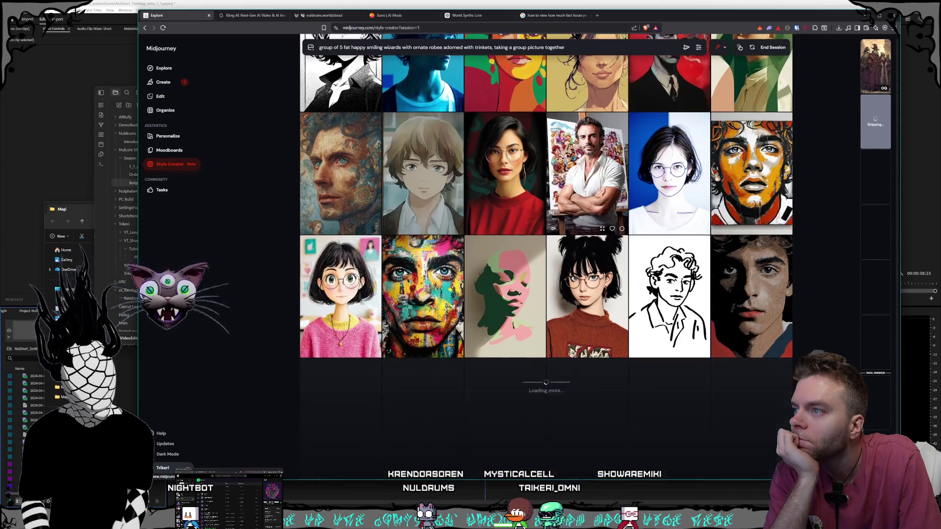
scroll(578, 154, down, 3)
scroll(578, 155, down, 8)
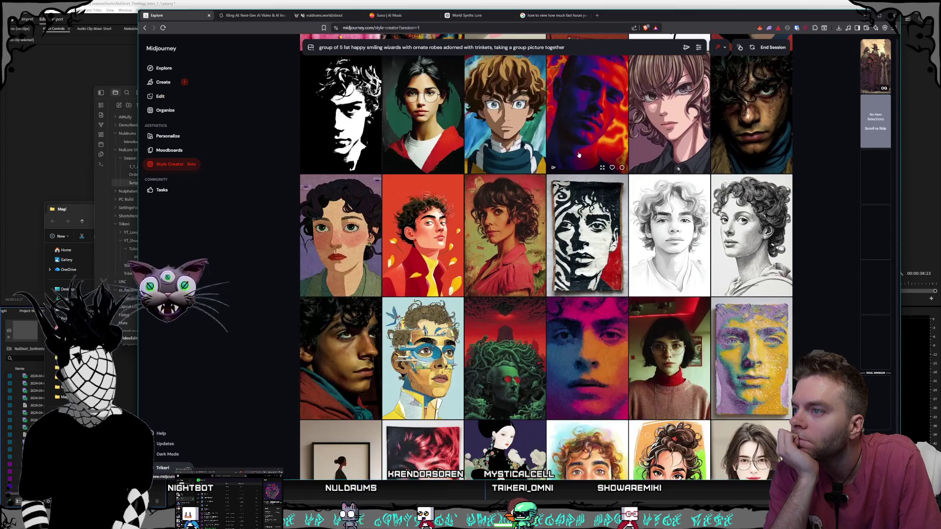
scroll(578, 155, down, 5)
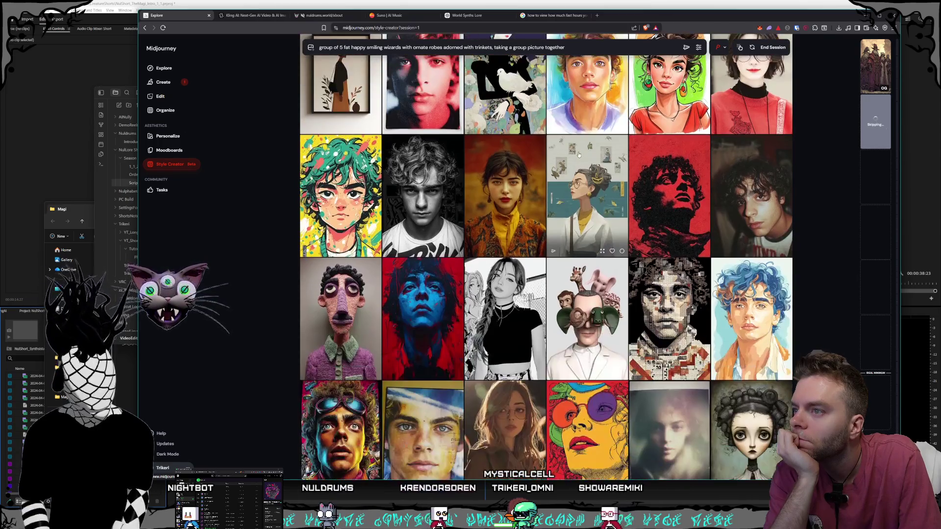
scroll(578, 155, down, 3)
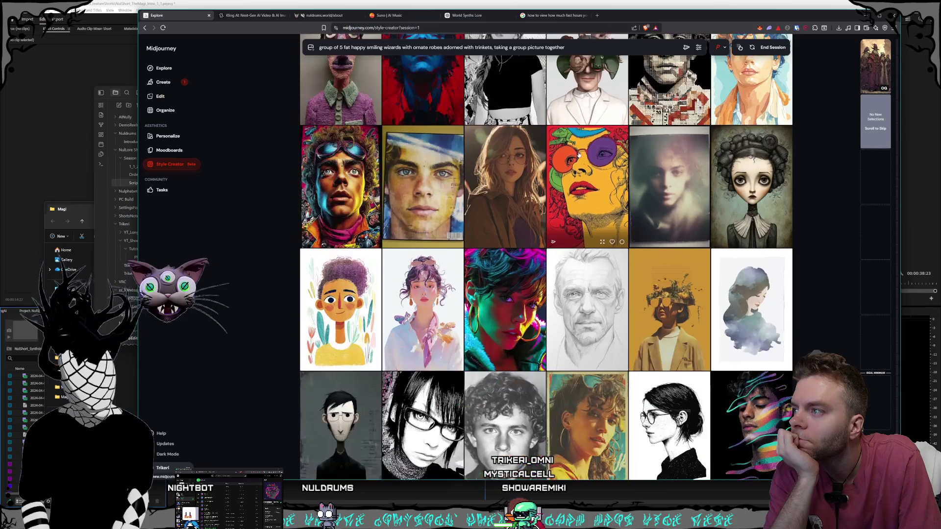
scroll(578, 155, down, 6)
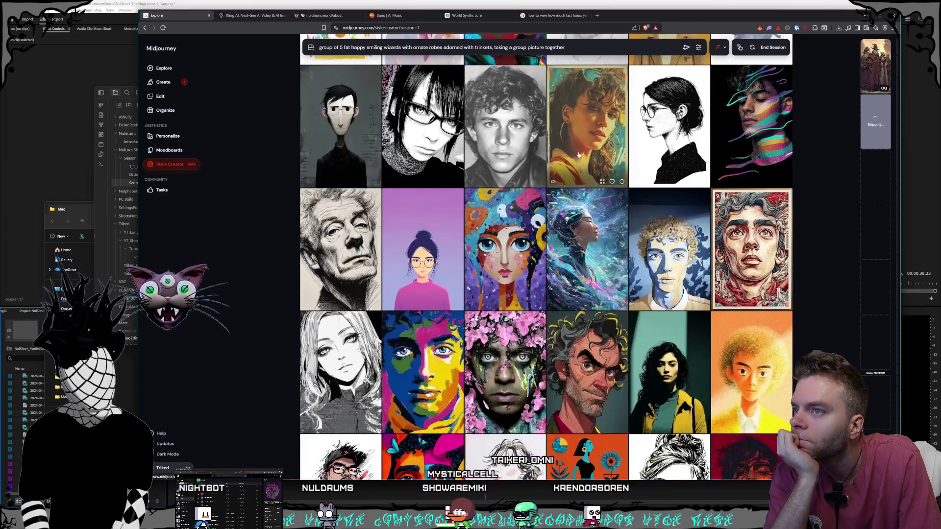
scroll(578, 154, down, 4)
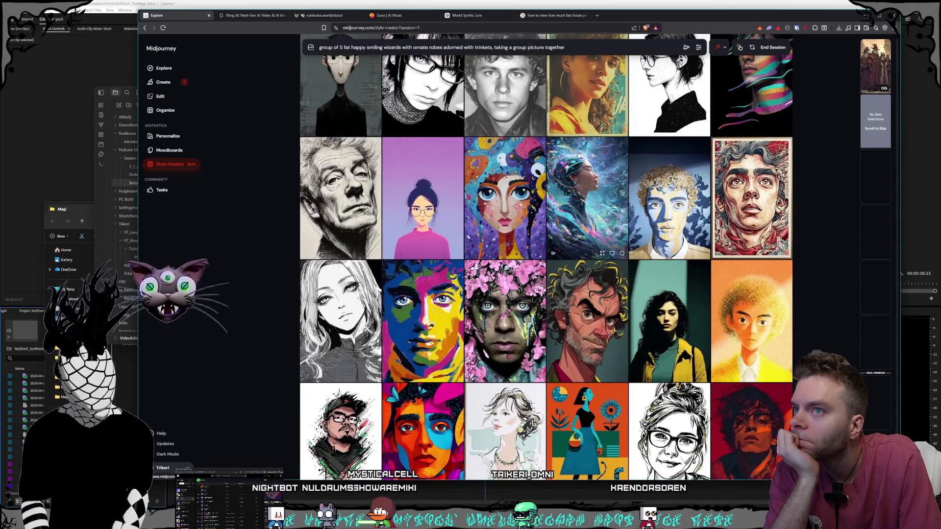
scroll(578, 157, down, 13)
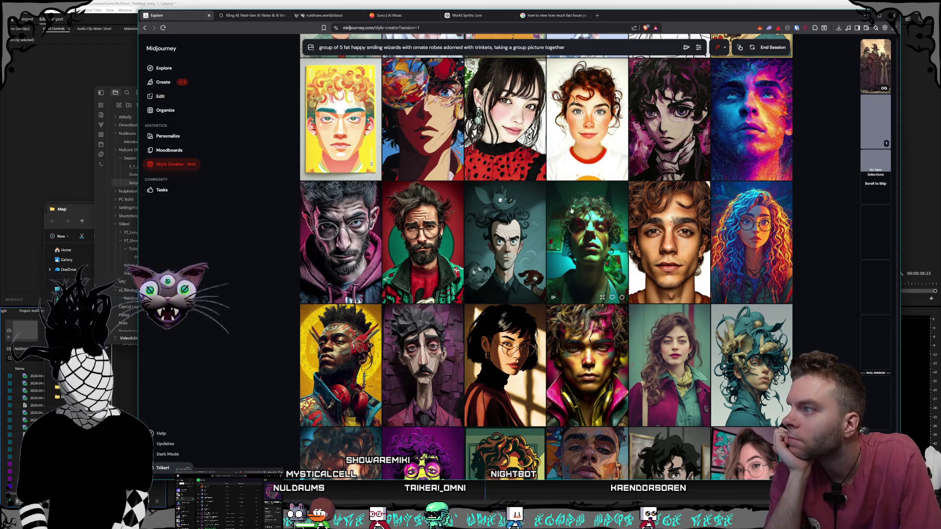
scroll(571, 209, down, 3)
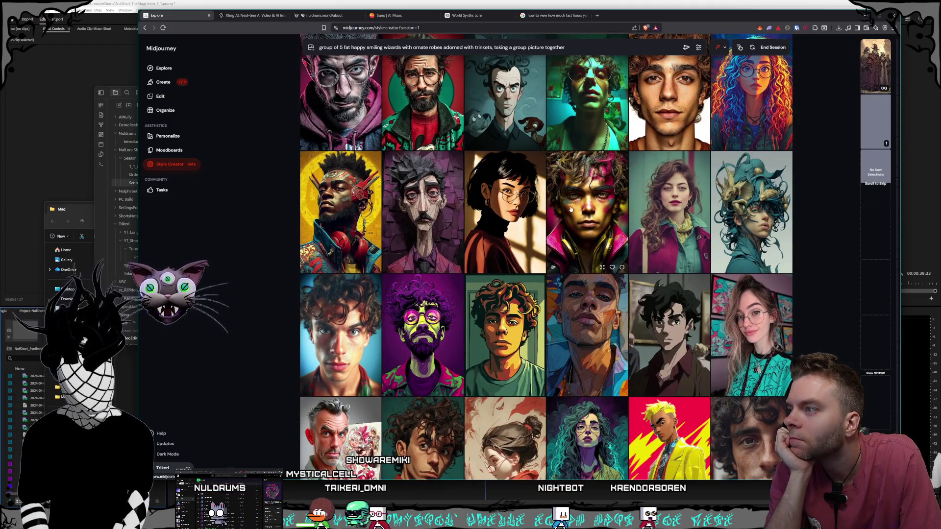
scroll(571, 210, down, 3)
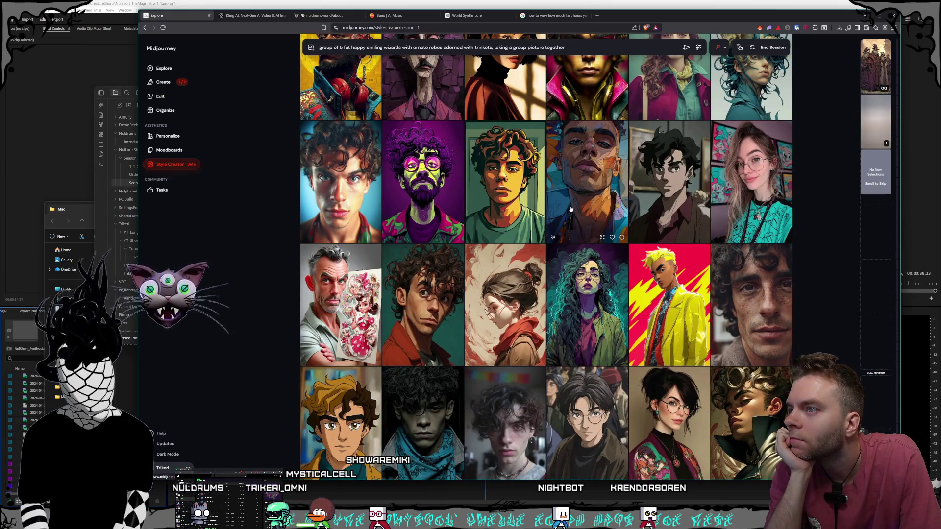
scroll(570, 209, down, 1)
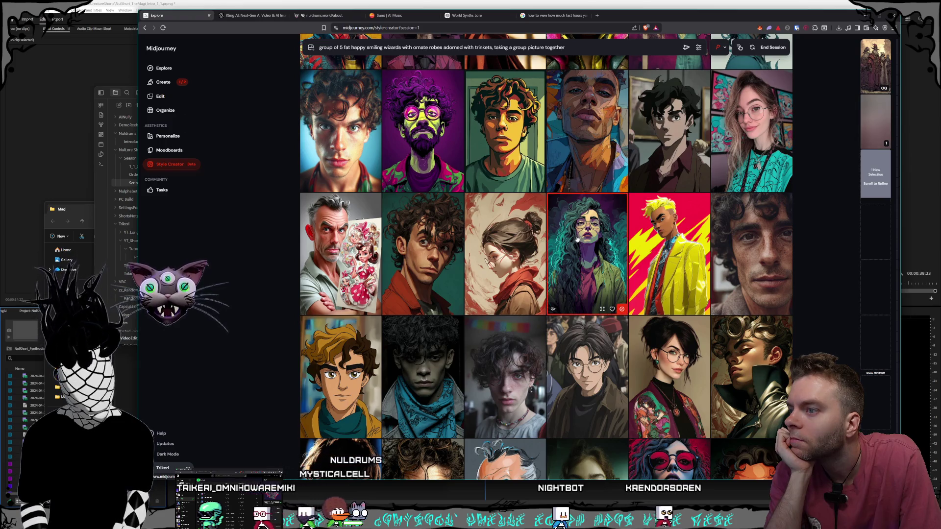
scroll(575, 239, down, 8)
scroll(577, 234, down, 6)
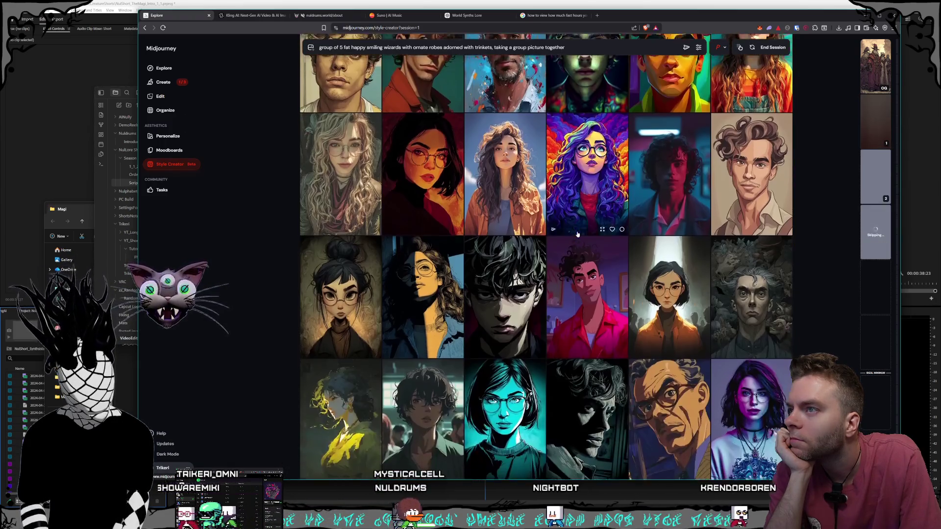
scroll(577, 235, down, 5)
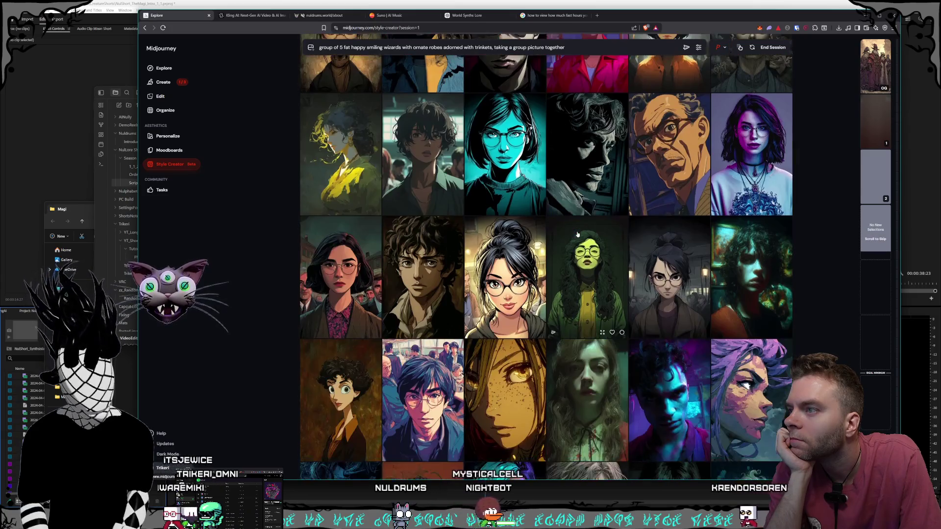
scroll(577, 234, down, 6)
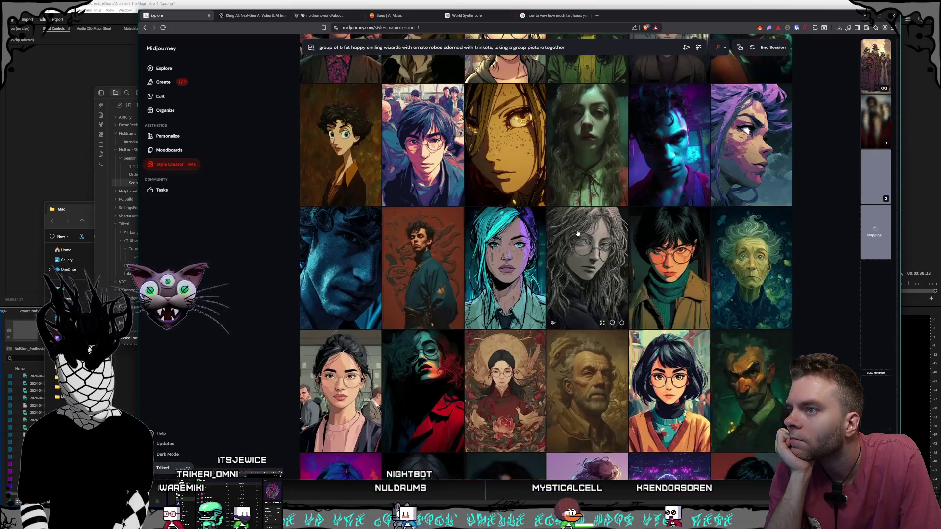
scroll(577, 234, down, 2)
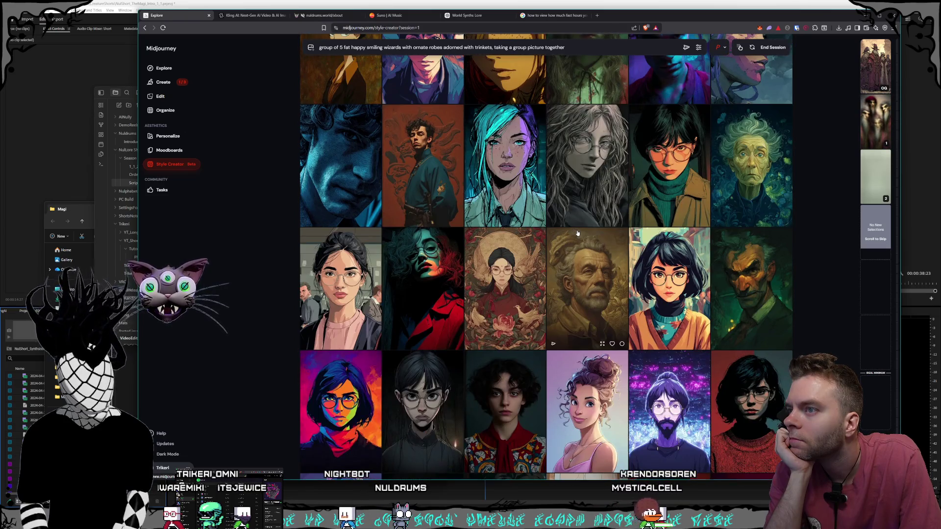
scroll(577, 233, down, 2)
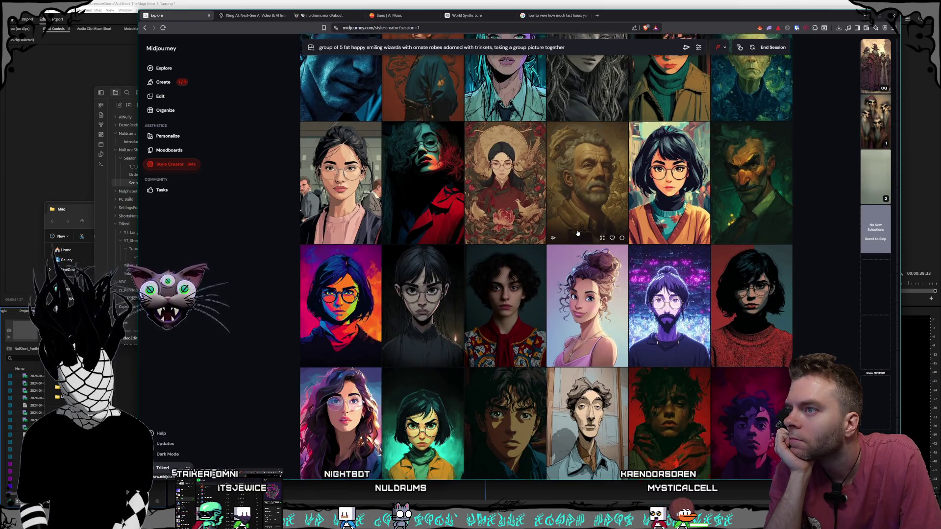
scroll(577, 234, down, 2)
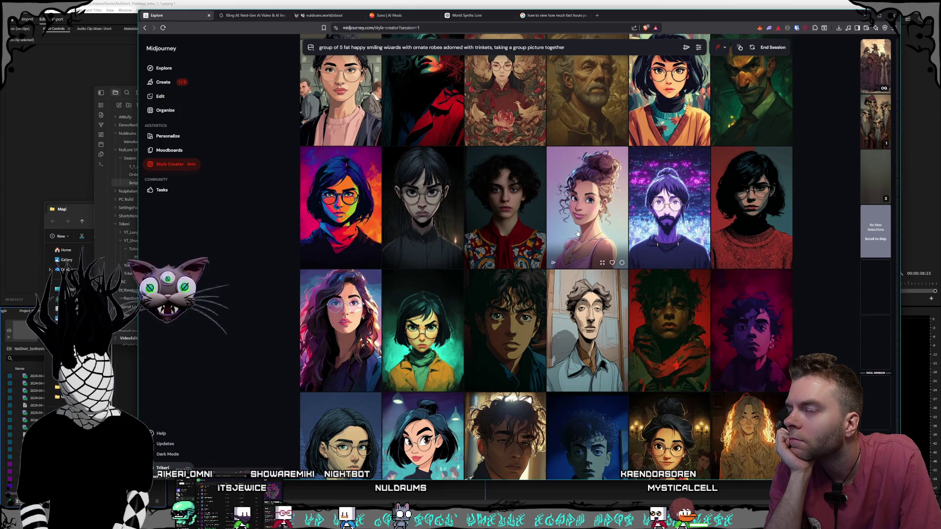
scroll(577, 233, down, 2)
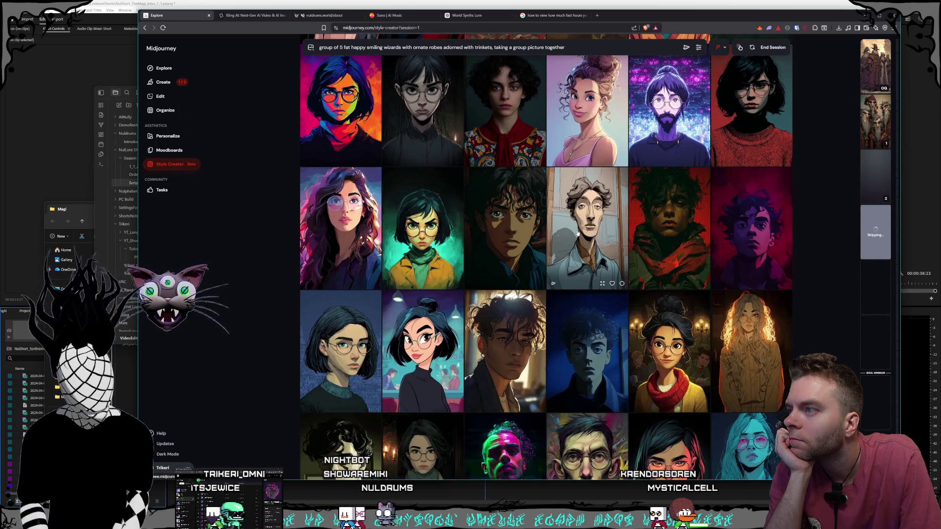
scroll(577, 233, down, 2)
scroll(577, 234, down, 2)
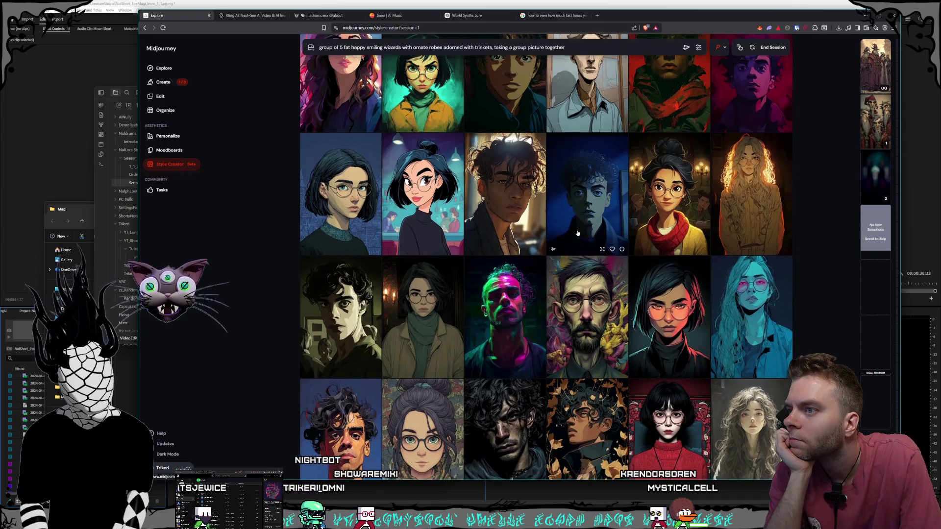
scroll(577, 234, down, 4)
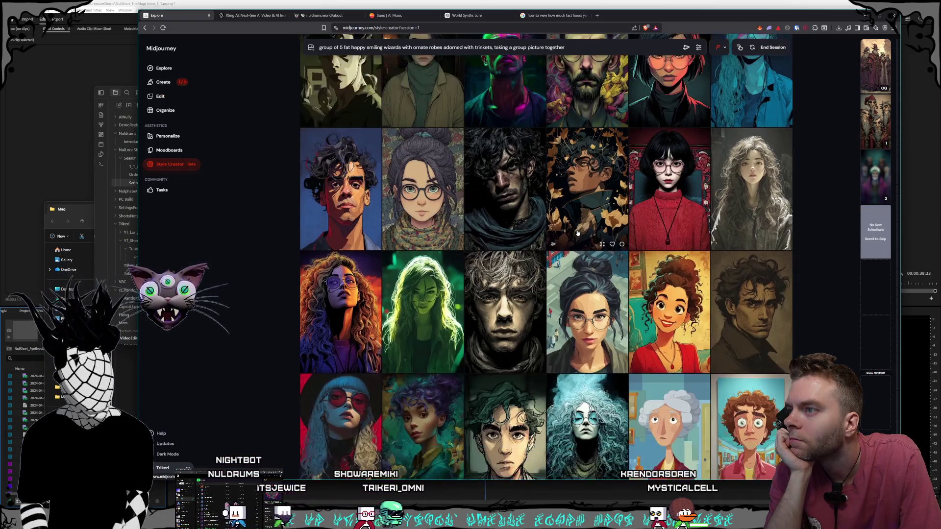
scroll(577, 233, down, 2)
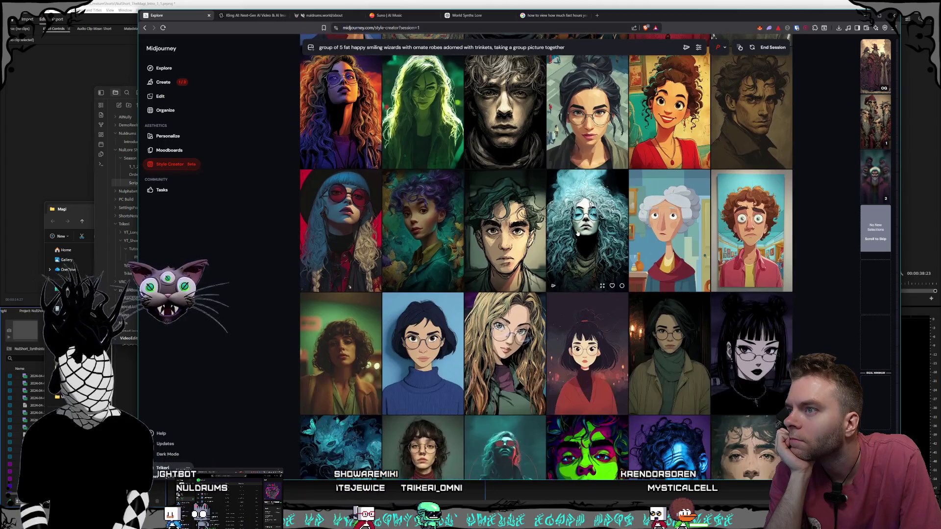
scroll(577, 233, down, 2)
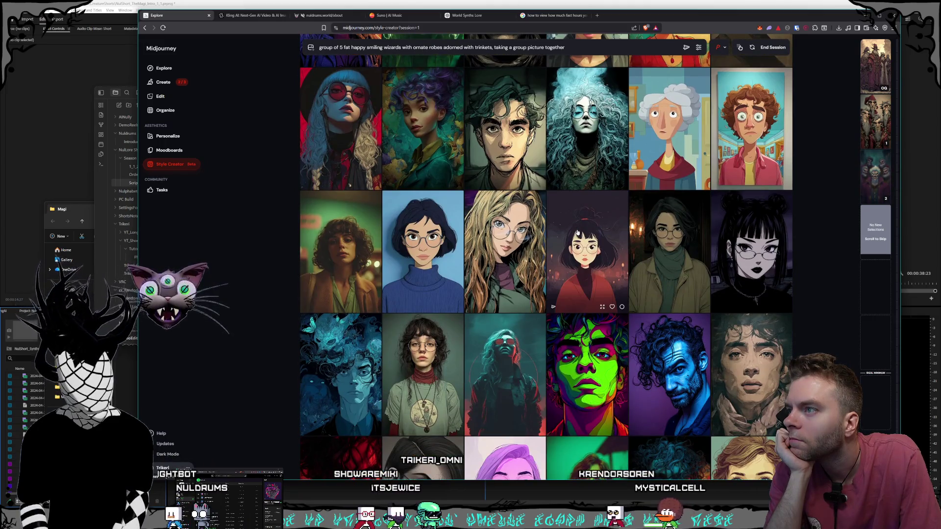
scroll(577, 233, down, 3)
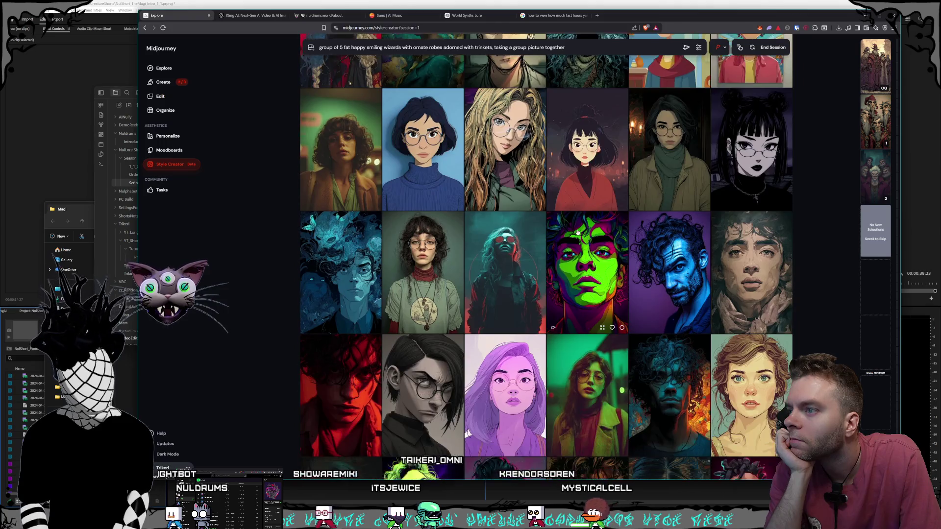
scroll(577, 233, down, 1)
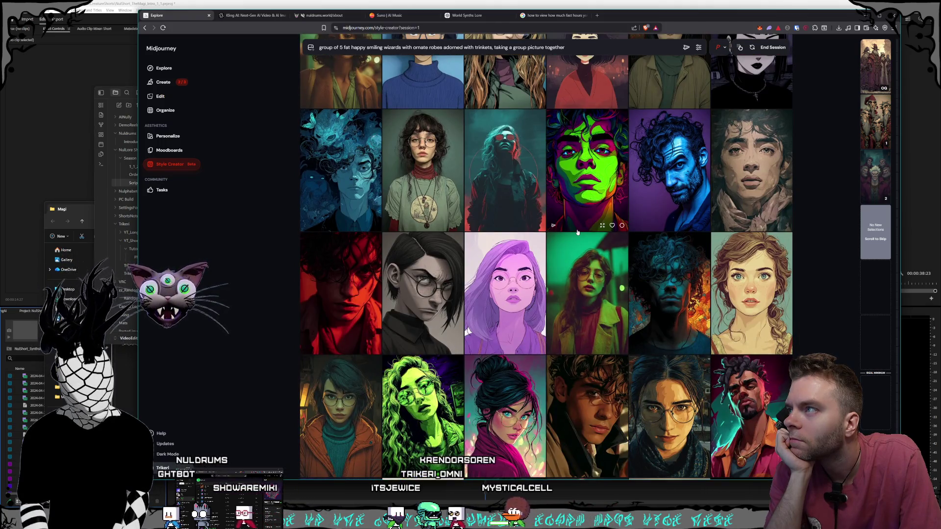
scroll(578, 233, down, 2)
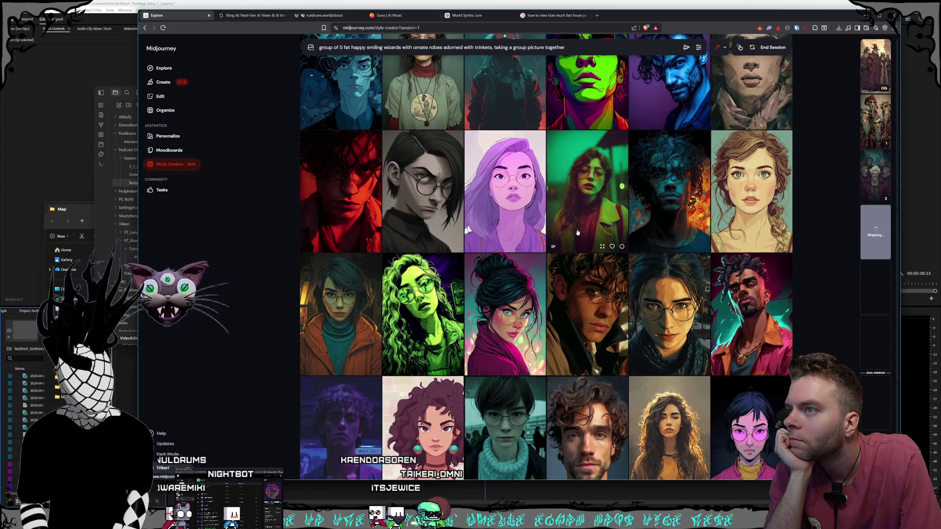
scroll(577, 232, down, 2)
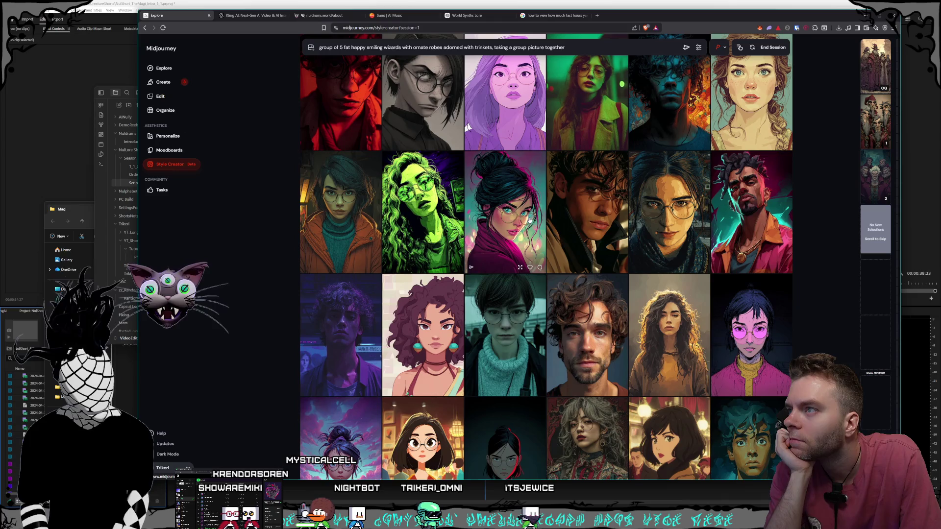
scroll(526, 221, down, 8)
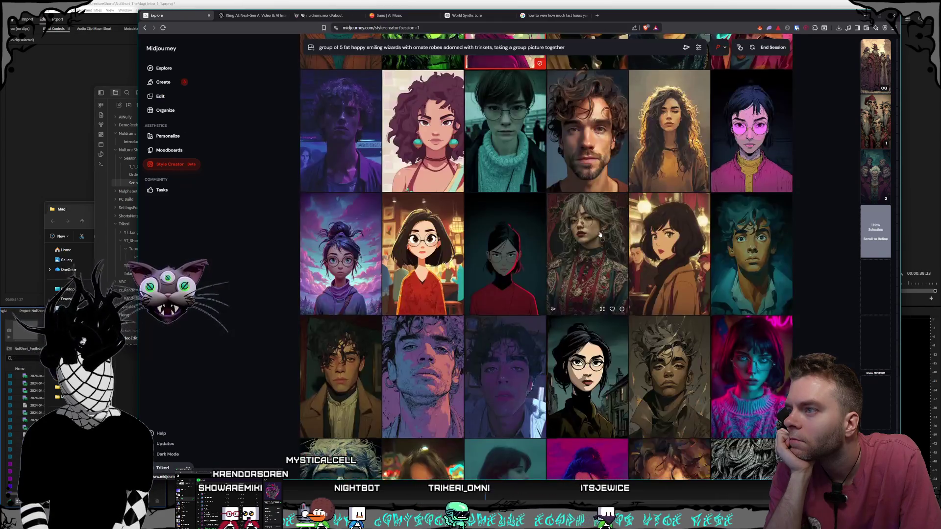
scroll(599, 234, down, 4)
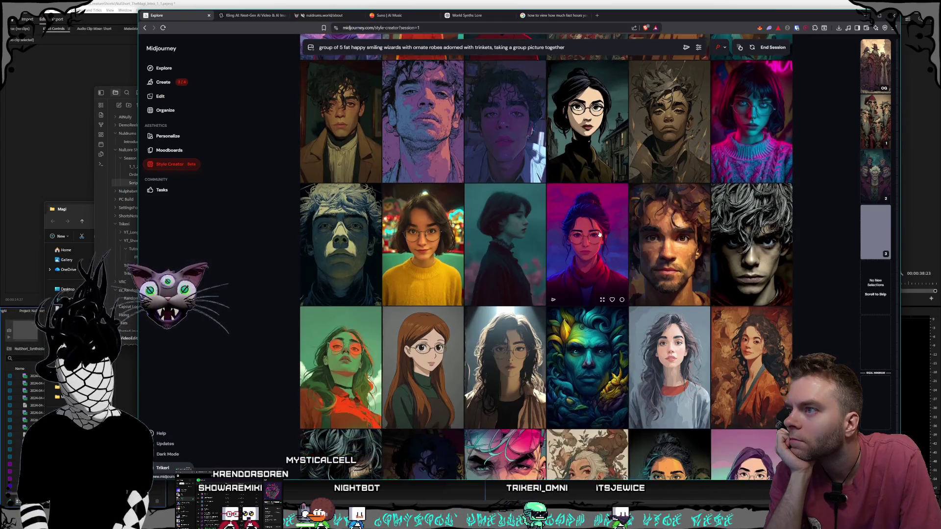
scroll(598, 235, down, 3)
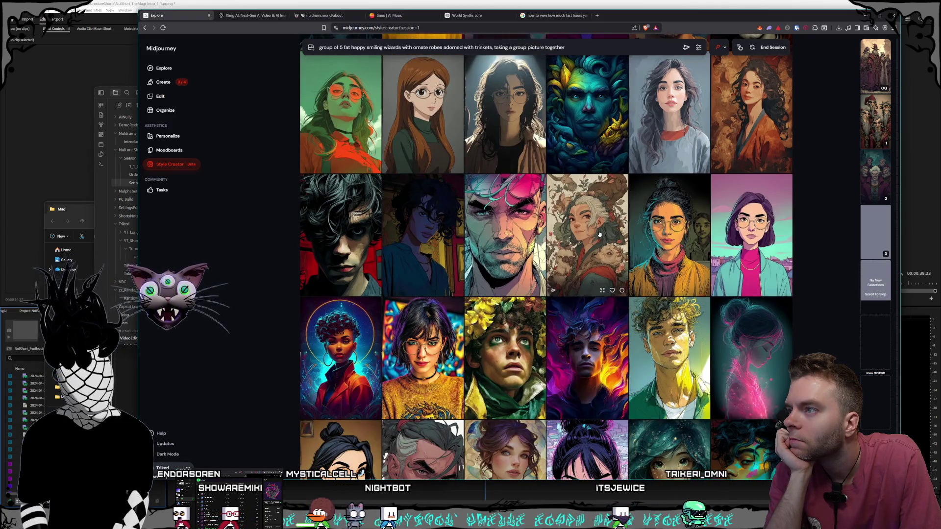
scroll(599, 234, down, 1)
scroll(598, 234, down, 3)
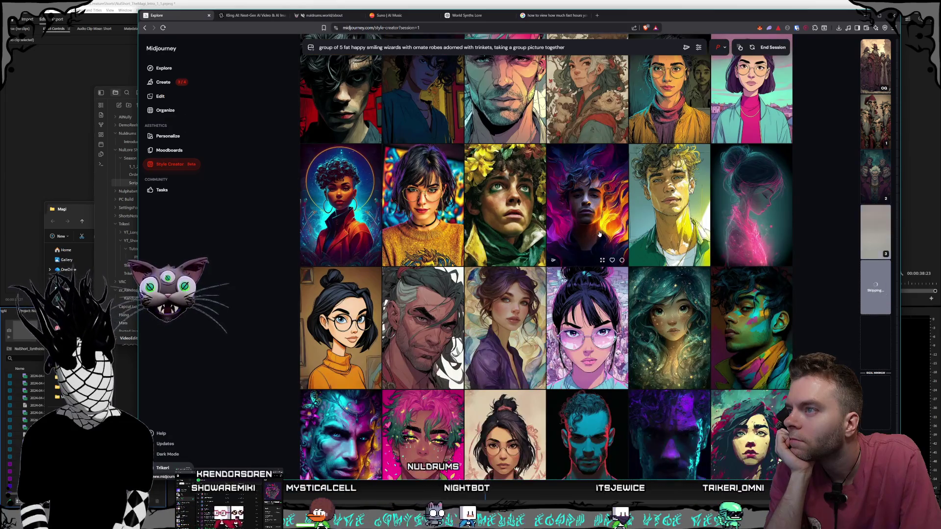
scroll(599, 234, down, 3)
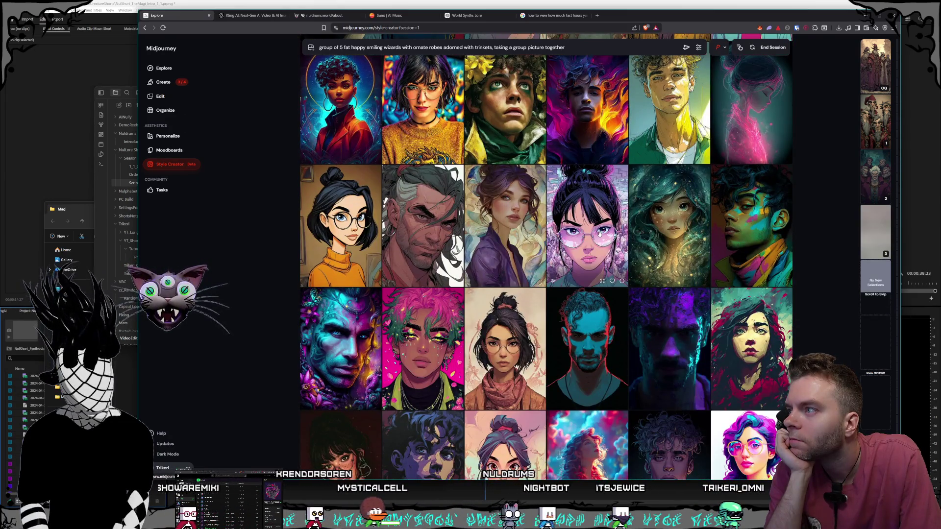
scroll(599, 234, down, 9)
scroll(604, 238, down, 15)
scroll(604, 239, down, 15)
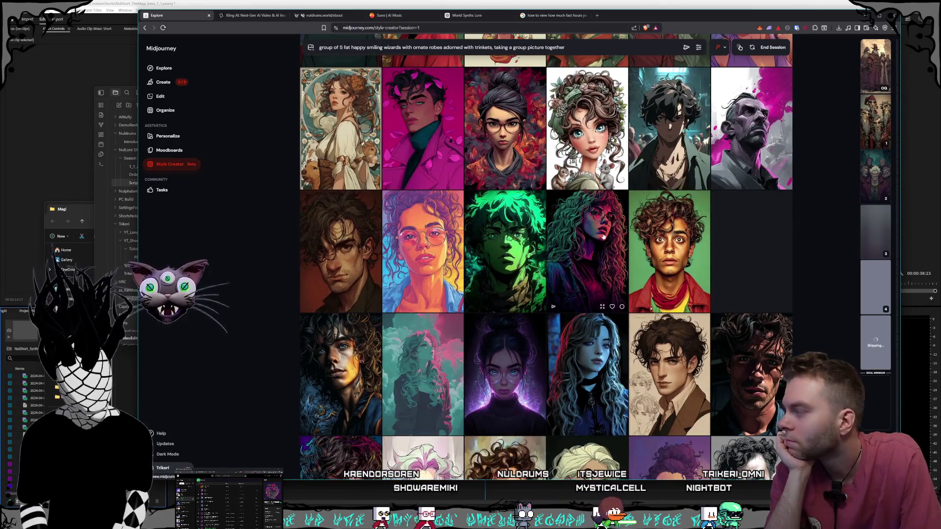
scroll(603, 236, down, 1)
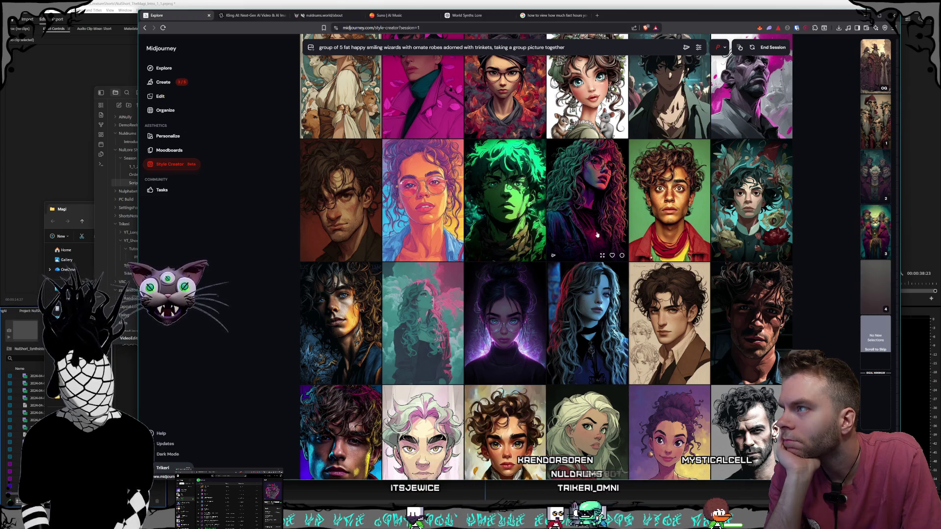
scroll(597, 235, down, 2)
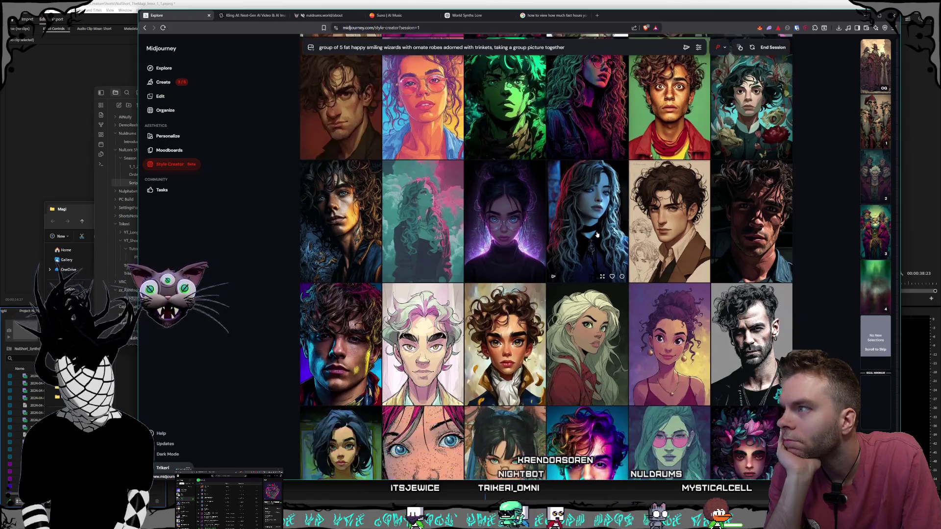
scroll(597, 235, down, 1)
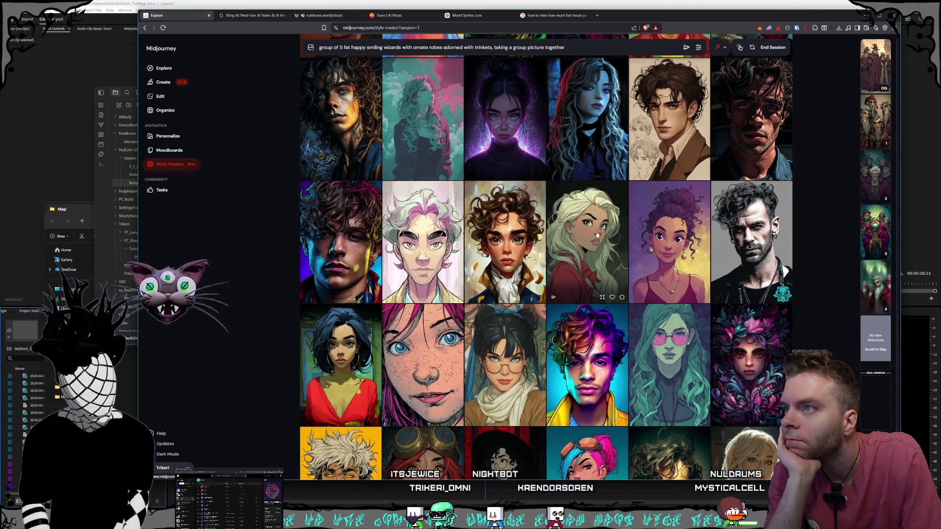
scroll(597, 236, down, 1)
scroll(597, 235, down, 1)
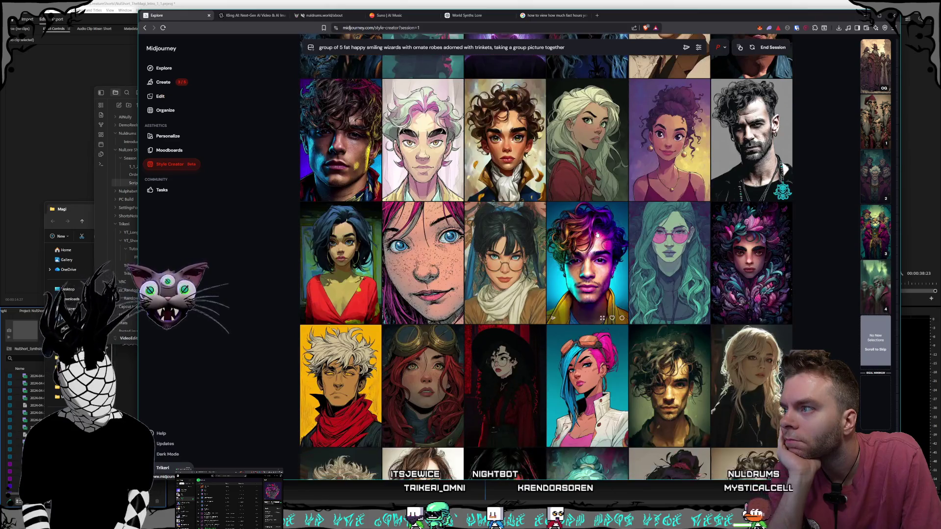
scroll(597, 236, down, 2)
scroll(597, 235, down, 2)
scroll(586, 233, down, 3)
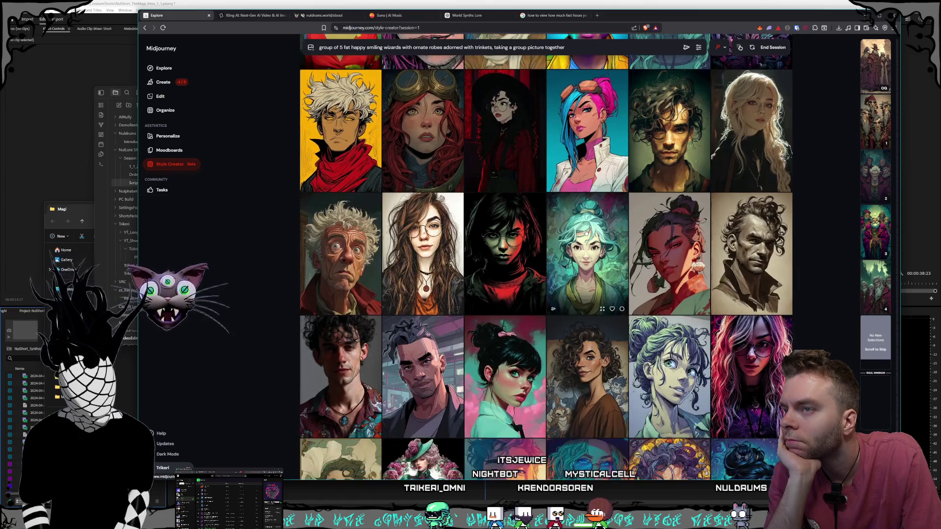
scroll(569, 230, down, 5)
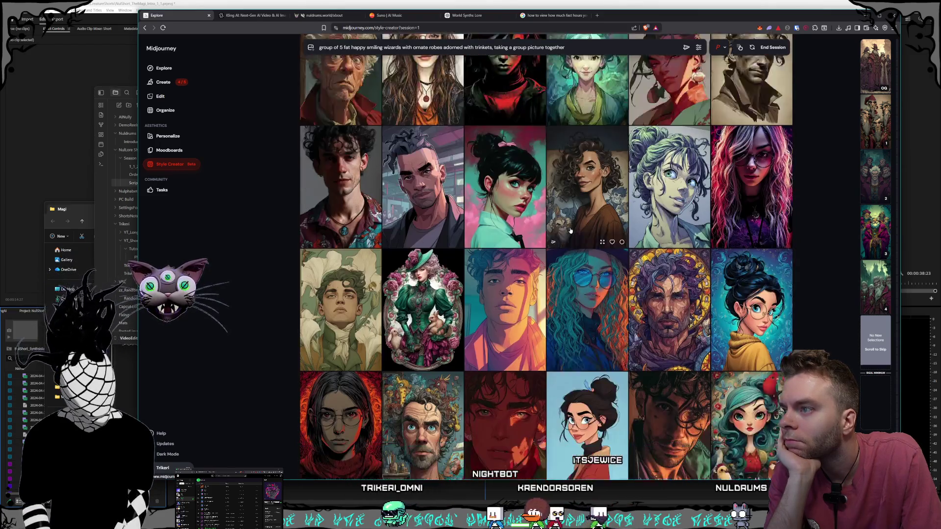
scroll(571, 231, down, 3)
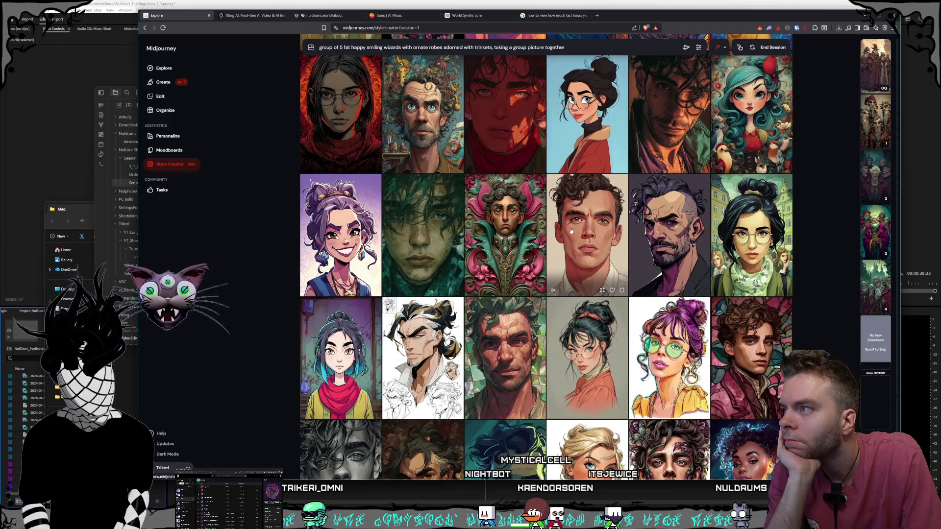
scroll(571, 230, down, 2)
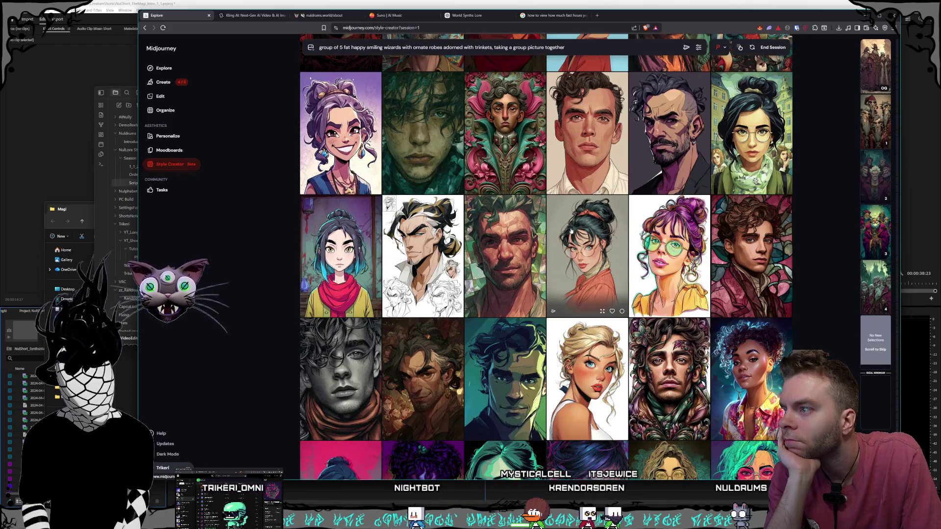
scroll(570, 231, down, 1)
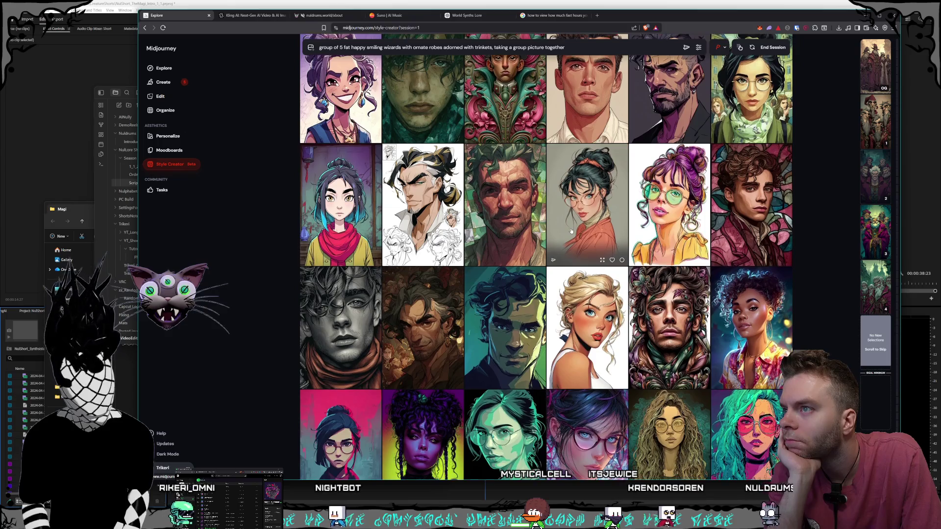
scroll(571, 231, down, 7)
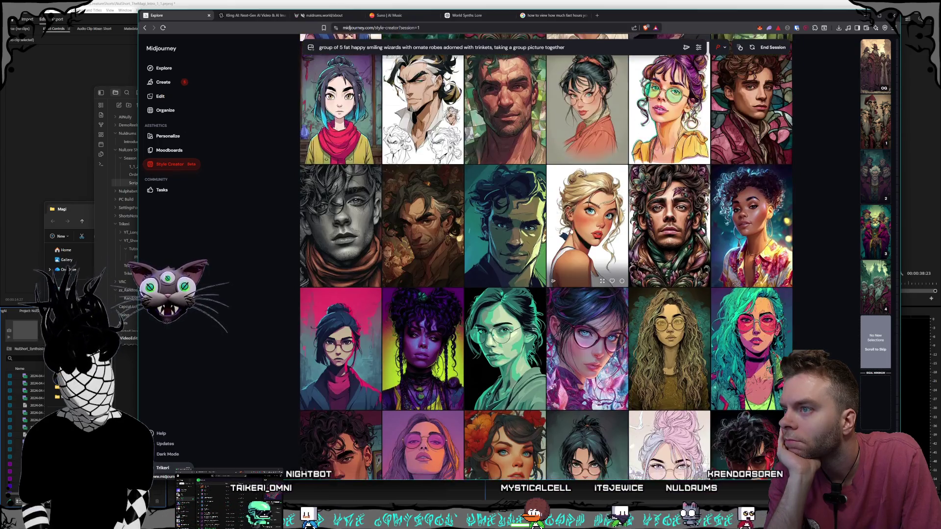
scroll(571, 231, down, 4)
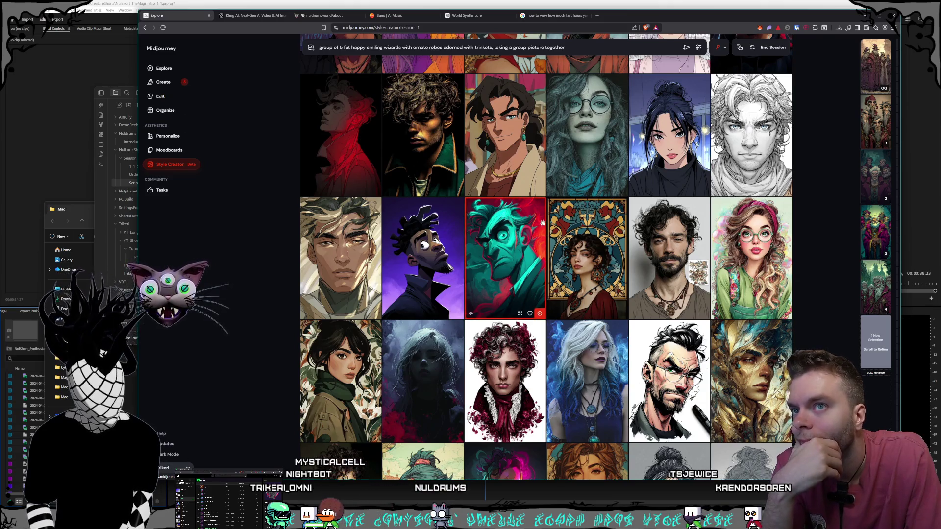
scroll(539, 224, down, 7)
scroll(558, 227, down, 4)
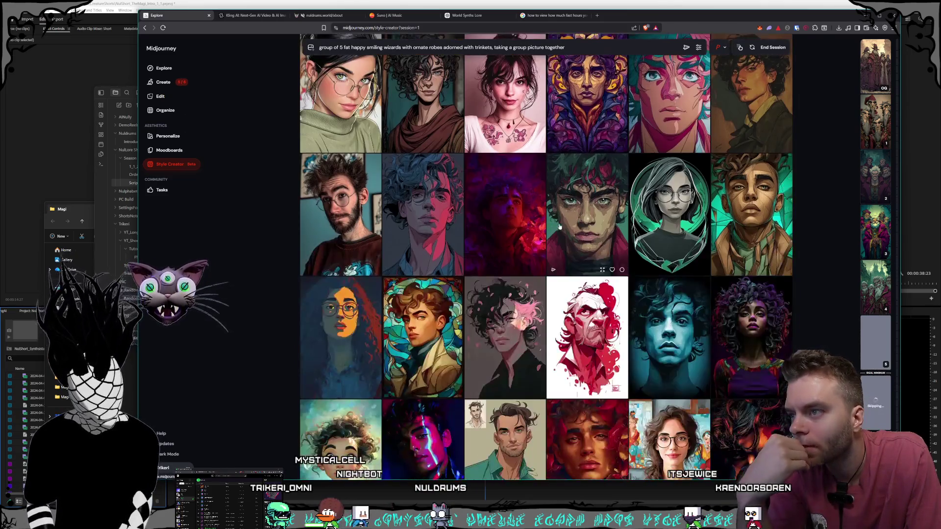
scroll(558, 227, down, 3)
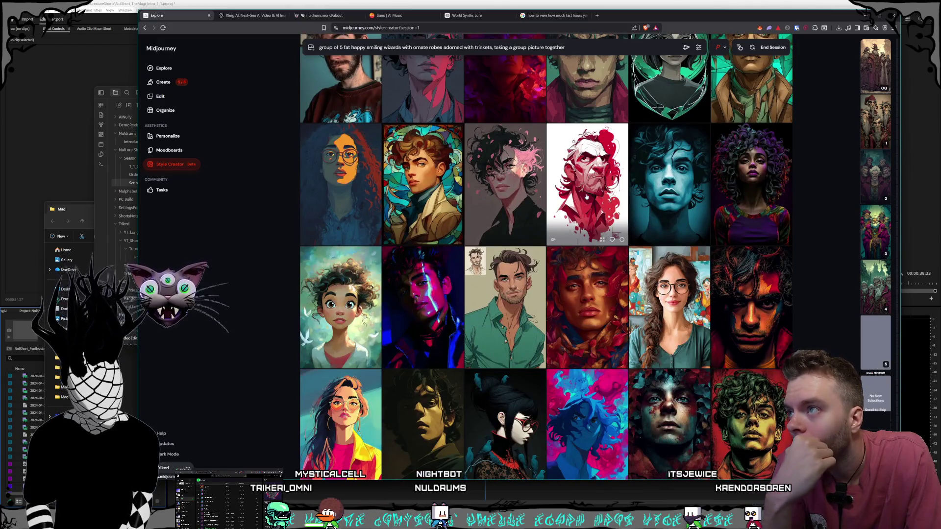
scroll(549, 216, down, 2)
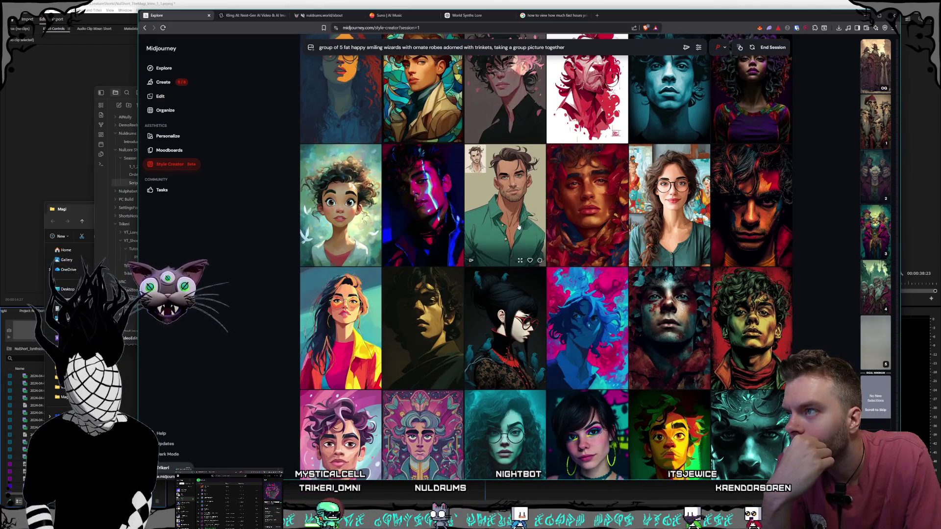
scroll(519, 227, down, 2)
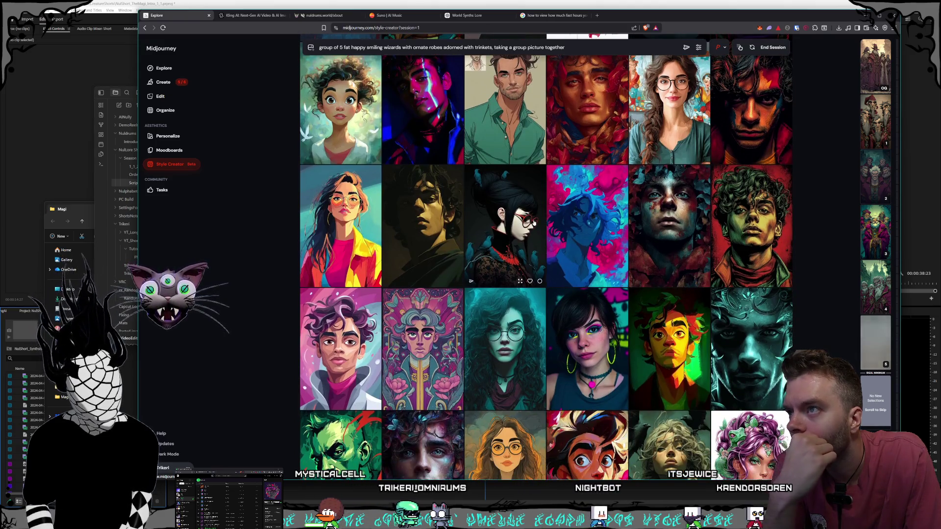
scroll(534, 223, down, 5)
scroll(590, 232, down, 10)
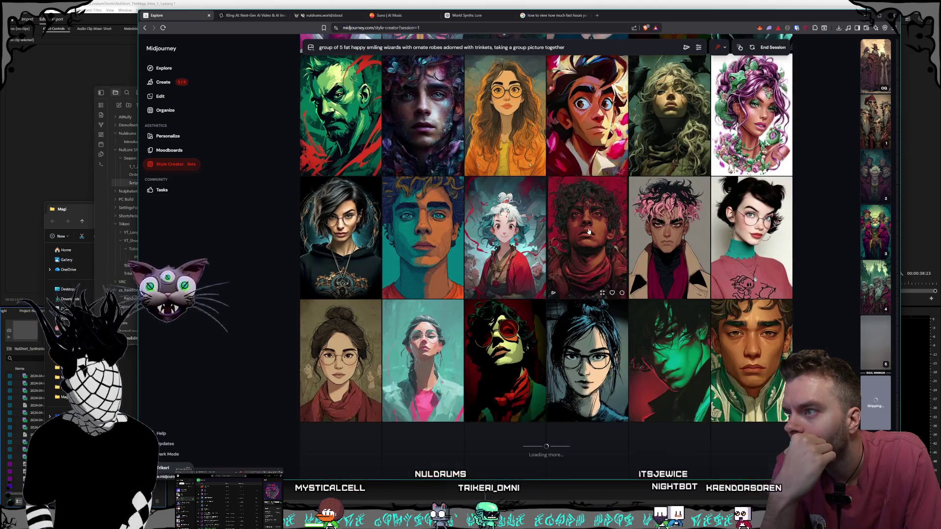
scroll(588, 232, down, 3)
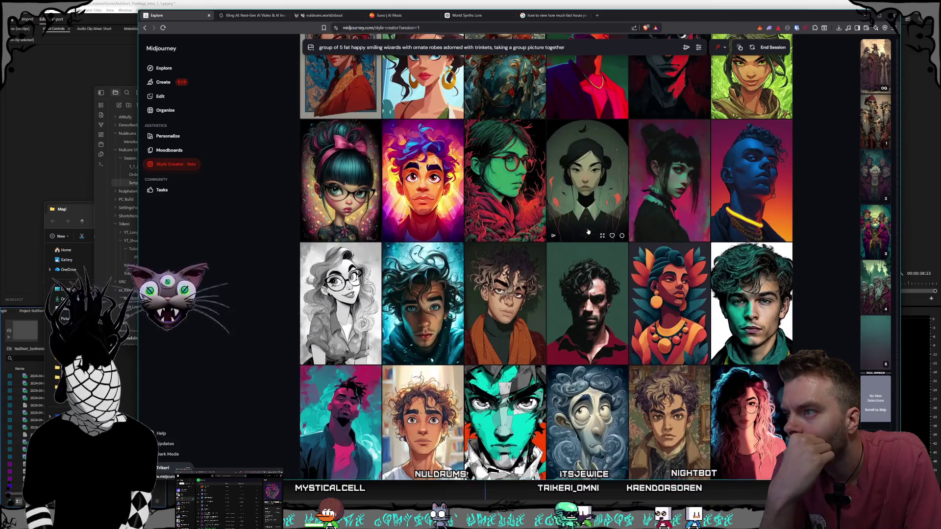
scroll(588, 231, down, 5)
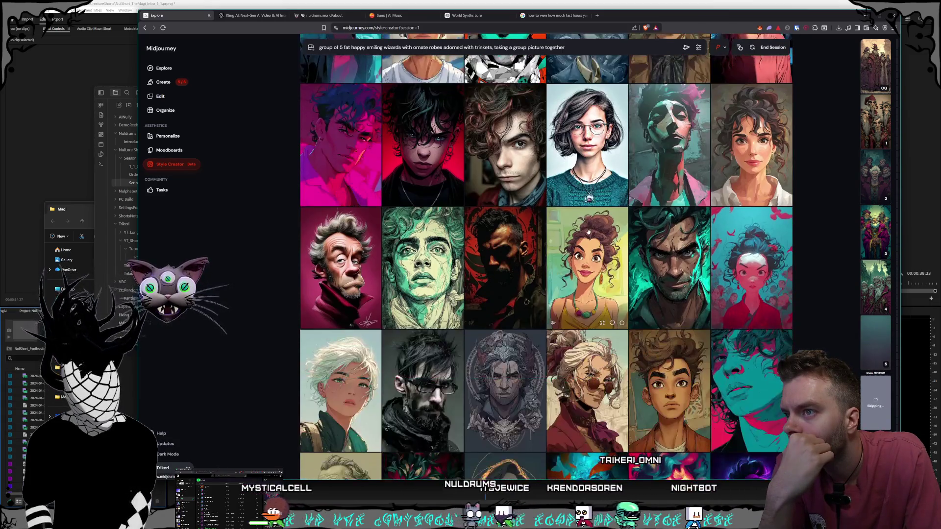
scroll(588, 232, down, 2)
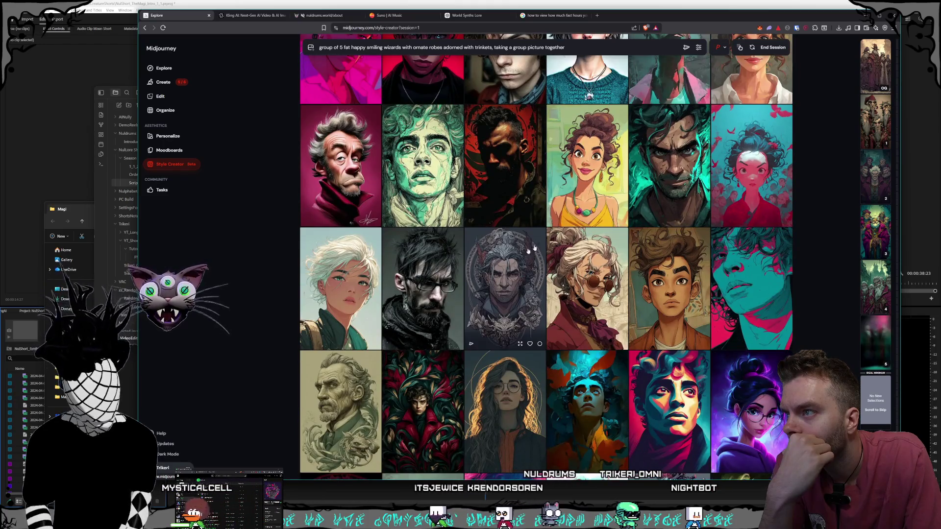
scroll(494, 275, down, 12)
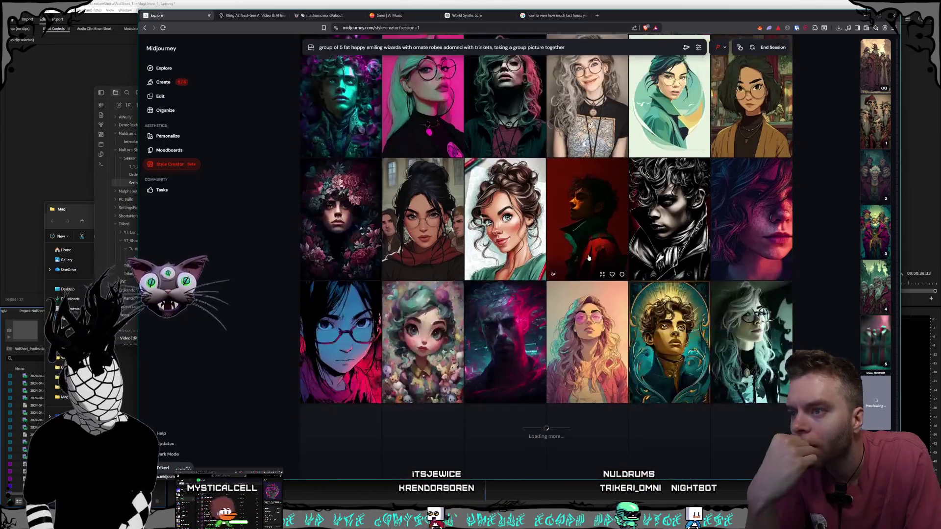
scroll(589, 255, down, 4)
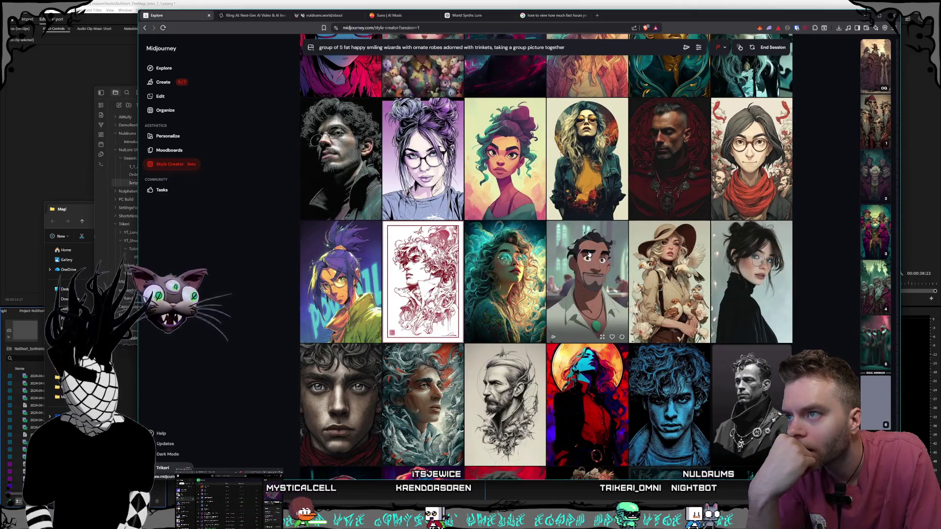
scroll(588, 253, down, 1)
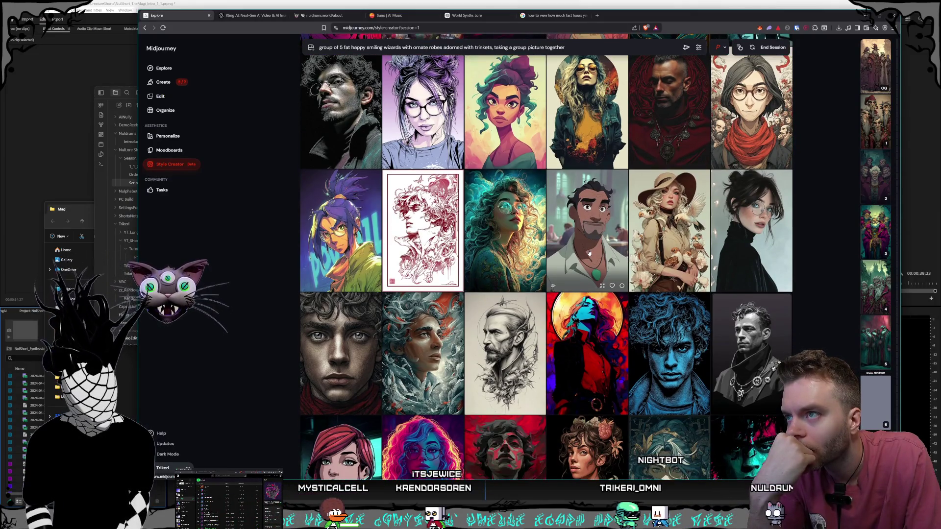
scroll(589, 252, down, 2)
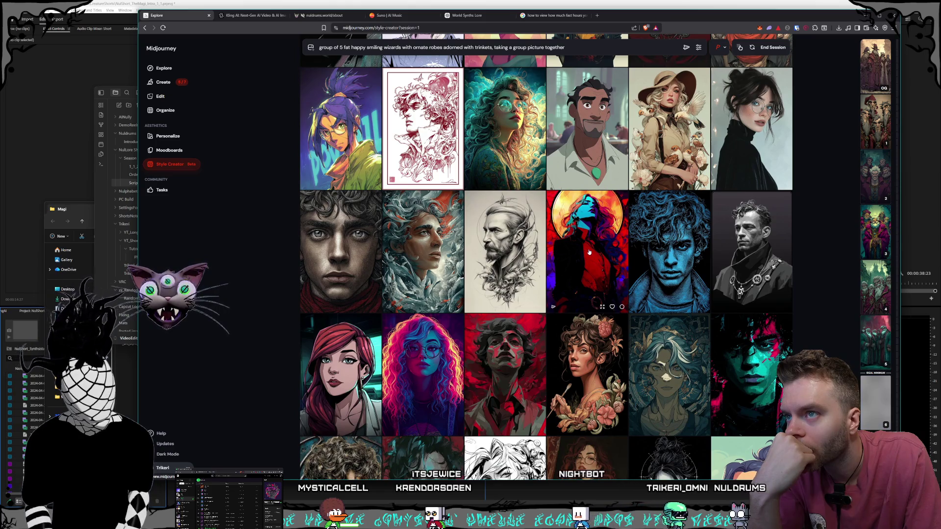
scroll(588, 252, down, 4)
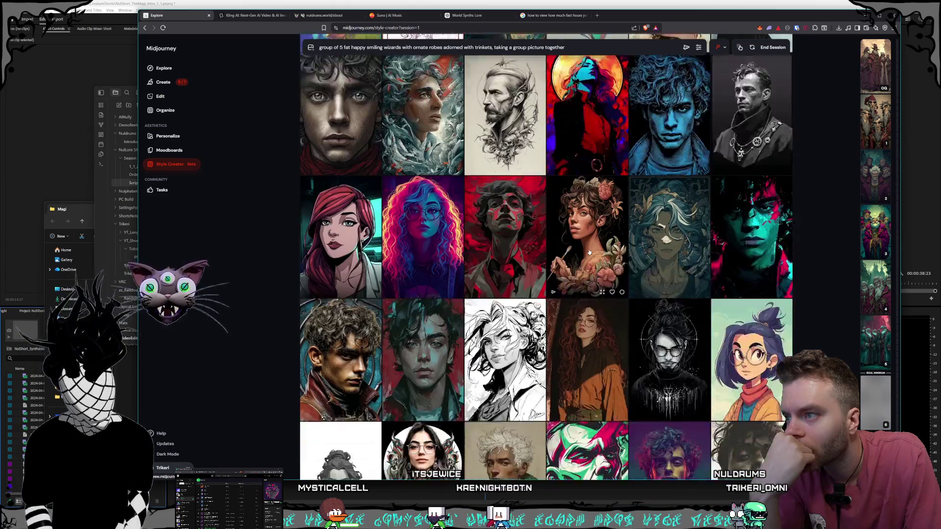
scroll(589, 252, down, 3)
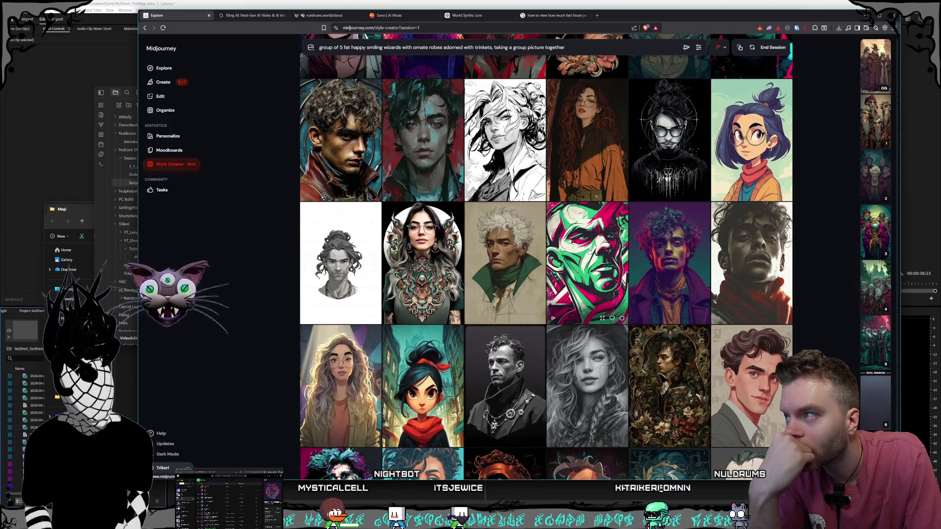
scroll(589, 251, down, 5)
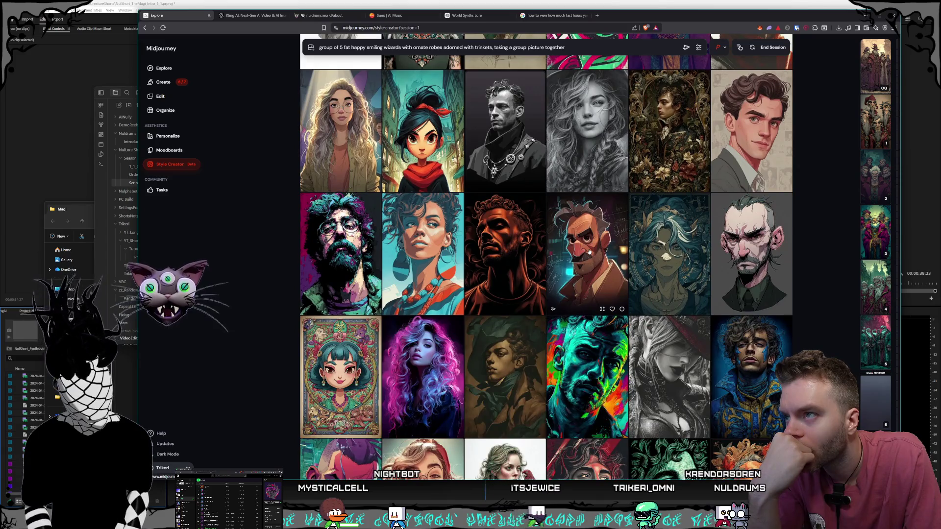
scroll(589, 252, down, 3)
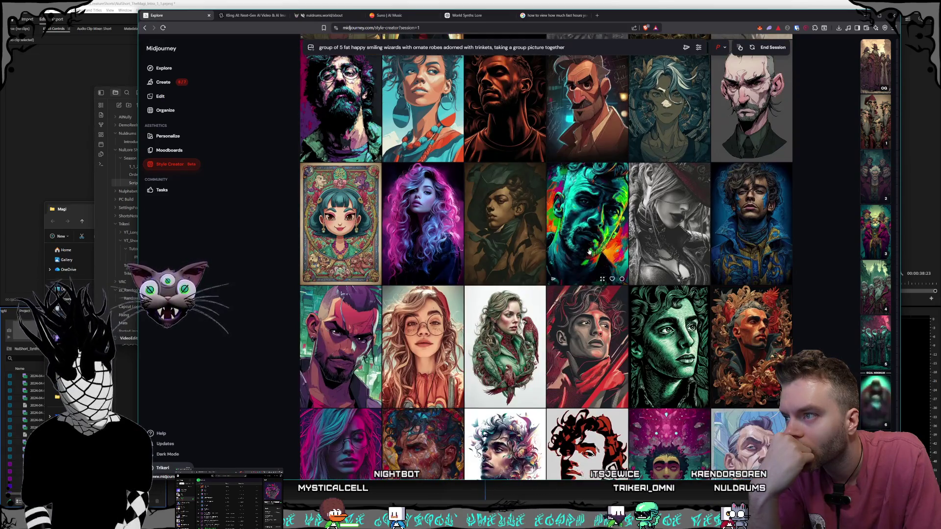
scroll(588, 252, down, 4)
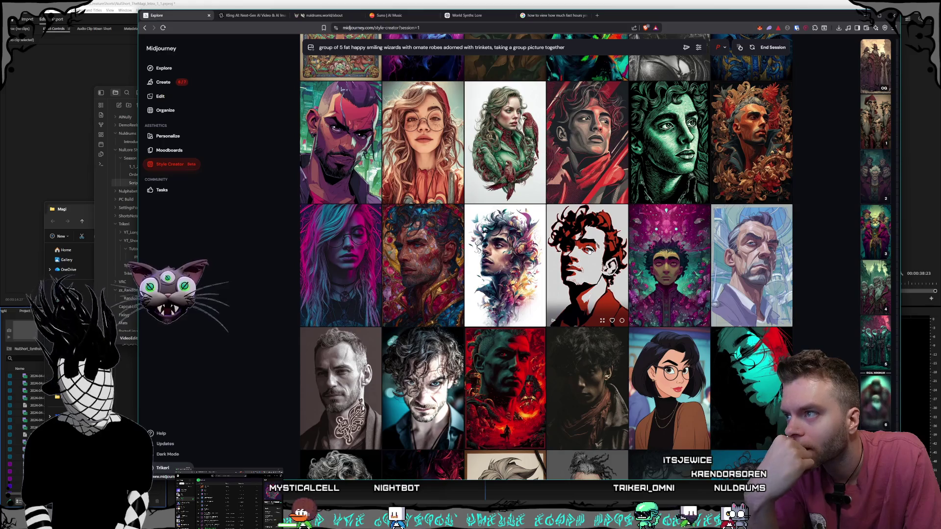
scroll(589, 252, down, 2)
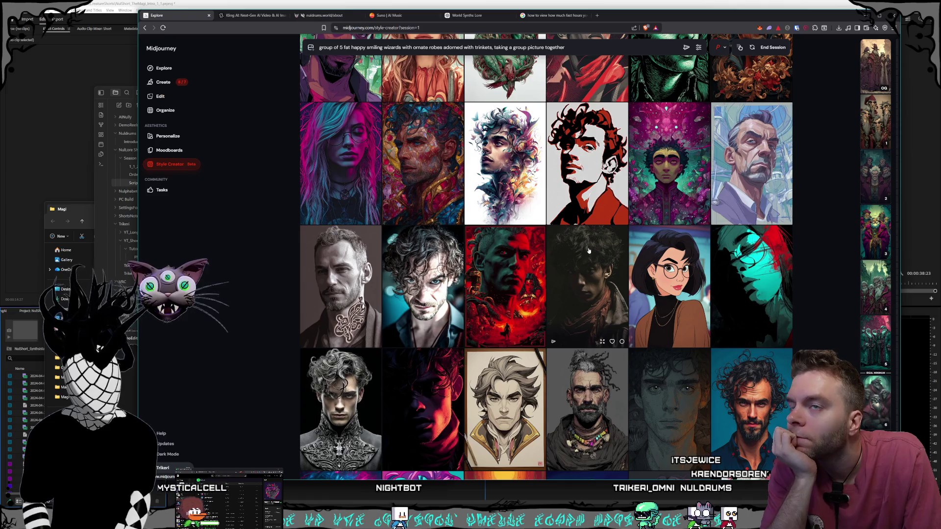
scroll(588, 251, down, 3)
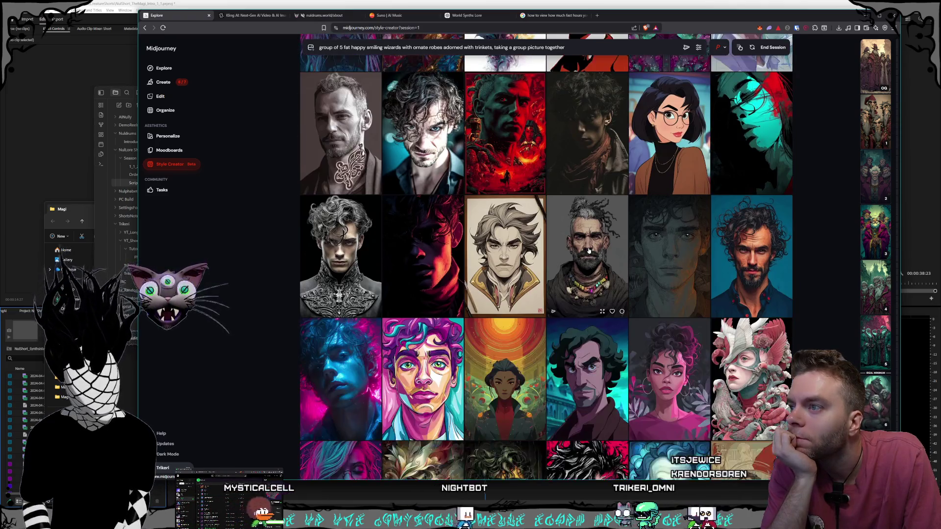
scroll(589, 251, down, 4)
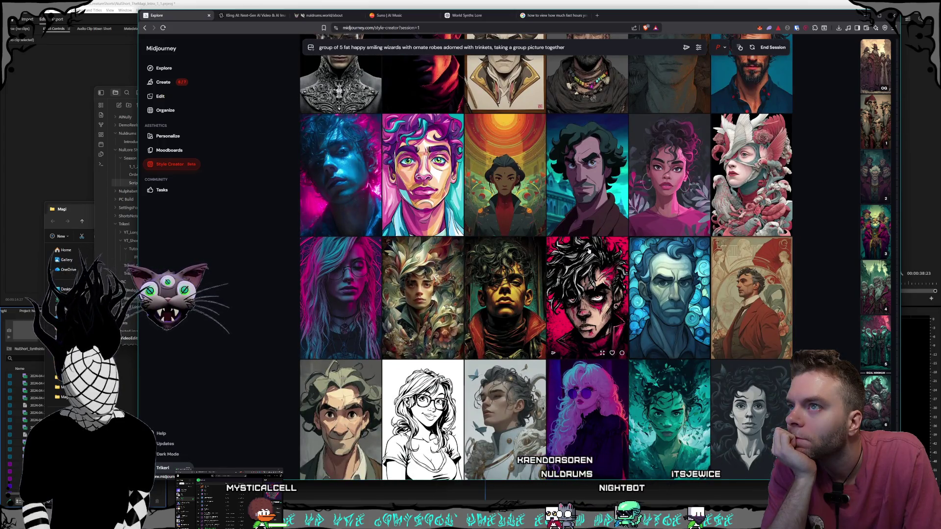
scroll(588, 251, down, 2)
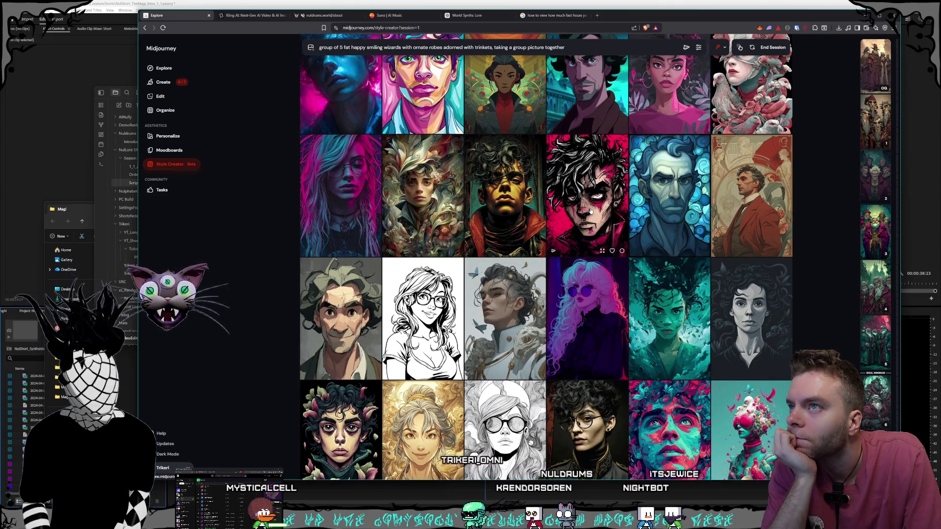
scroll(590, 212, down, 1)
scroll(590, 211, down, 2)
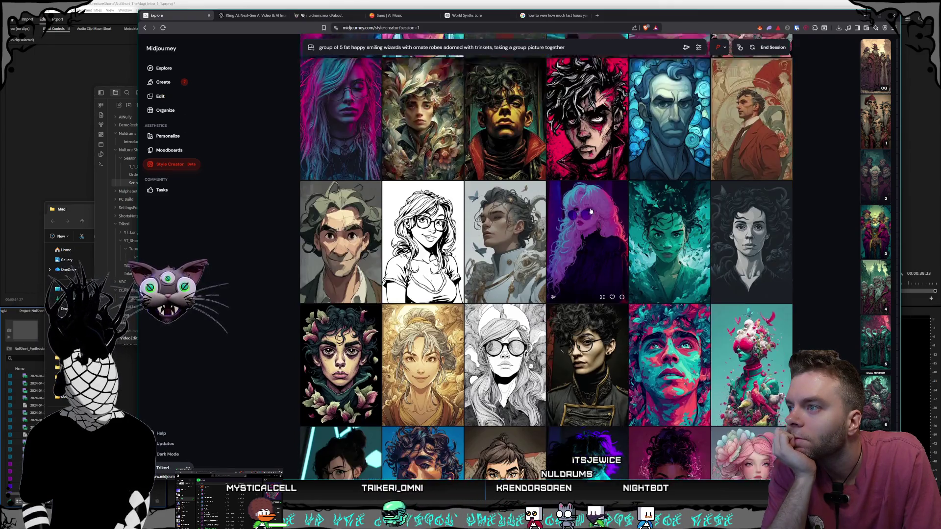
scroll(591, 211, down, 7)
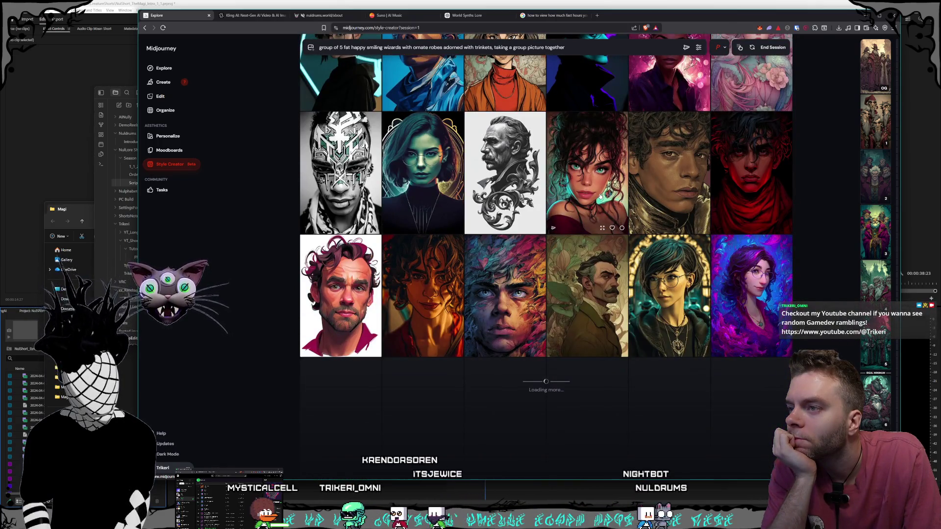
scroll(601, 196, down, 4)
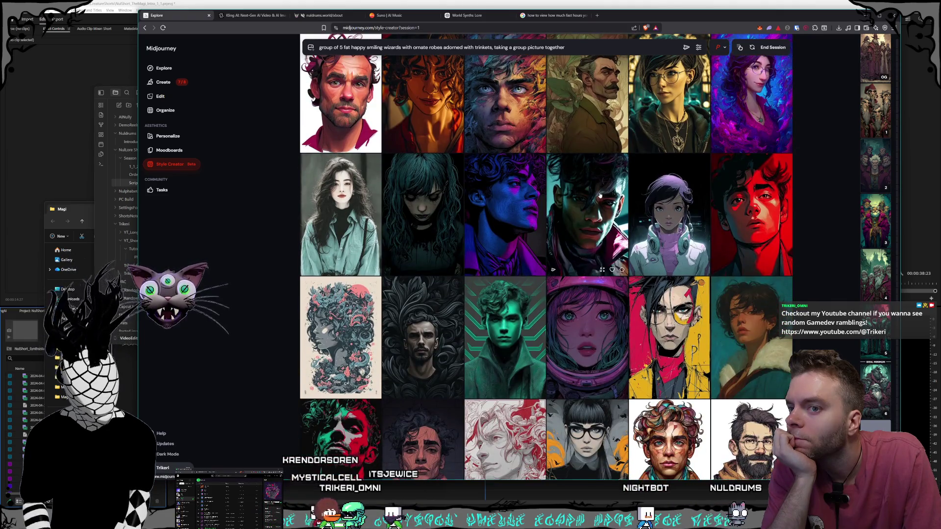
click(773, 48)
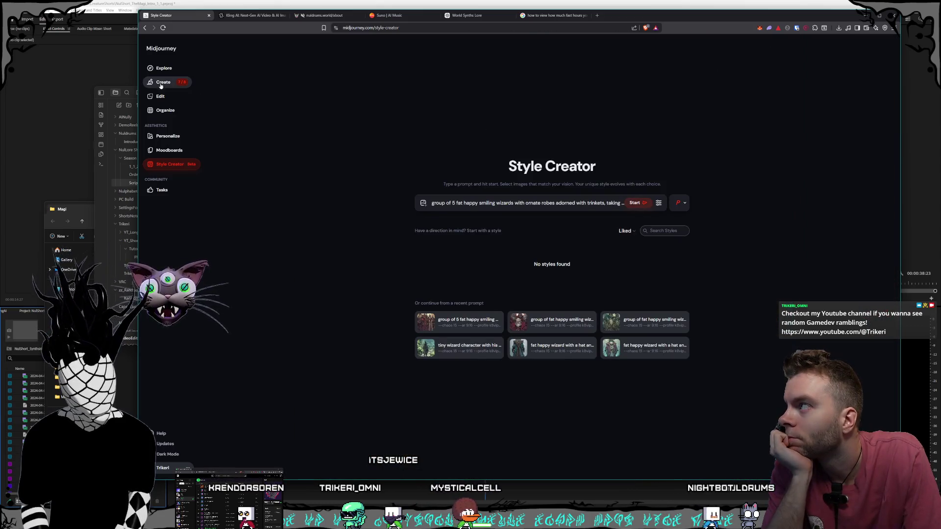
- Open the Create feed and scroll through today's wizard group portraits, then back to the top
click(161, 84)
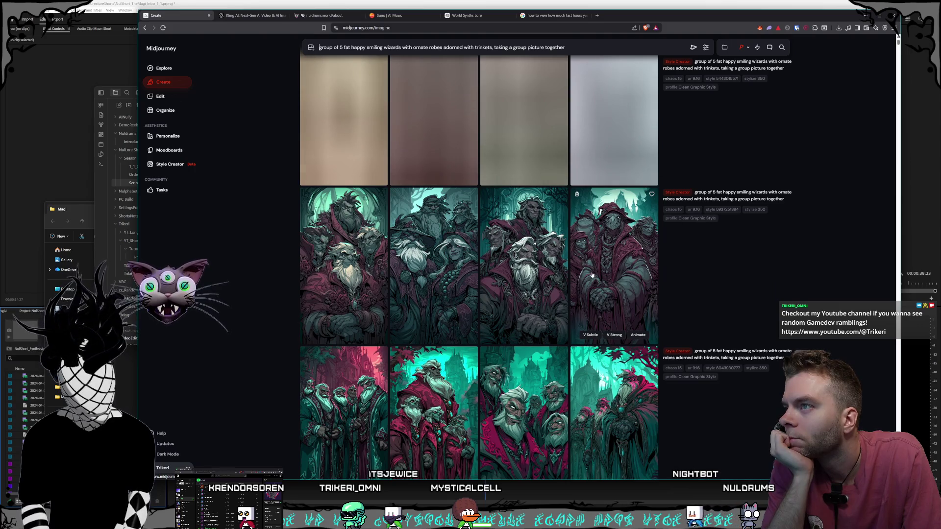
scroll(592, 275, down, 2)
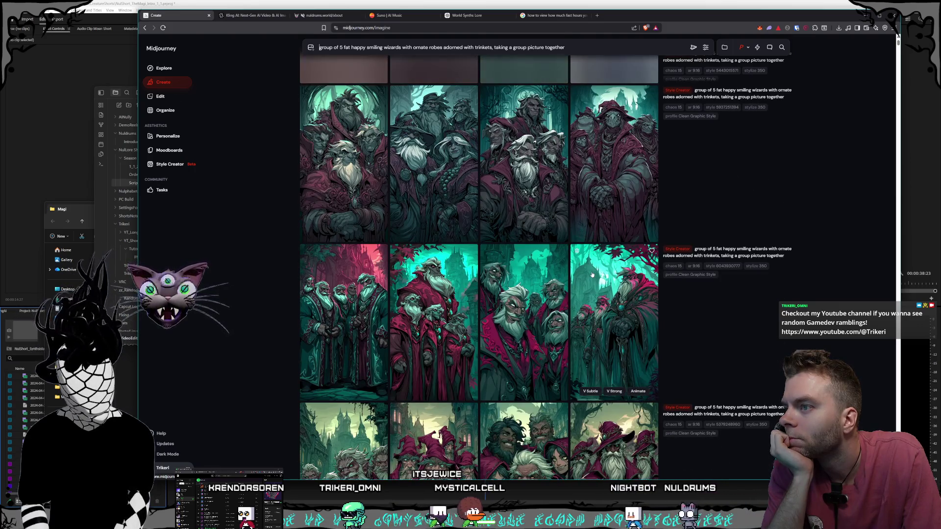
scroll(592, 275, down, 1)
scroll(592, 275, down, 3)
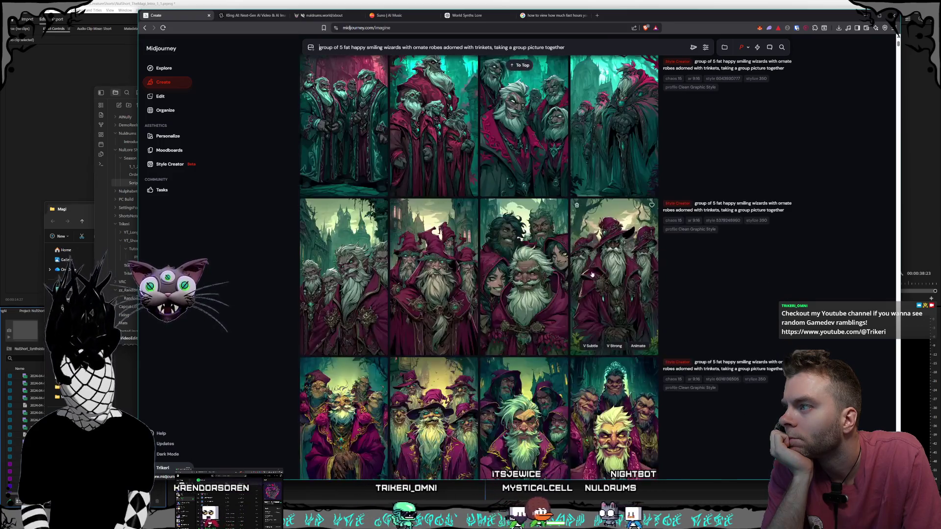
scroll(592, 275, down, 2)
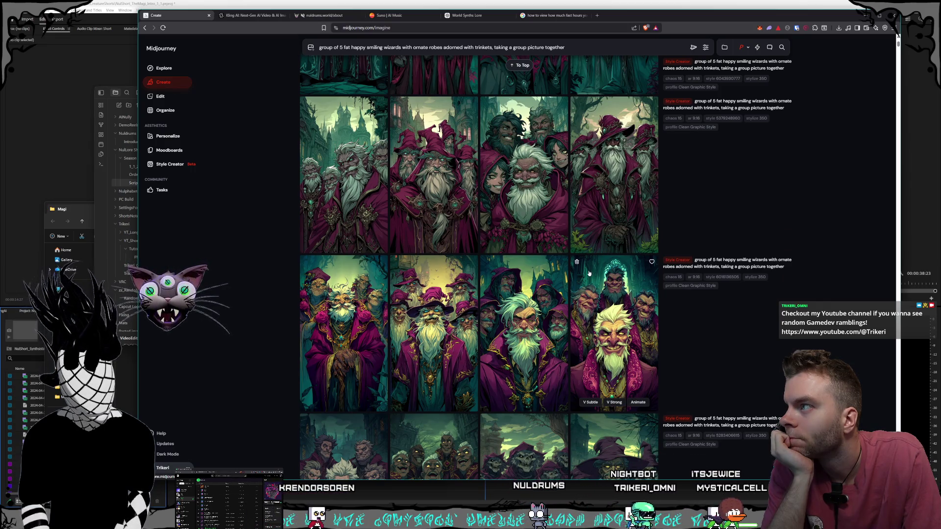
scroll(594, 271, down, 9)
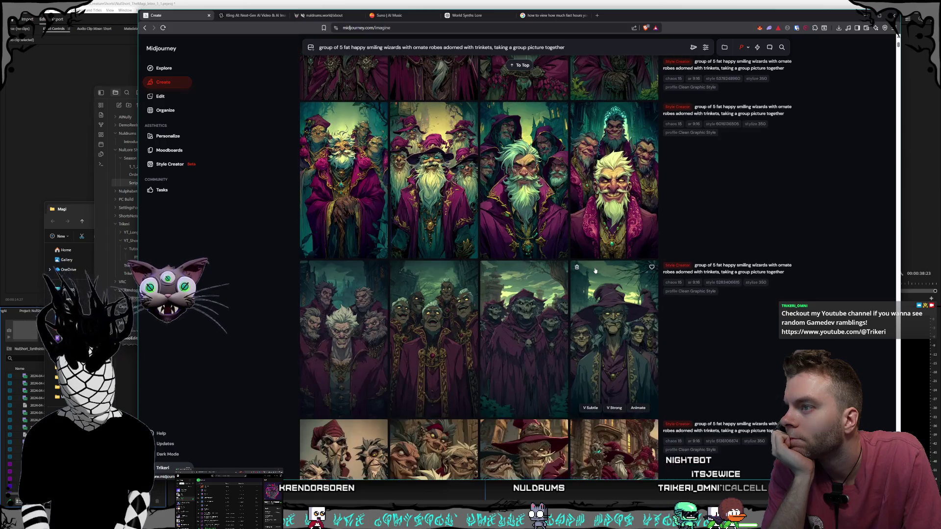
scroll(595, 271, down, 1)
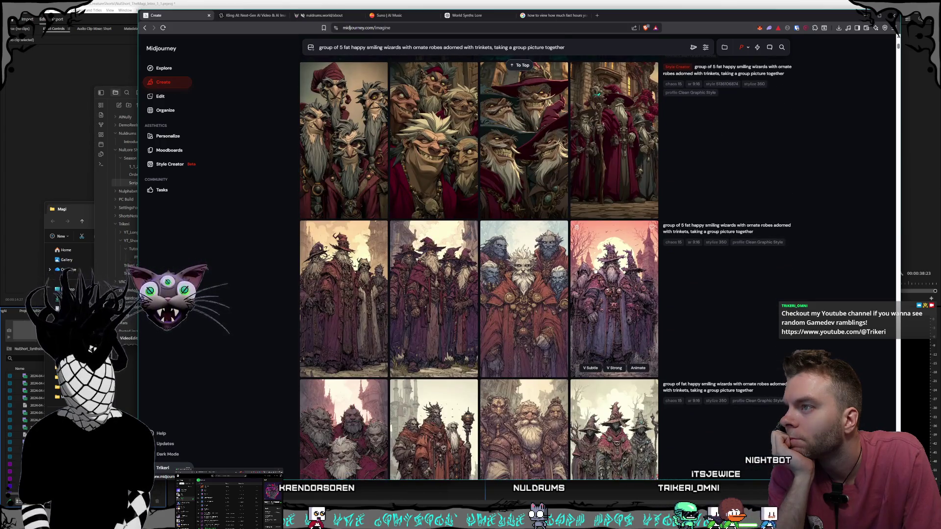
scroll(595, 271, down, 6)
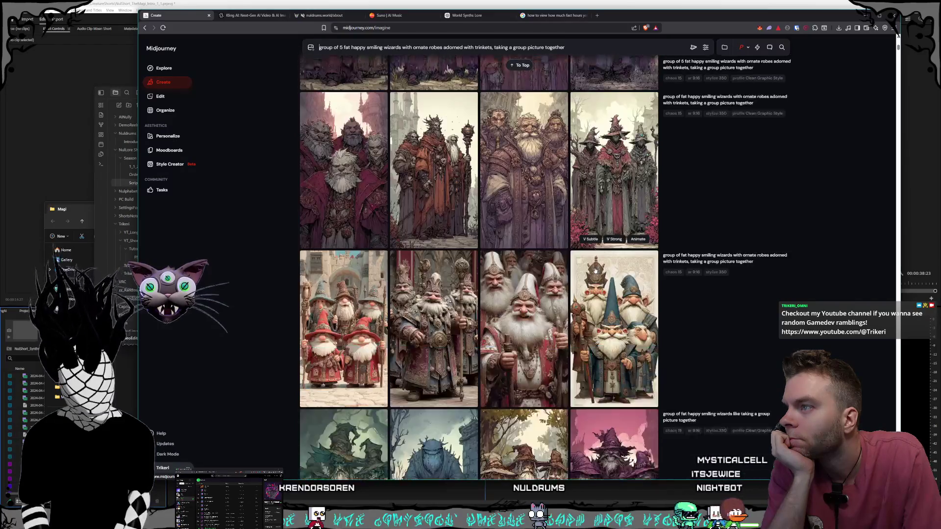
scroll(595, 271, up, 3)
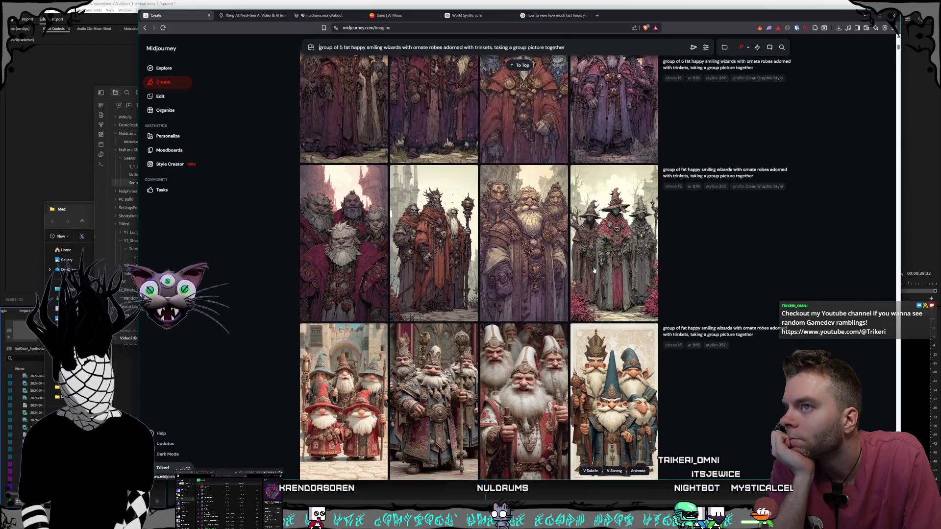
scroll(595, 271, up, 4)
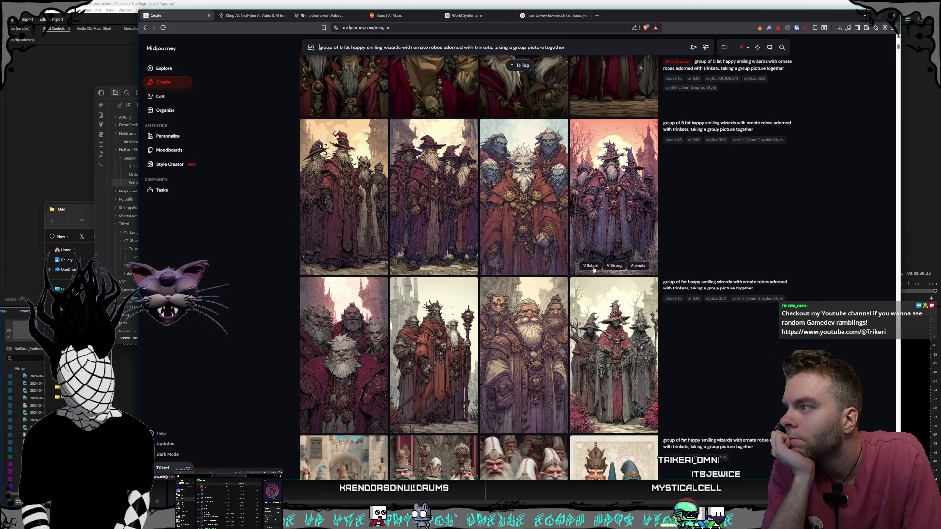
scroll(593, 270, up, 3)
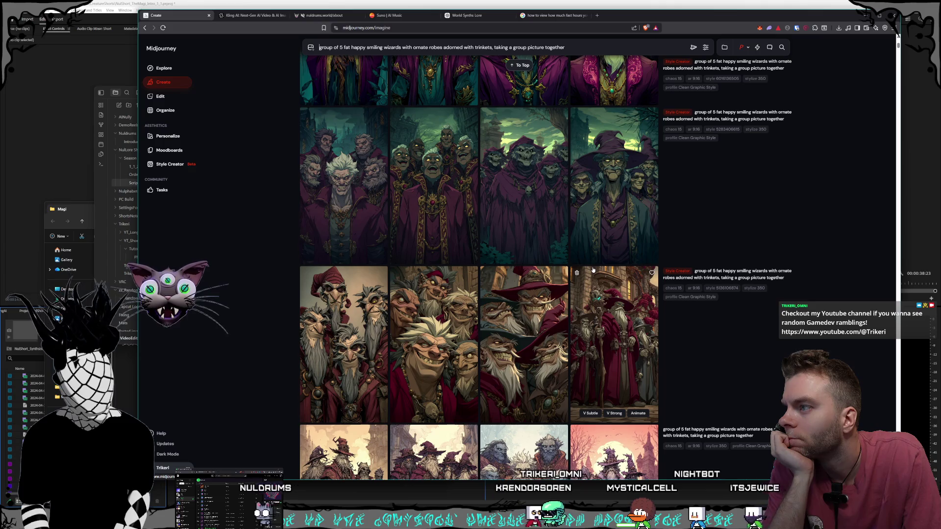
scroll(592, 270, up, 2)
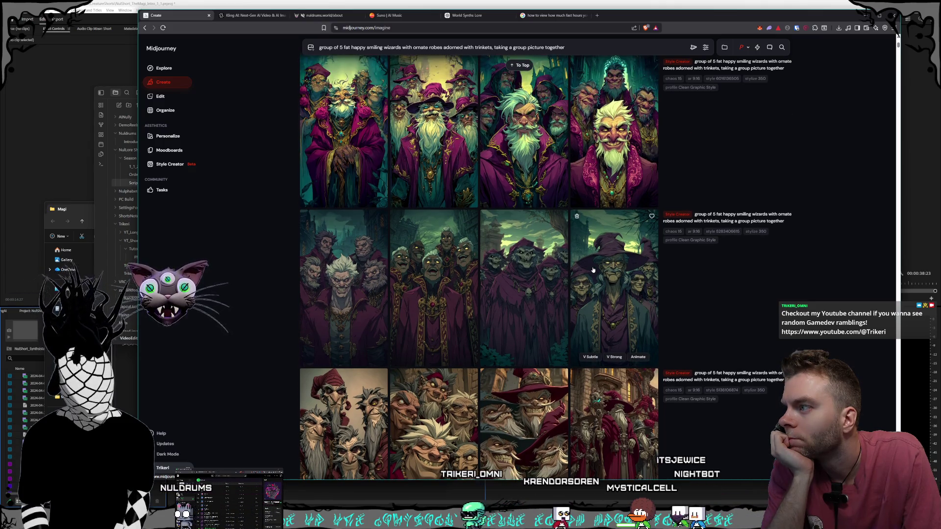
scroll(593, 270, up, 3)
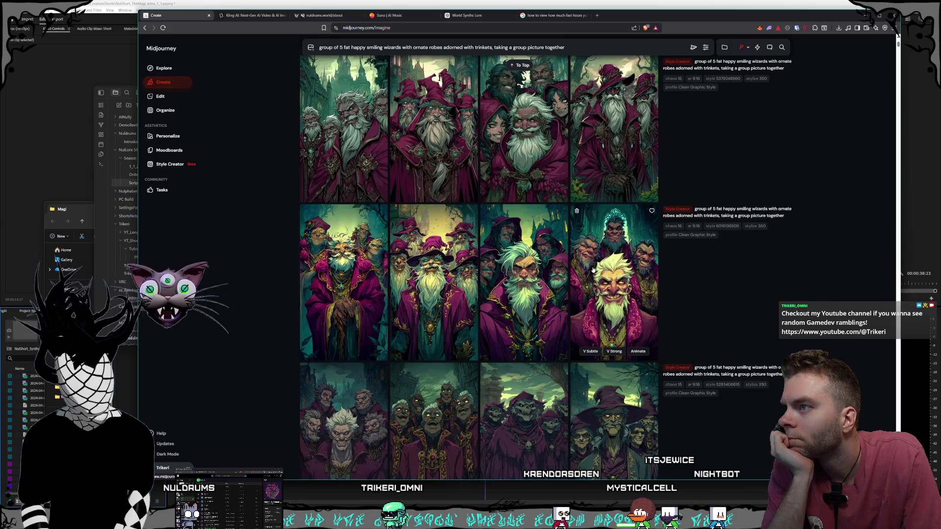
scroll(593, 270, up, 3)
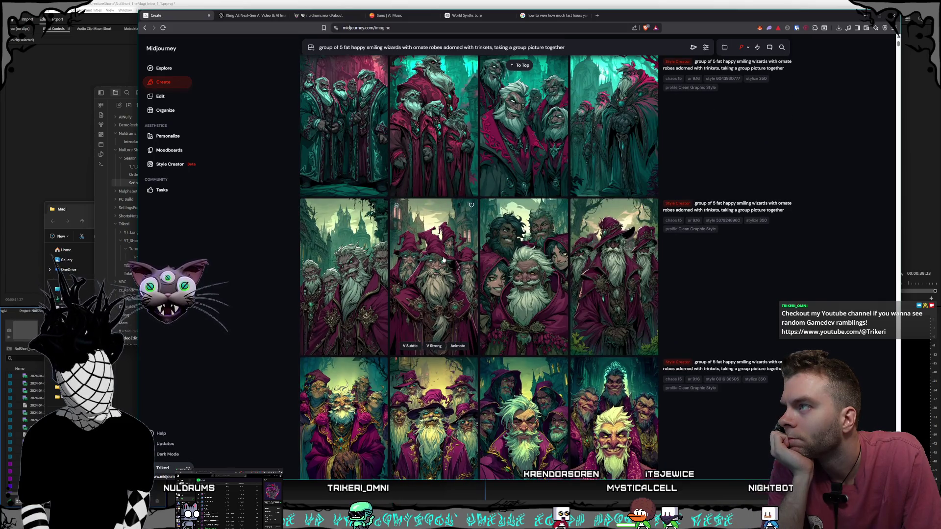
scroll(463, 260, up, 7)
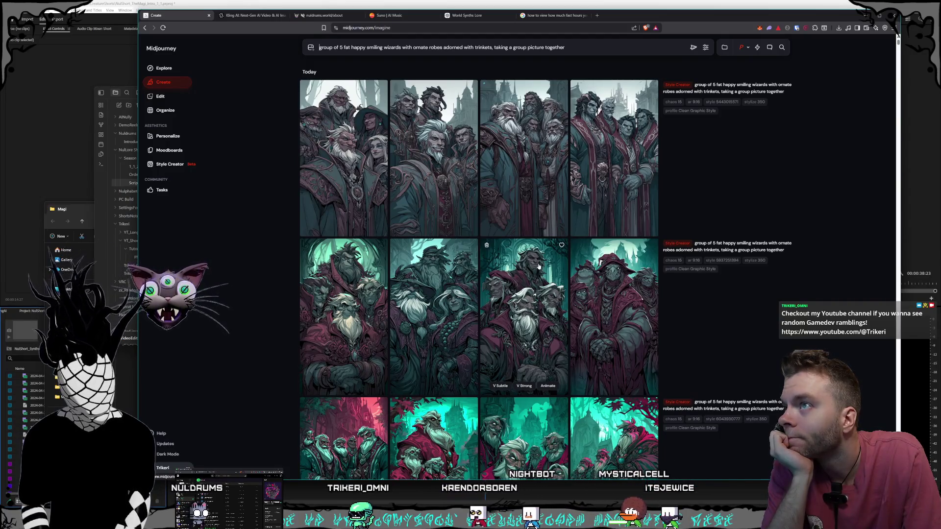
- Browse the wizard images and open the crimson-robed five-wizard group picture full size
click(525, 174)
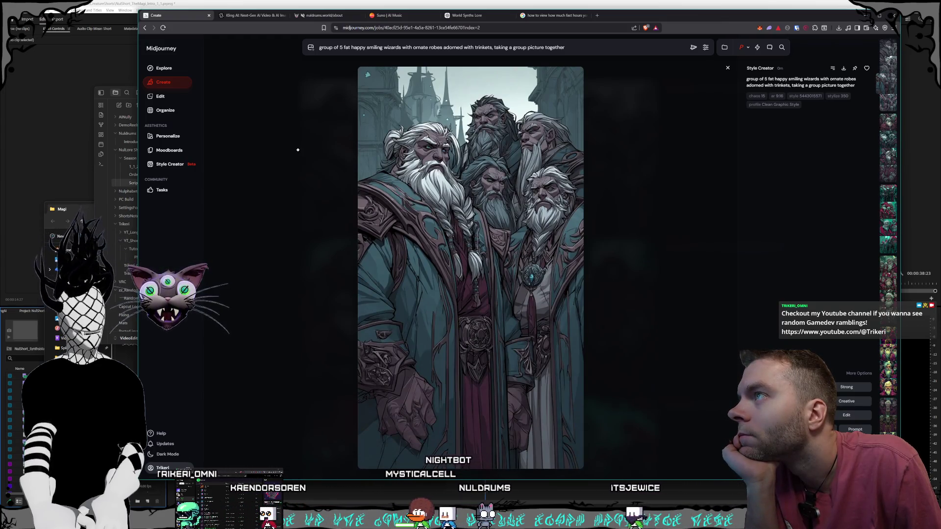
click(297, 150)
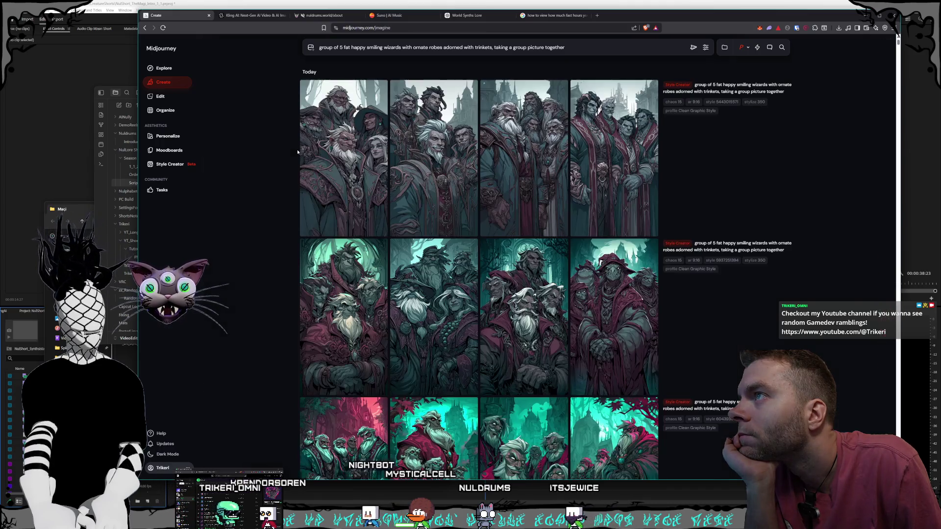
scroll(524, 198, down, 5)
scroll(524, 198, down, 4)
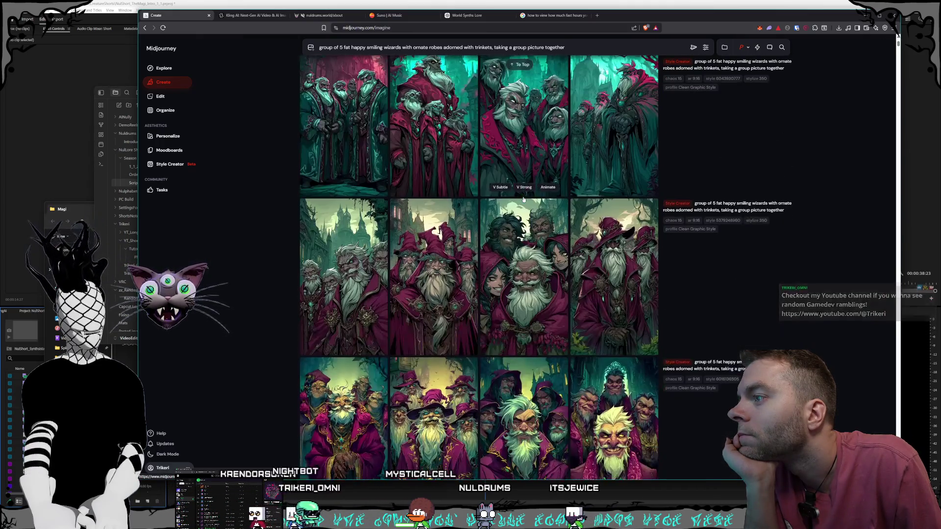
click(460, 257)
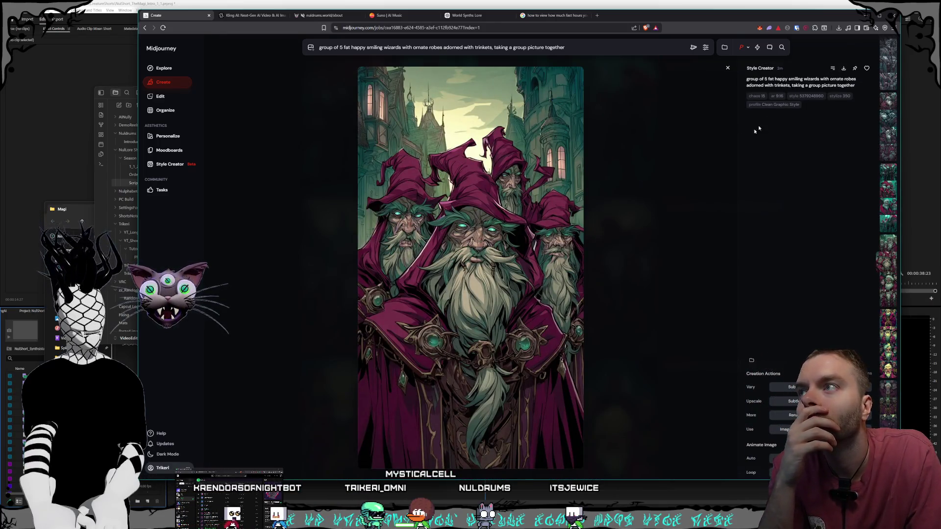
- Save the image as a PNG into Pictures > Nuldrums > Characters > Shorts > Magi
key(ctrl+s)
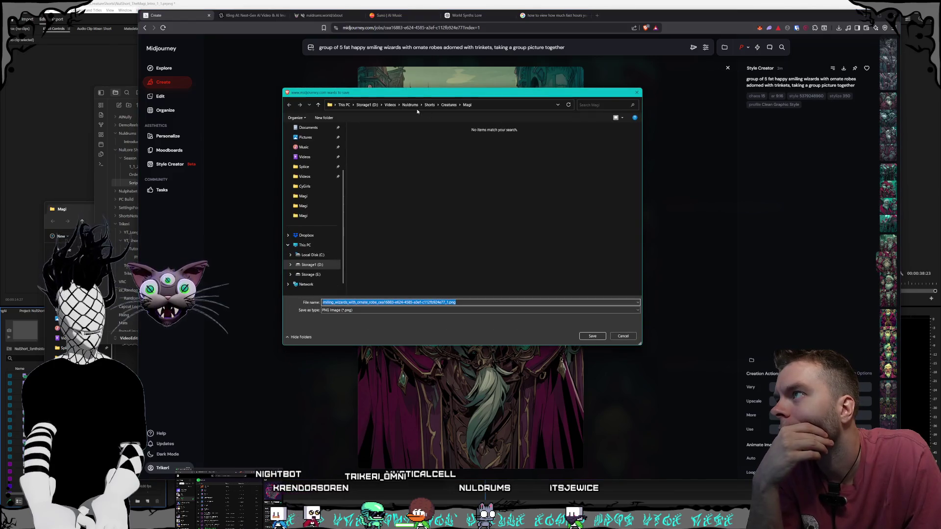
click(368, 107)
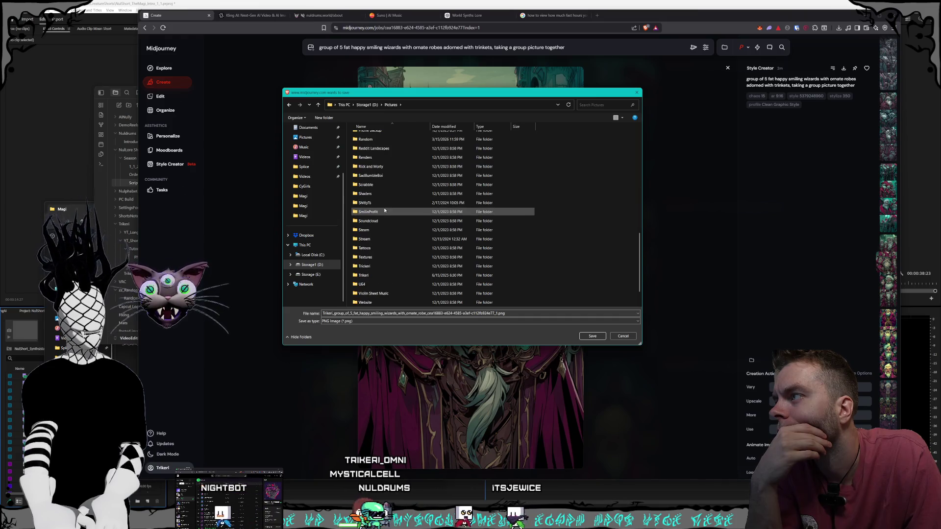
scroll(380, 196, down, 10)
double_click(379, 164)
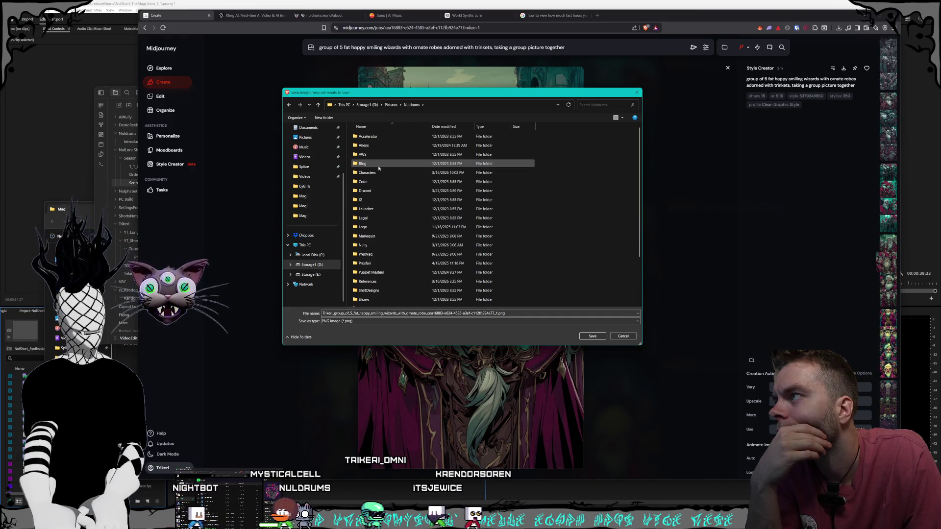
double_click(387, 172)
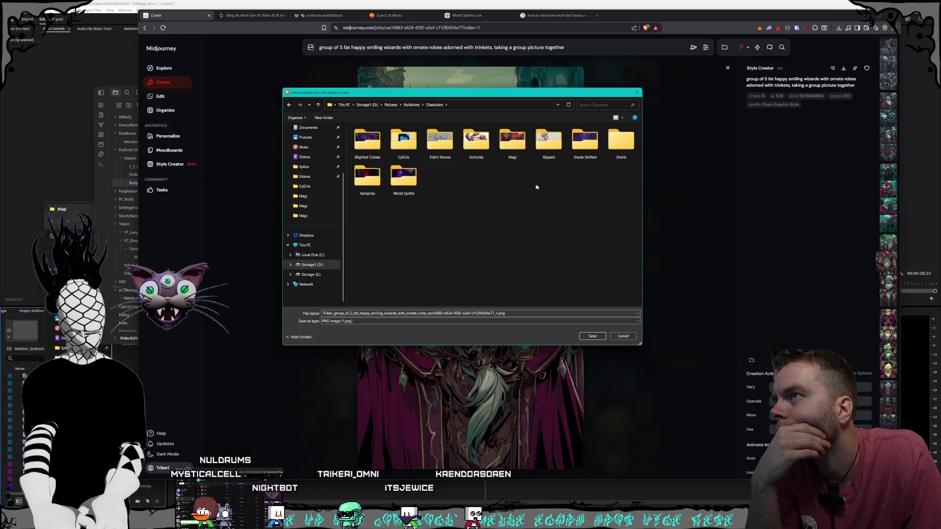
double_click(621, 142)
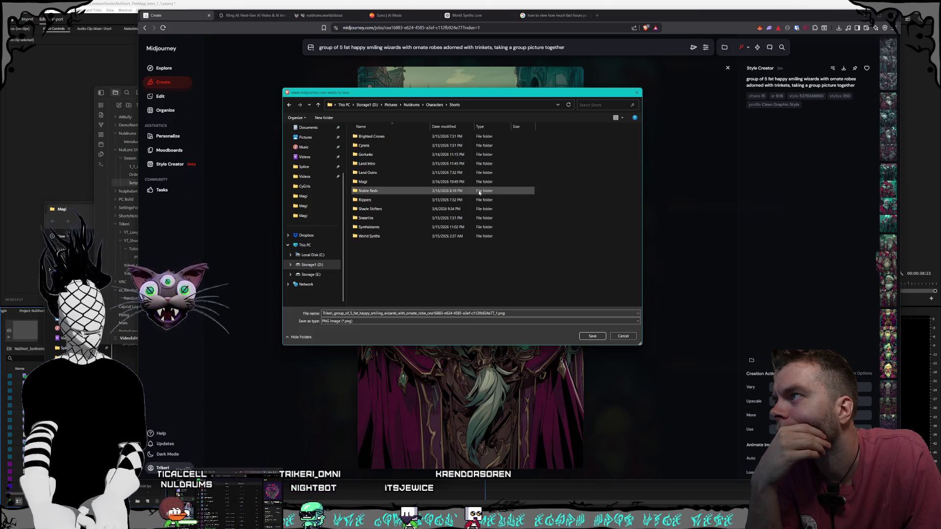
double_click(372, 186)
click(592, 335)
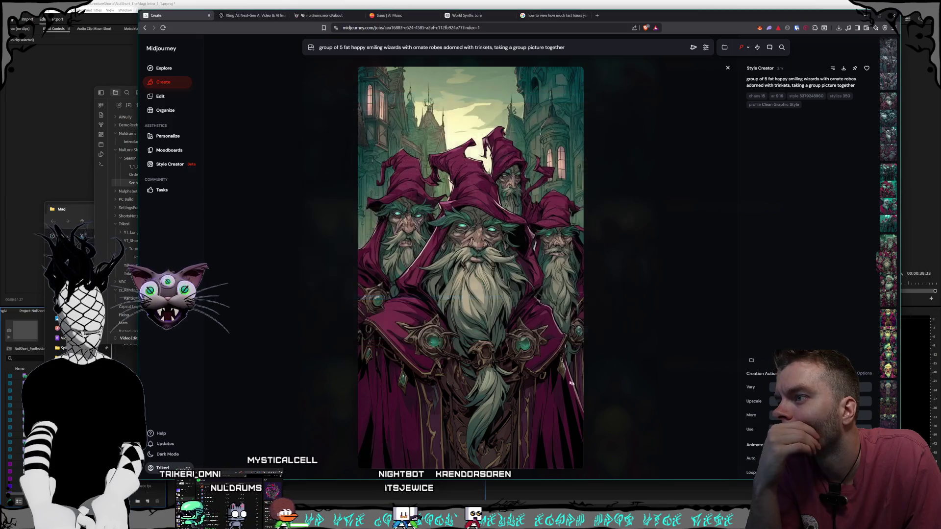
- In Kling AI, replace the old start frame with the saved wizard group image
click(243, 15)
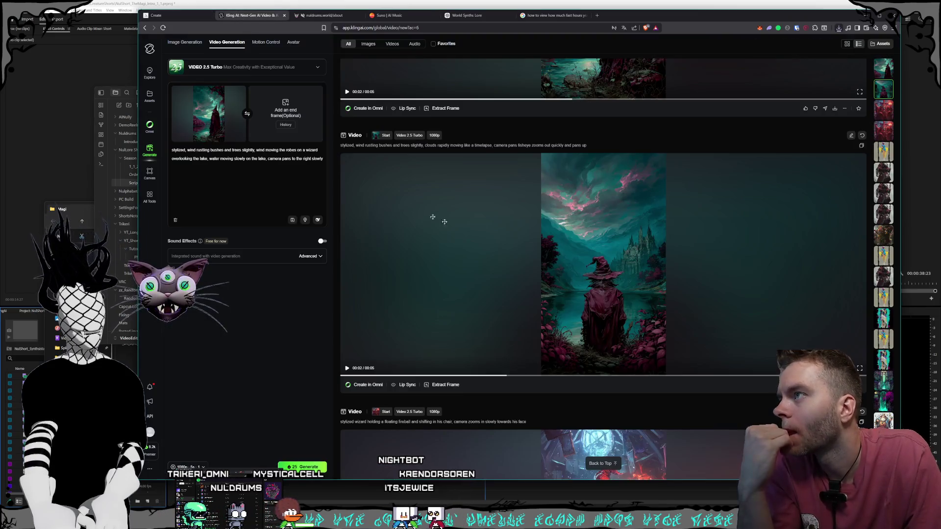
mouse_move(229, 116)
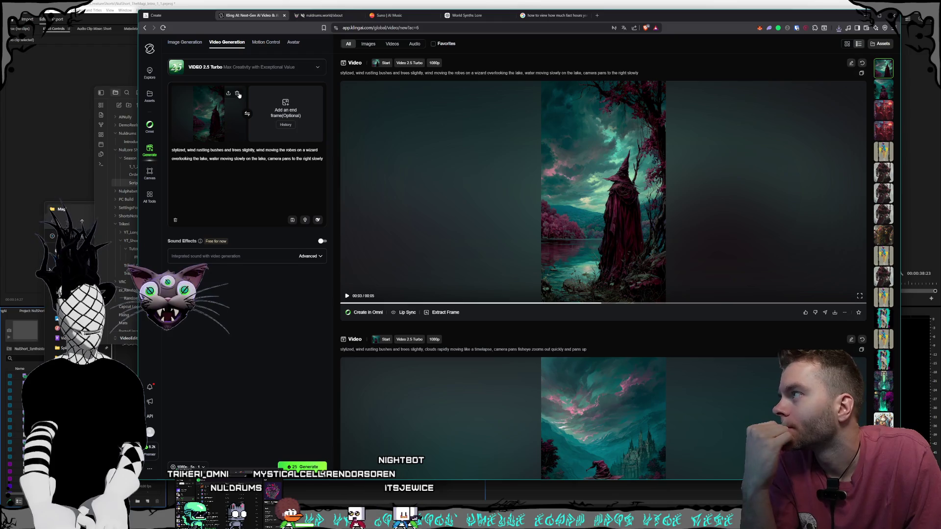
click(237, 94)
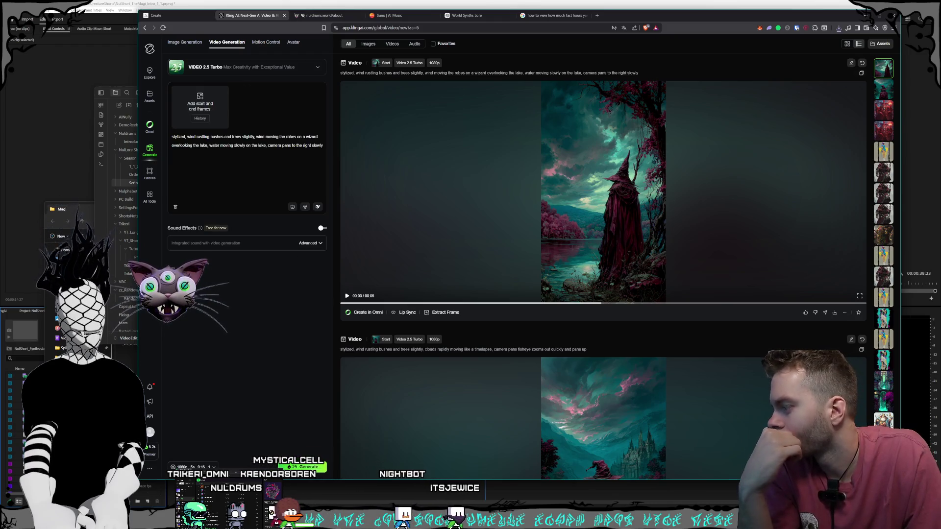
click(69, 209)
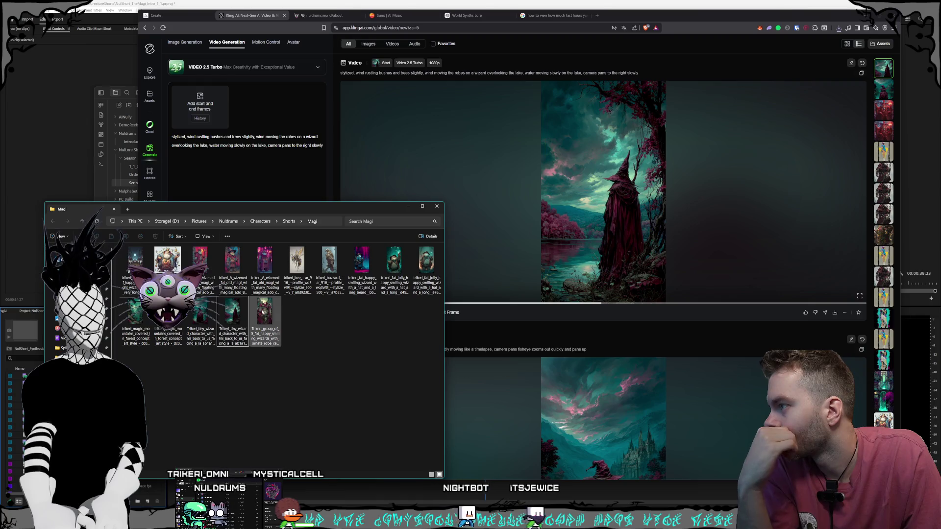
drag(264, 262, 216, 200)
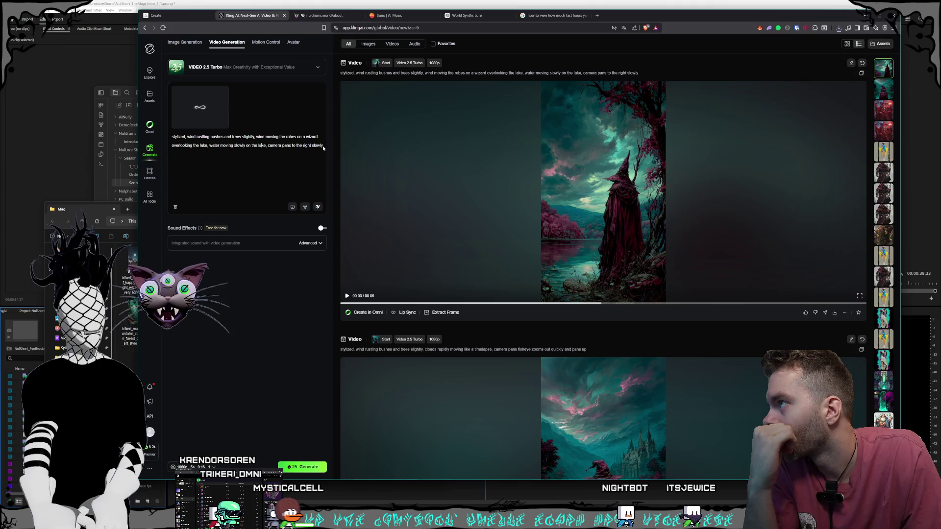
- Rewrite the prompt to wizards breathing and blinking, camera slowly zooms out, and generate the video
drag(323, 145, 187, 137)
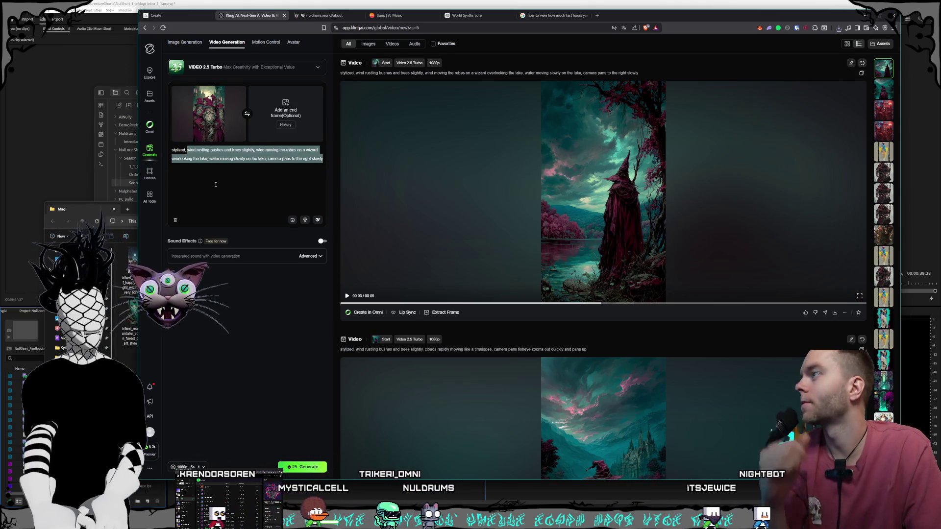
key(BackSpace)
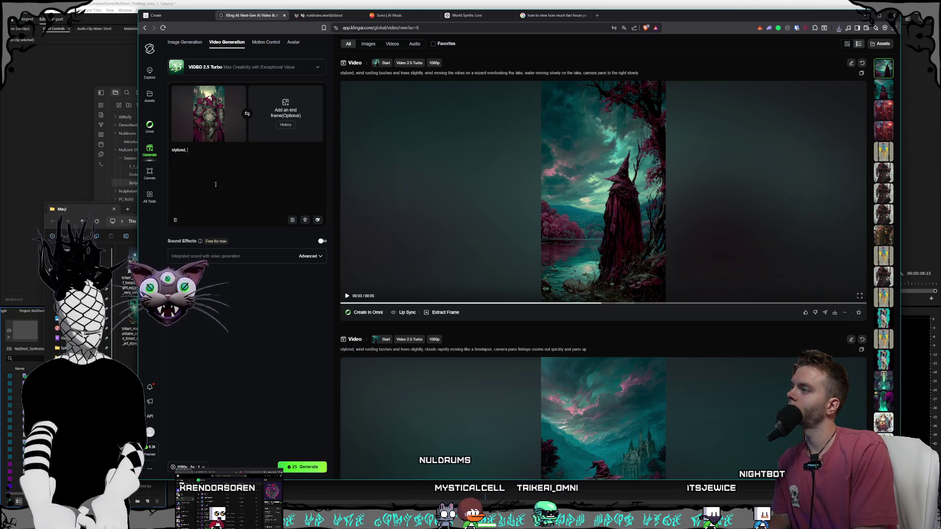
text(group of wizard)
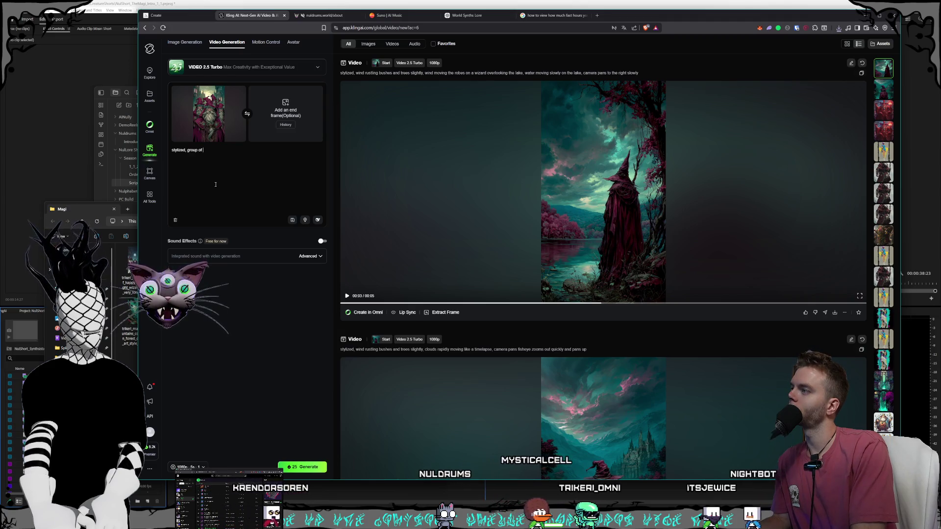
text(s blink)
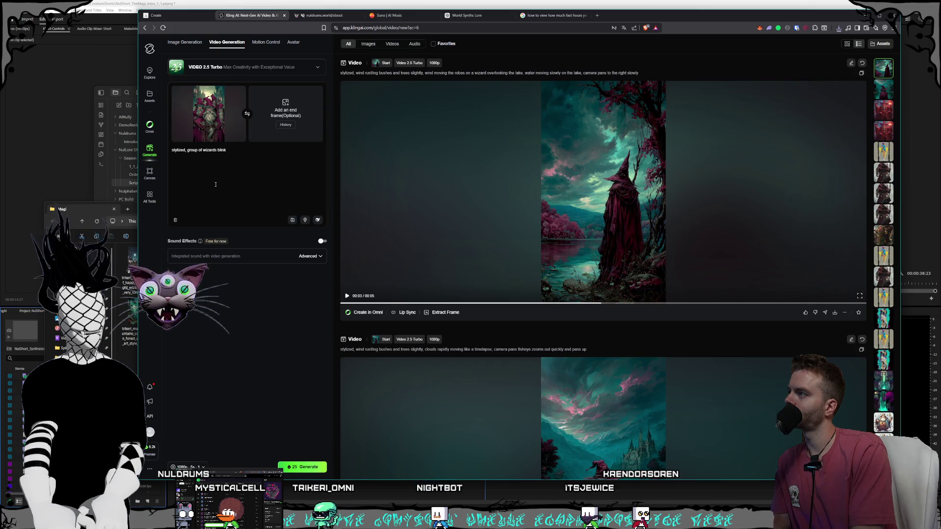
text(ing and staring,)
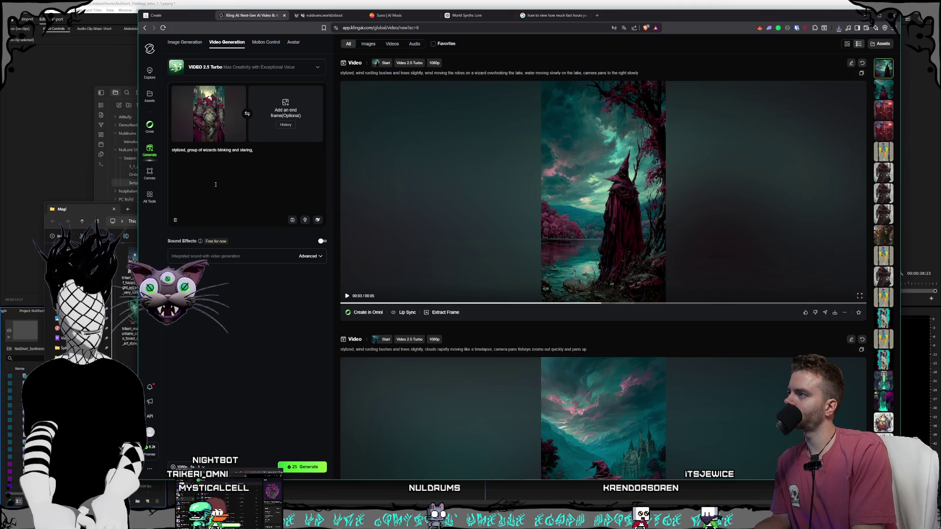
key(BackSpace)
key(BackSpace)
key(BackSpace)
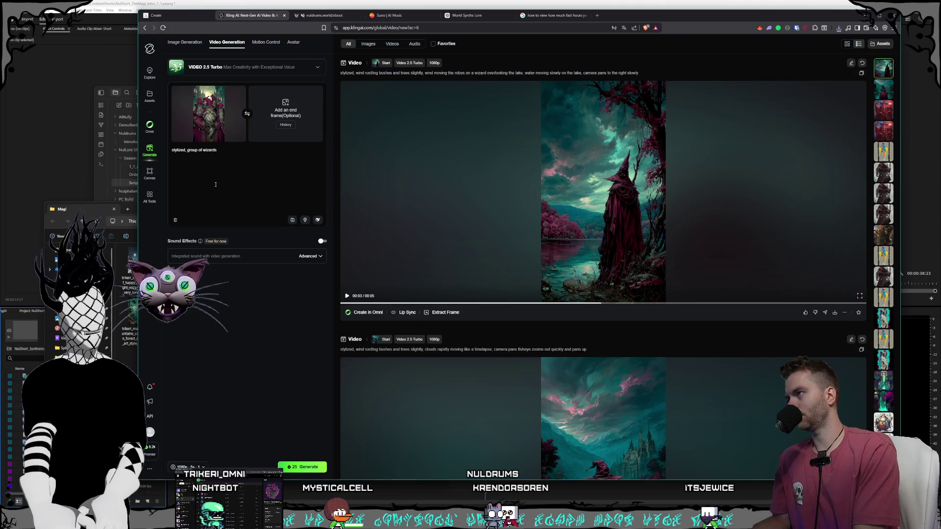
text( breathing and blinking)
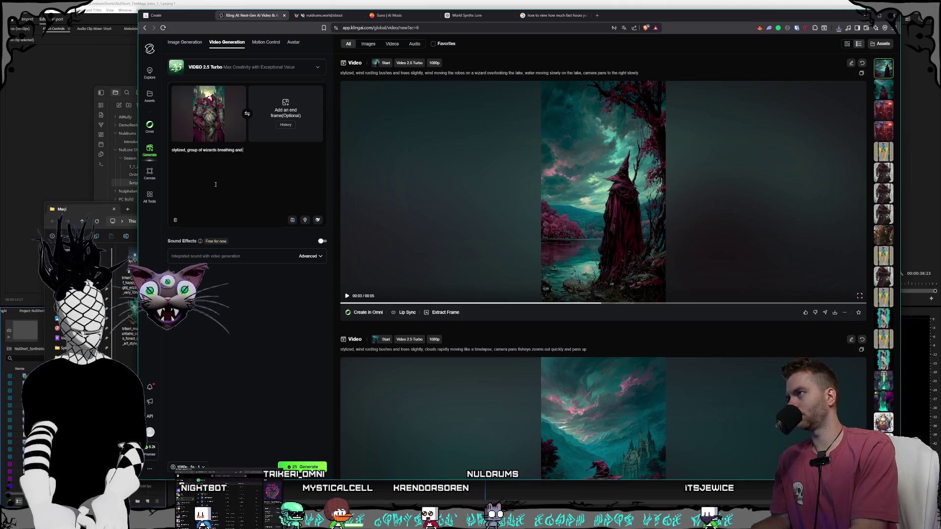
text(, )
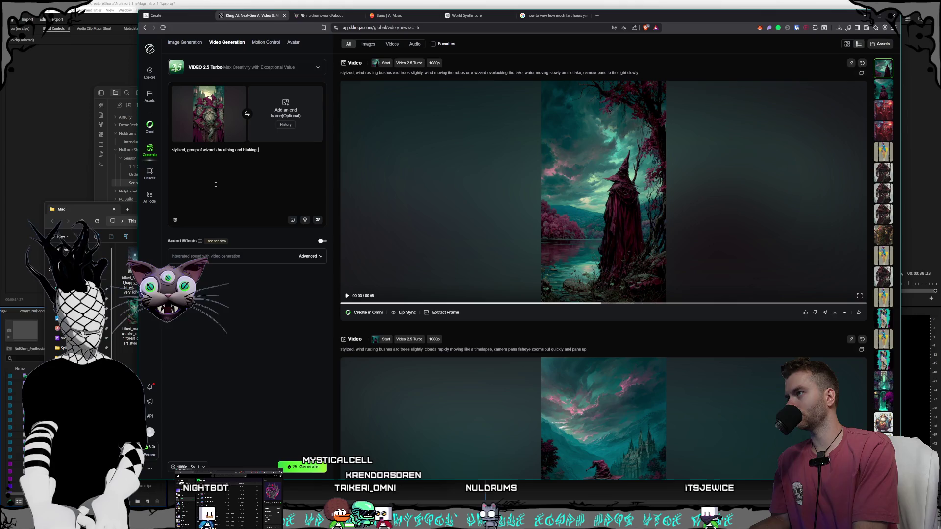
text(cly zooms out)
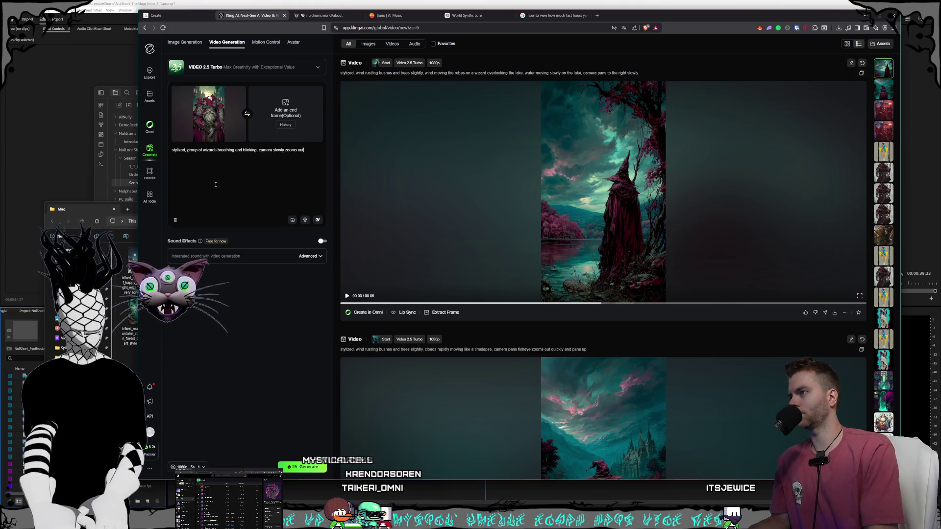
click(301, 468)
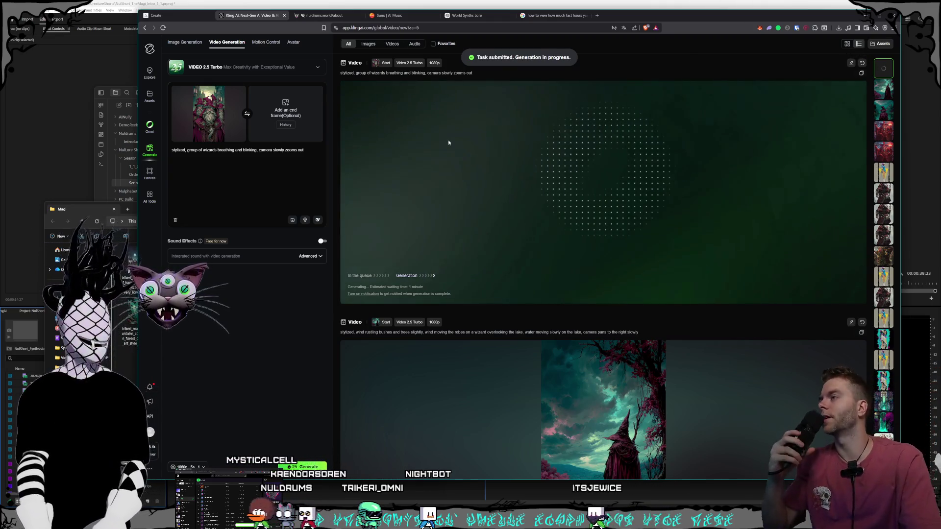
key(alt+Tab)
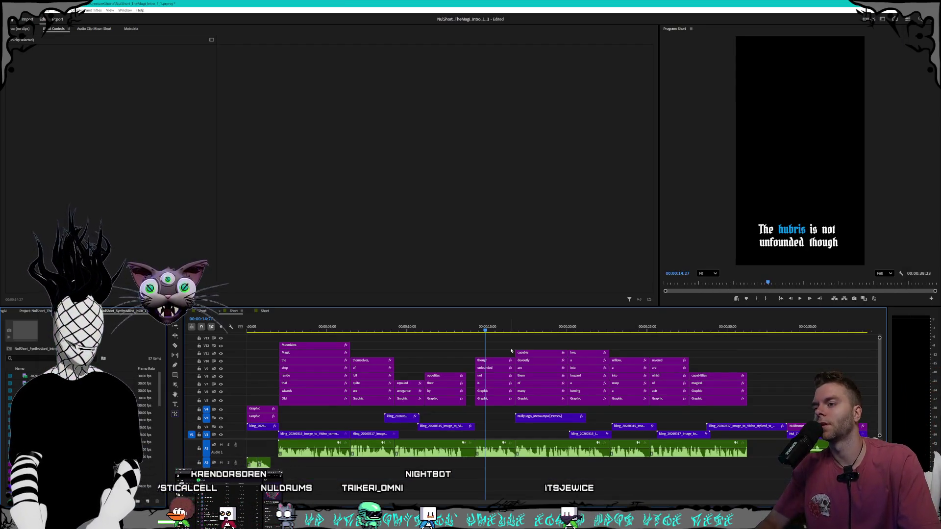
- Scrub the Premiere Pro timeline to the buzzard shot, then bring up the Magi video folder
mouse_move(454, 330)
mouse_down()
mouse_move(405, 330)
mouse_move(594, 332)
mouse_up()
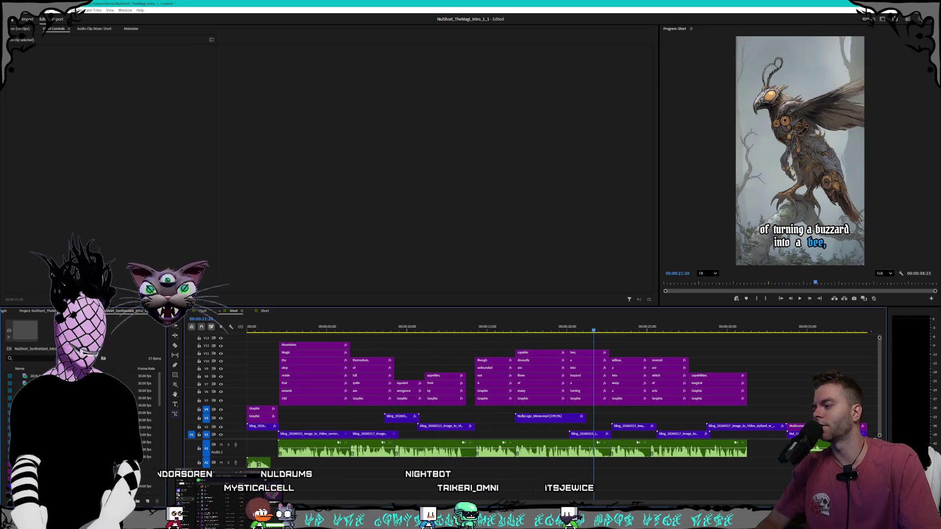
key(alt+Tab)
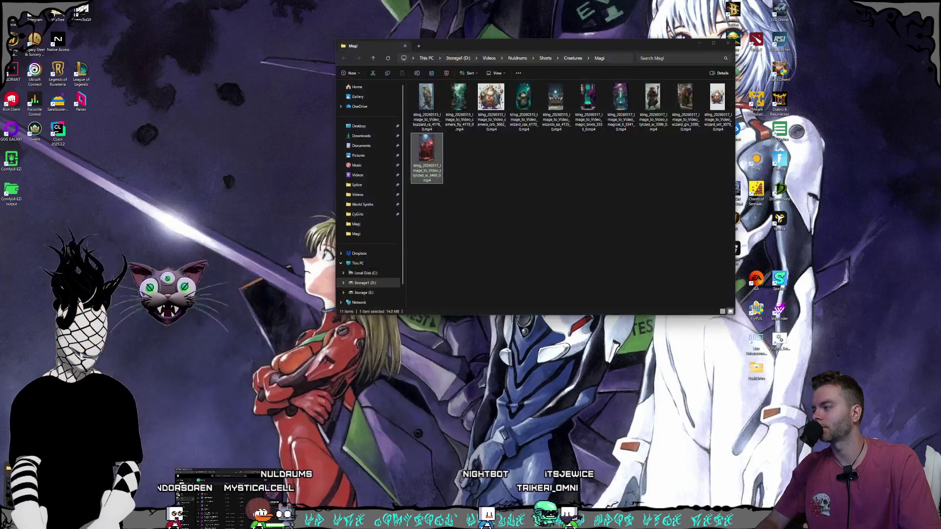